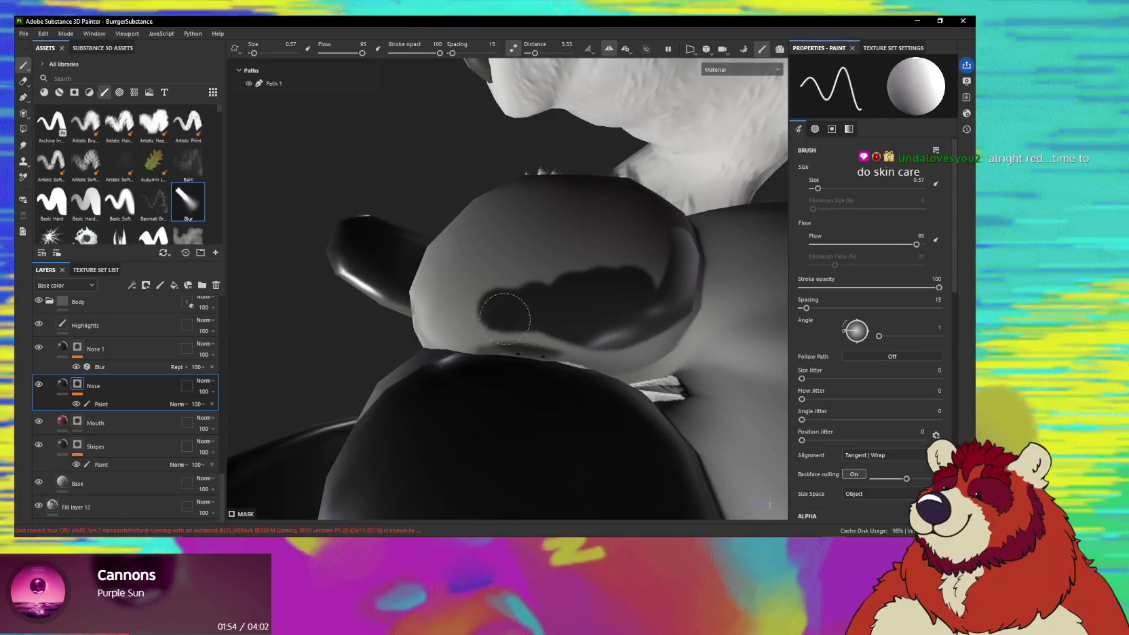
Paint dark strokes across, down and diagonally over the nose on the Nose layer.
mouse_move(500, 317)
left_mouse_down()
mouse_move(514, 328)
mouse_move(573, 307)
left_mouse_up()
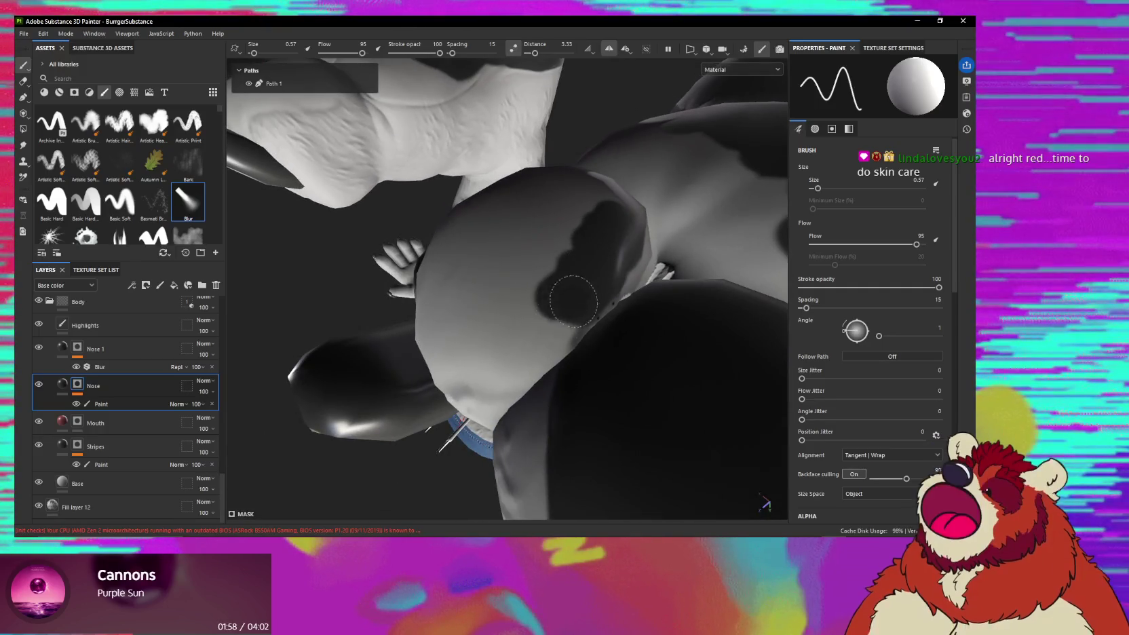
left_click_drag(528, 316, 481, 367, "alt")
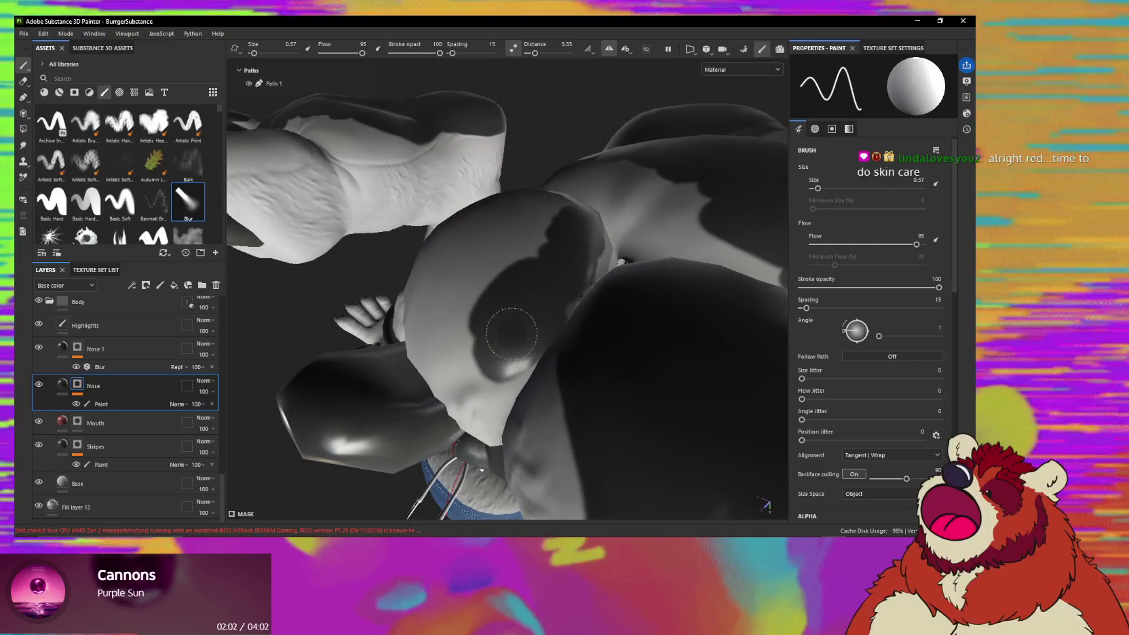
left_click_drag(482, 367, 548, 317, "alt")
mouse_move(536, 359)
left_mouse_down()
mouse_move(475, 402)
mouse_move(545, 343)
mouse_move(466, 303)
mouse_move(520, 381)
left_mouse_up()
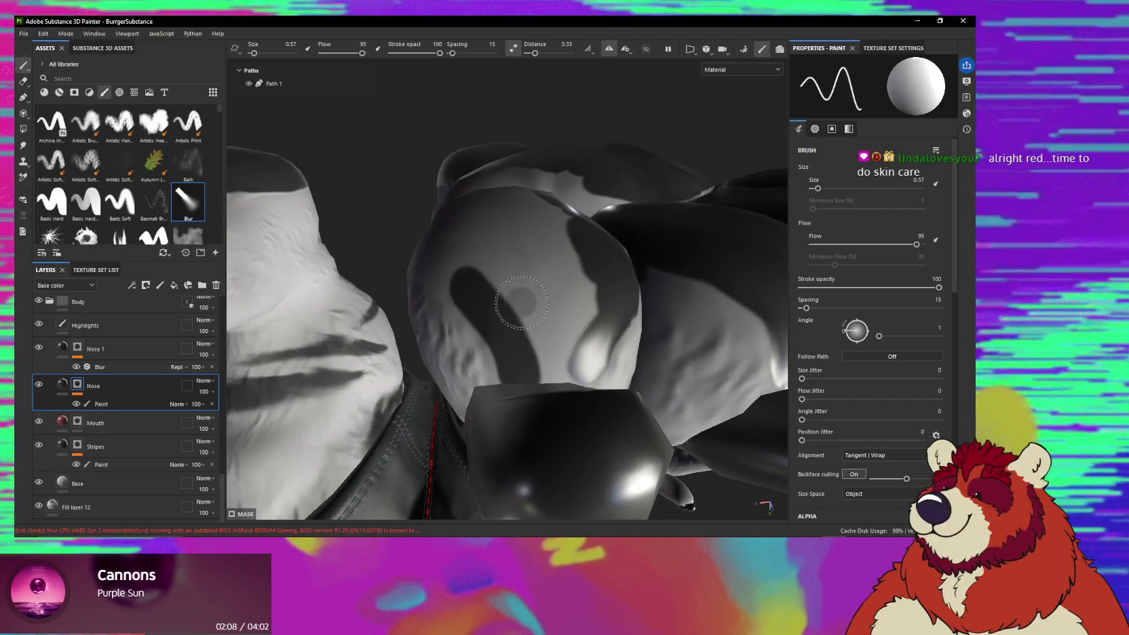
mouse_move(565, 320)
left_mouse_down("alt")
mouse_move(573, 270)
mouse_move(560, 282)
mouse_move(577, 312)
mouse_move(623, 305)
left_mouse_up("alt")
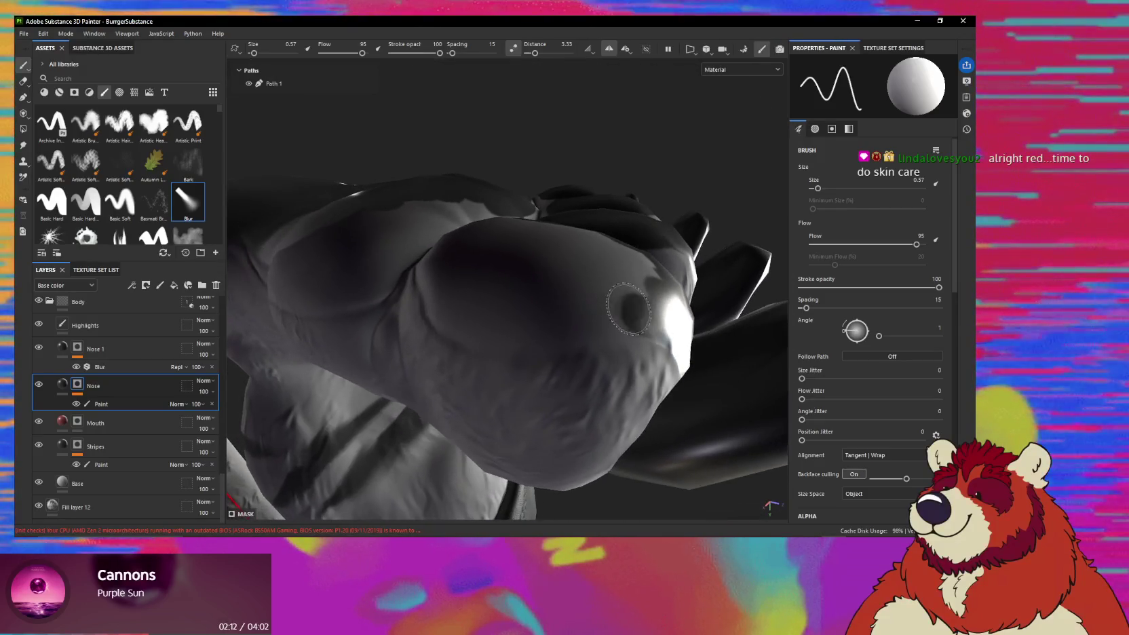
mouse_move(491, 315)
left_mouse_down("alt")
mouse_move(553, 292)
mouse_move(440, 309)
left_mouse_up("alt")
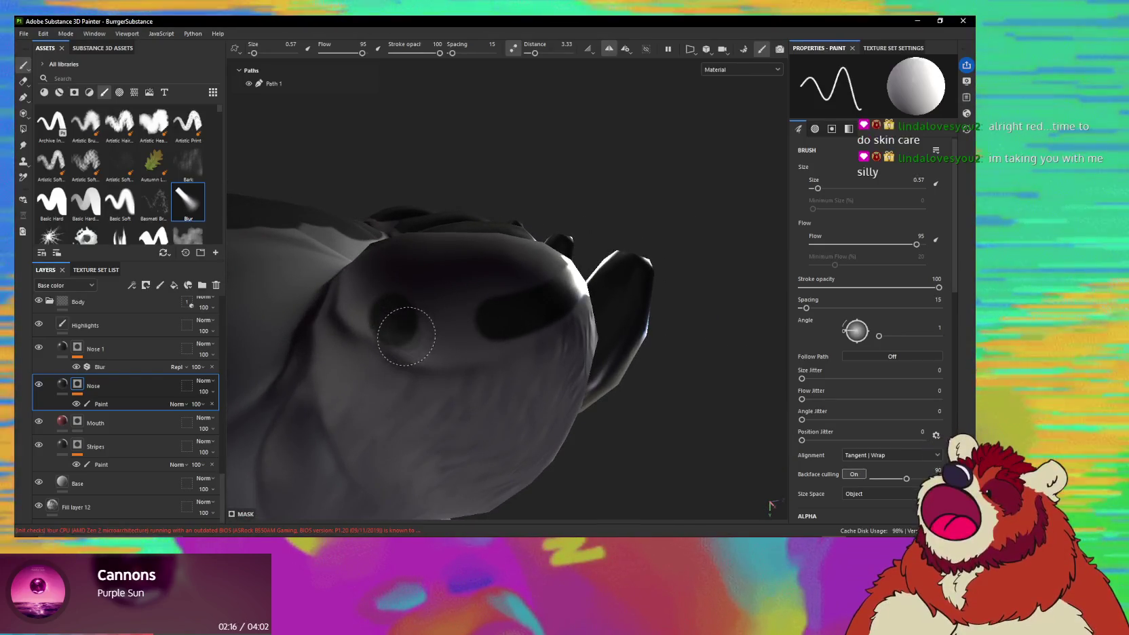
mouse_move(435, 349)
left_mouse_down()
mouse_move(535, 307)
mouse_move(511, 308)
mouse_move(537, 312)
left_mouse_up()
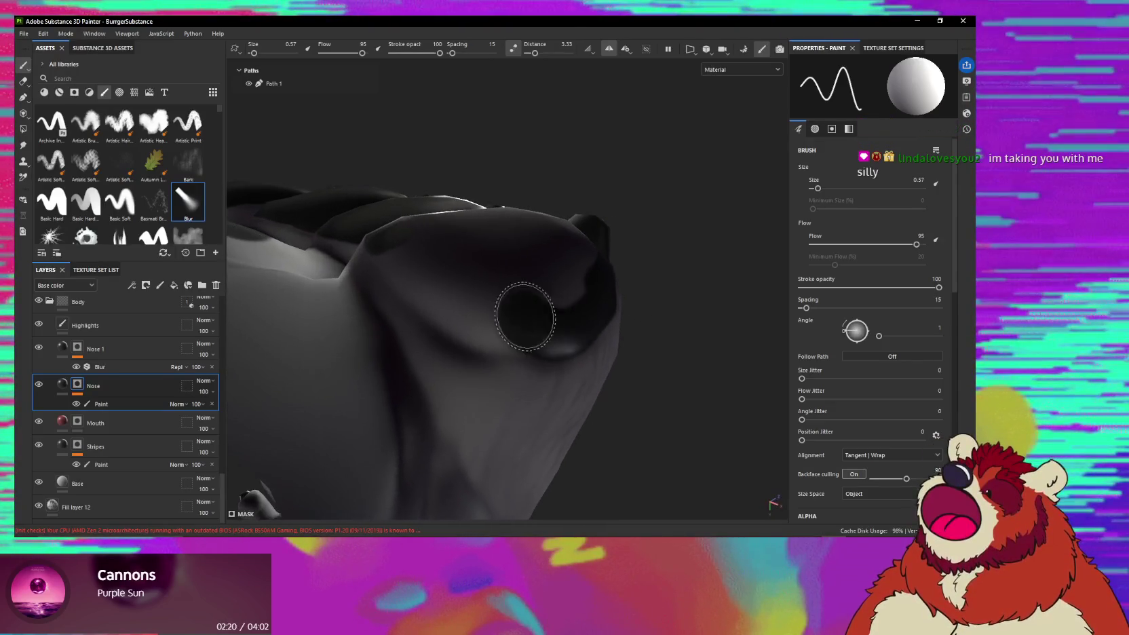
Orbit around the nose and head, rotate the lighting, and move under the paws onto a pad.
mouse_move(410, 259)
left_mouse_down("alt")
mouse_move(385, 267)
mouse_move(362, 239)
left_mouse_up("alt")
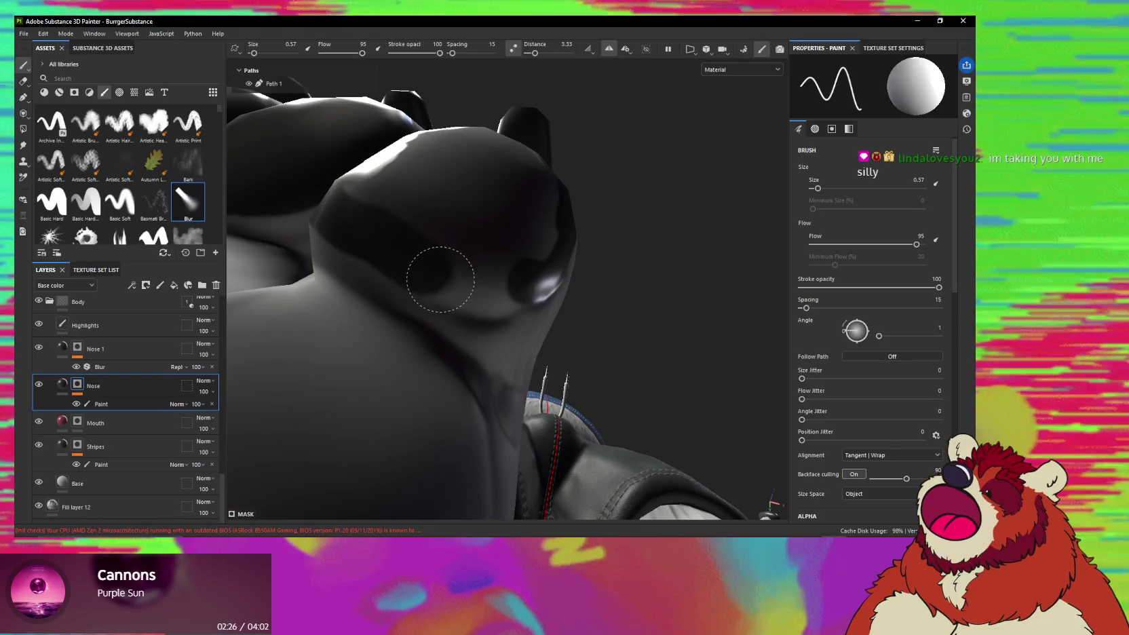
left_click_drag(511, 252, 428, 280, "alt")
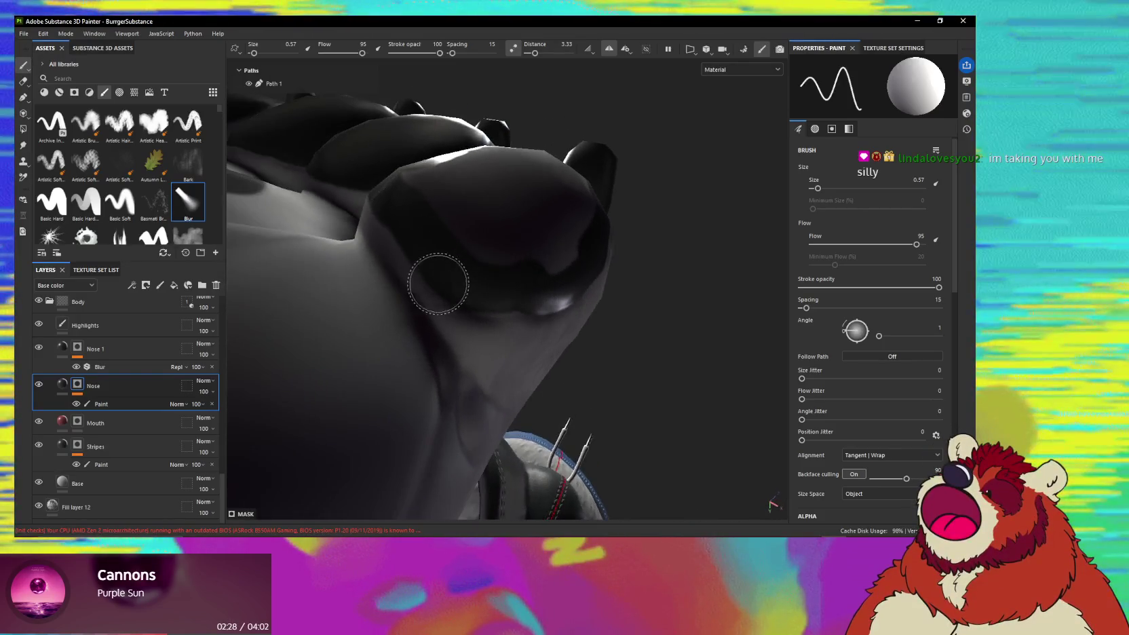
left_click_drag(499, 275, 471, 277, "alt")
mouse_move(566, 270)
left_mouse_down("alt")
mouse_move(552, 265)
mouse_move(536, 285)
left_mouse_up("alt")
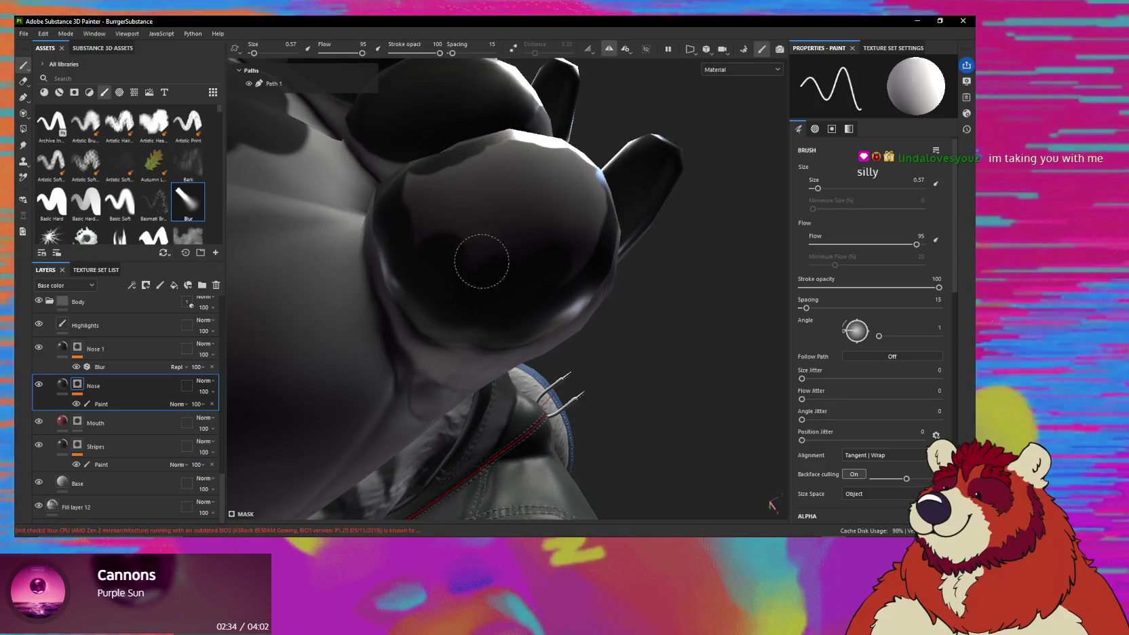
left_click_drag(466, 244, 521, 259, "alt")
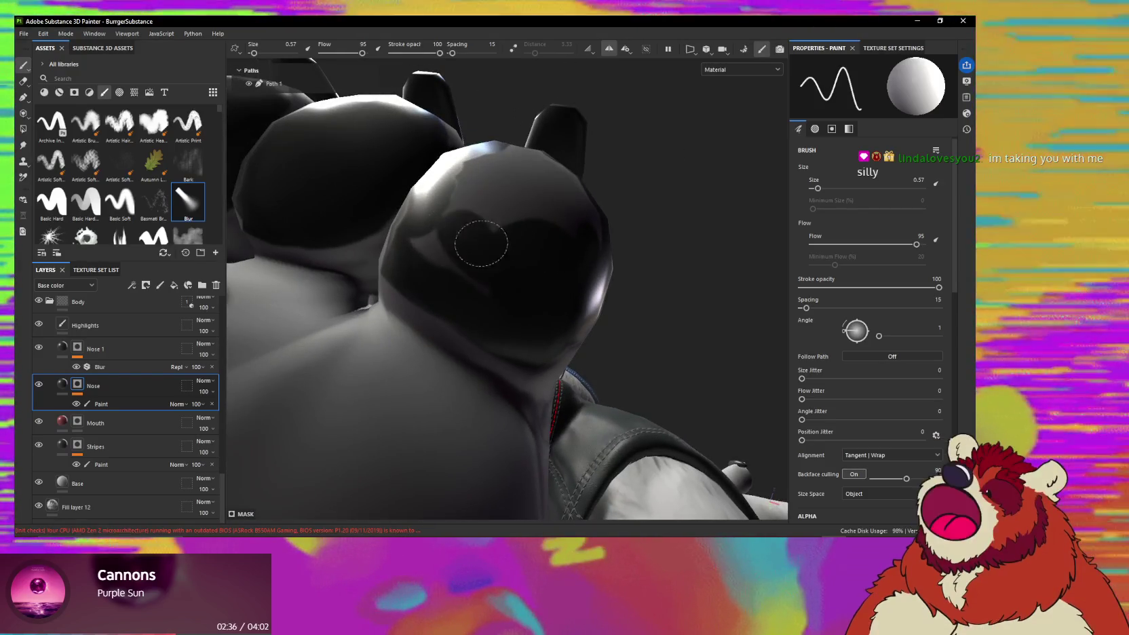
mouse_move(466, 227)
left_mouse_down("alt")
mouse_move(504, 251)
mouse_move(466, 226)
mouse_move(470, 290)
left_mouse_up("alt")
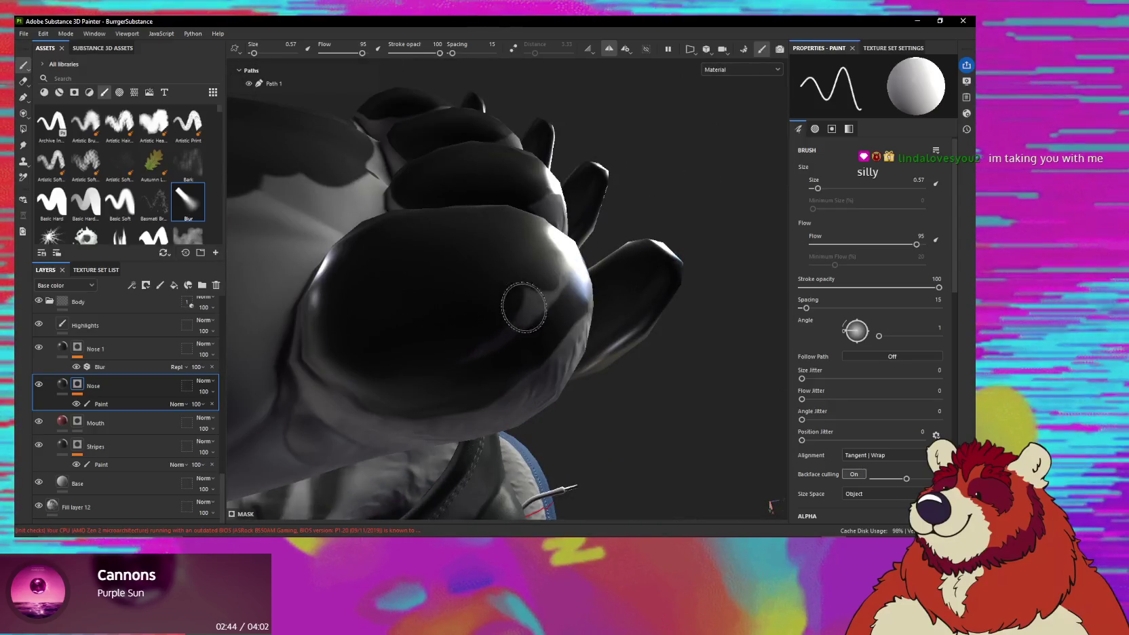
right_click_drag(523, 309, 441, 342, "shift")
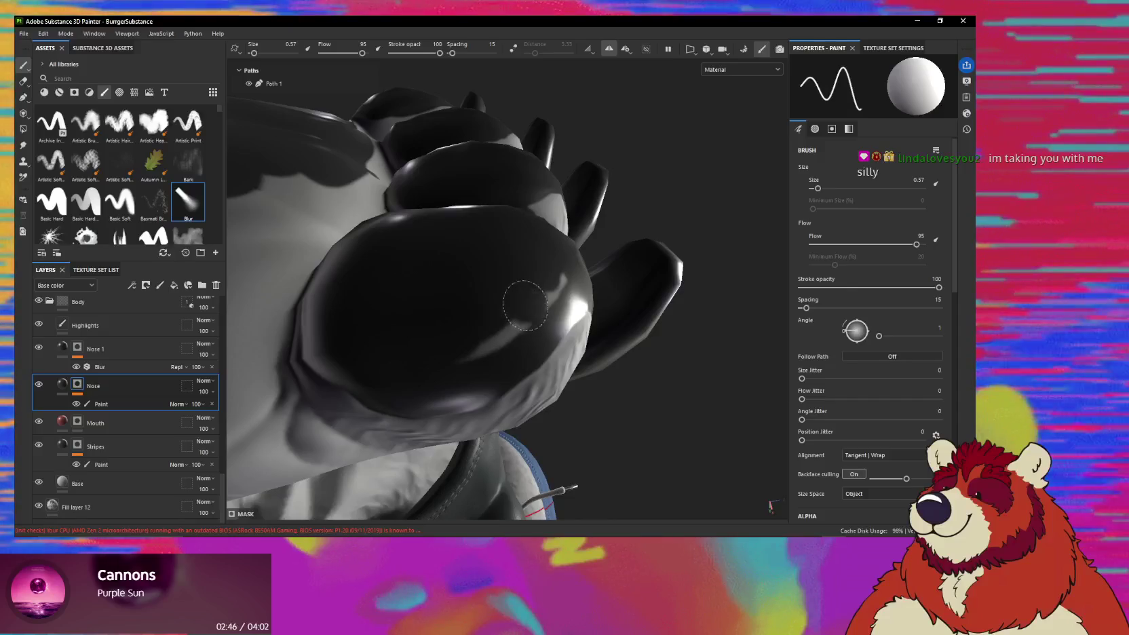
mouse_move(524, 285)
left_mouse_down("alt")
mouse_move(474, 245)
mouse_move(539, 307)
mouse_move(336, 227)
mouse_move(441, 240)
left_mouse_up("alt")
mouse_move(426, 195)
left_mouse_down("alt")
mouse_move(509, 258)
mouse_move(501, 327)
mouse_move(480, 313)
mouse_move(449, 332)
left_mouse_up("alt")
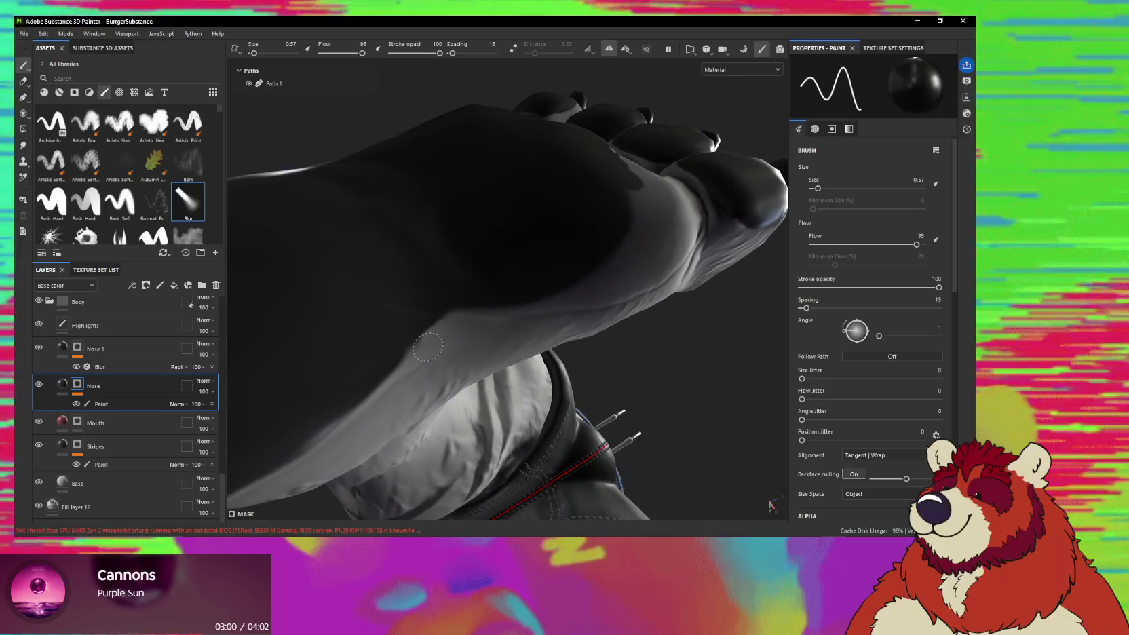
left_click_drag(414, 362, 476, 296, "alt")
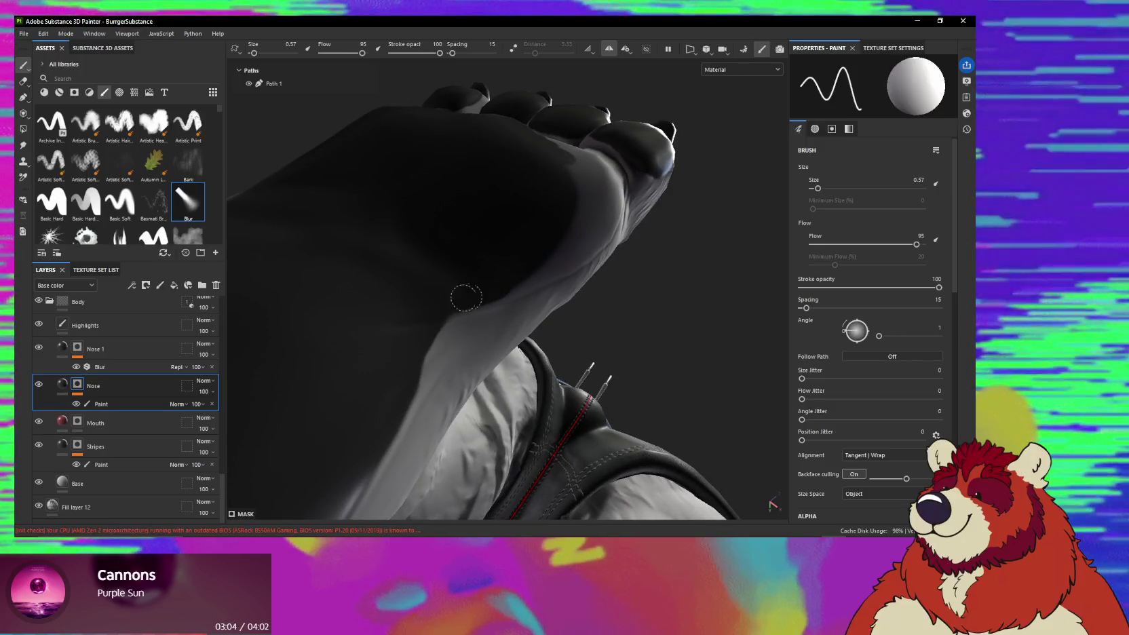
mouse_move(525, 285)
left_mouse_down("alt")
mouse_move(497, 258)
mouse_move(444, 272)
mouse_move(473, 274)
left_mouse_up("alt")
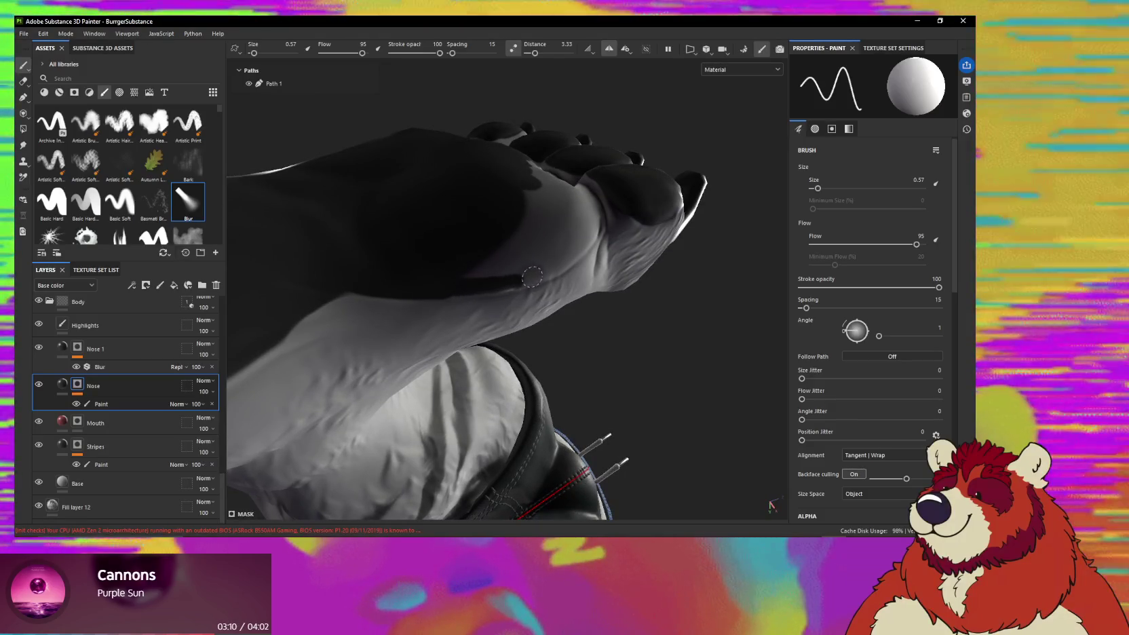
mouse_move(555, 265)
left_mouse_down("alt")
mouse_move(494, 236)
mouse_move(466, 273)
left_mouse_up("alt")
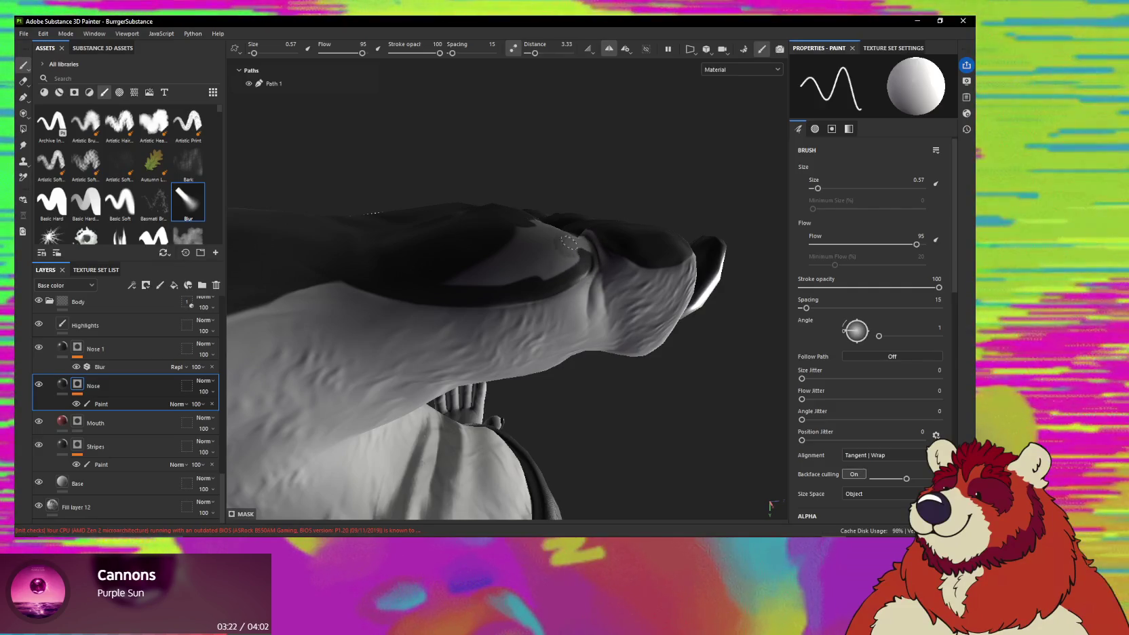
mouse_move(569, 242)
left_mouse_down("alt")
mouse_move(544, 265)
mouse_move(510, 269)
mouse_move(443, 326)
left_mouse_up("alt")
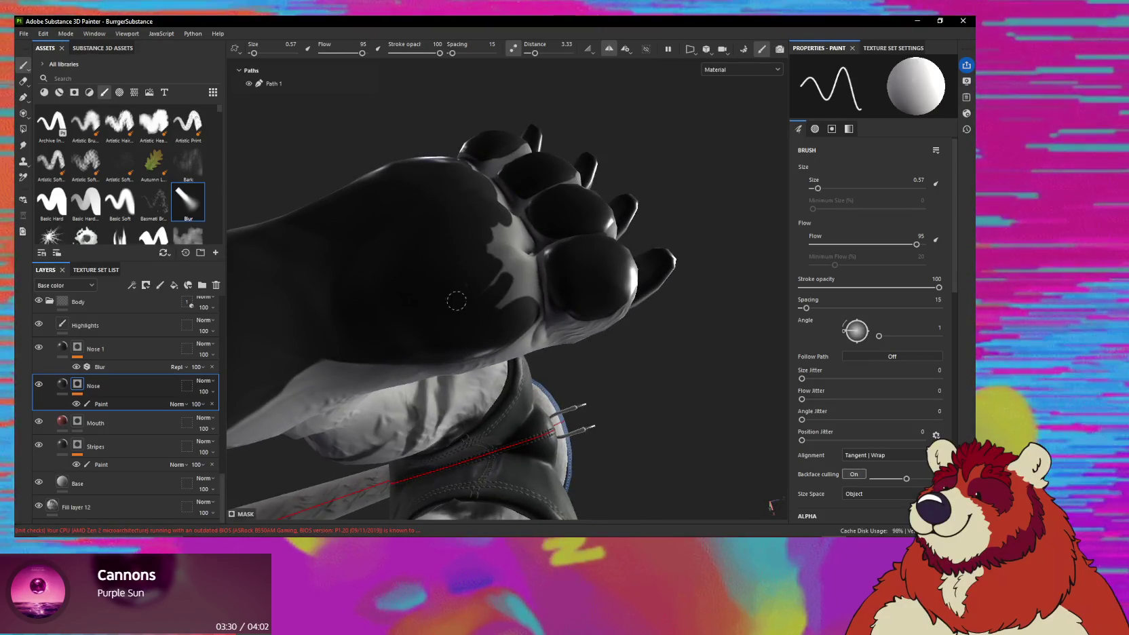
left_click_drag(479, 287, 486, 242, "alt")
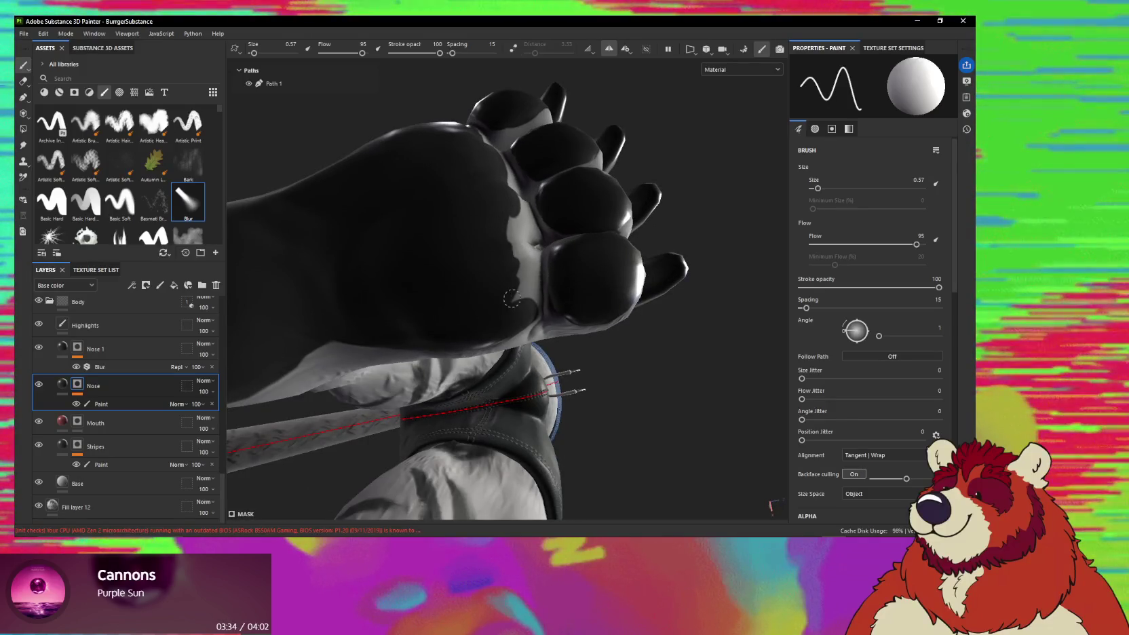
mouse_move(523, 254)
right_mouse_down("alt")
mouse_move(537, 296)
mouse_move(534, 373)
mouse_move(504, 313)
right_mouse_up("alt")
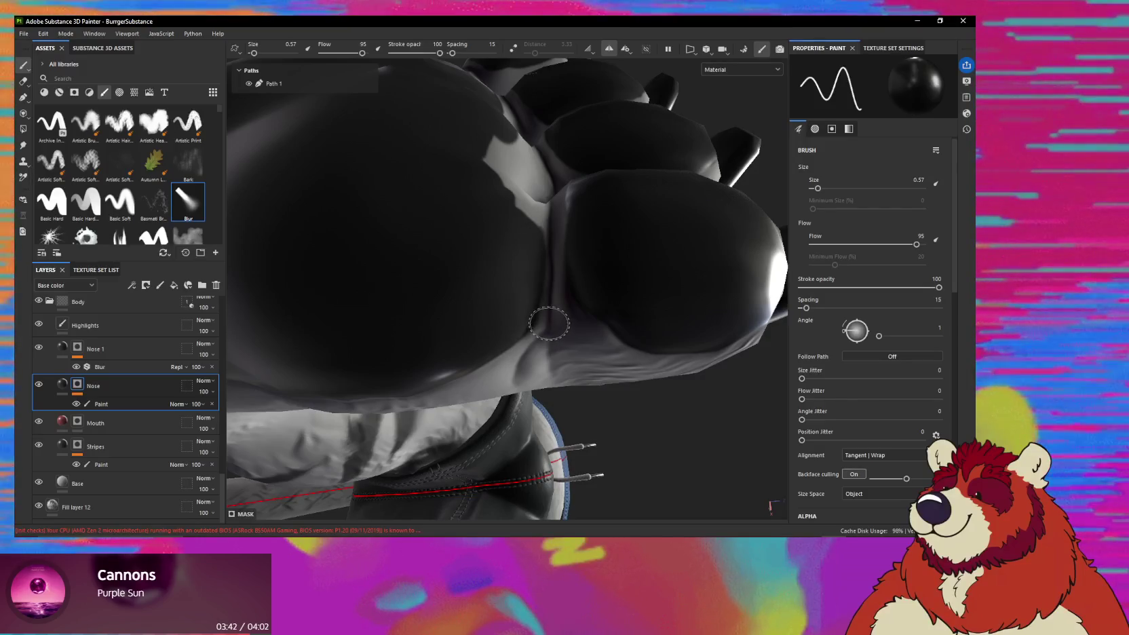
Shrink the brush to 0.31, then enlarge it while orbiting around the paw pads.
right_click_drag(548, 323, 539, 331, "ctrl")
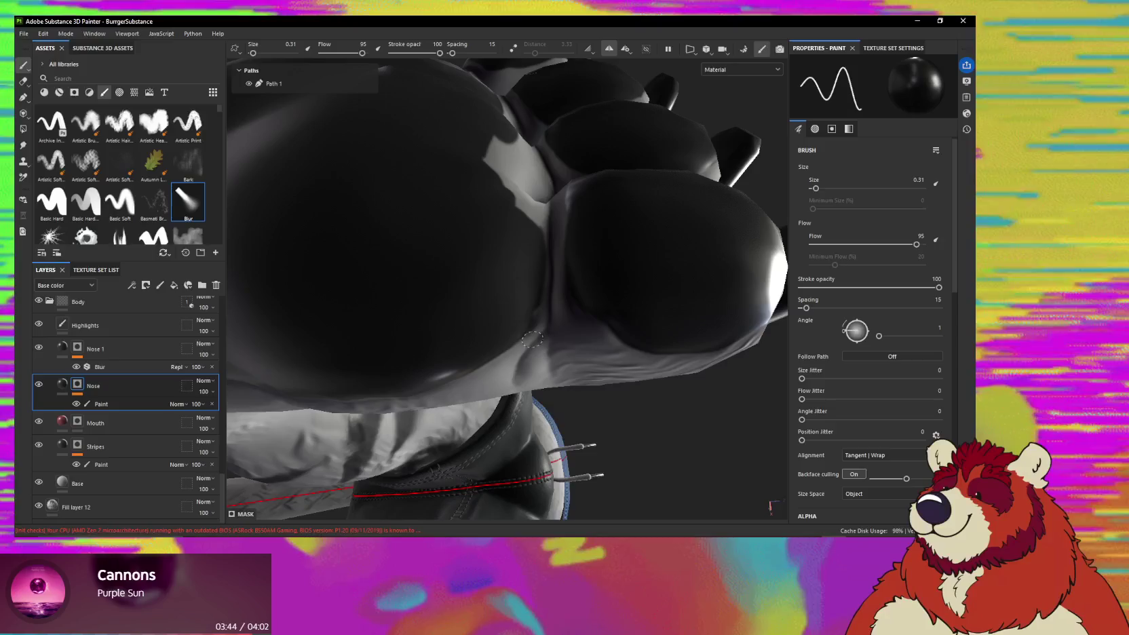
mouse_move(539, 331)
left_mouse_down("alt")
mouse_move(520, 301)
mouse_move(519, 272)
mouse_move(536, 273)
left_mouse_up("alt")
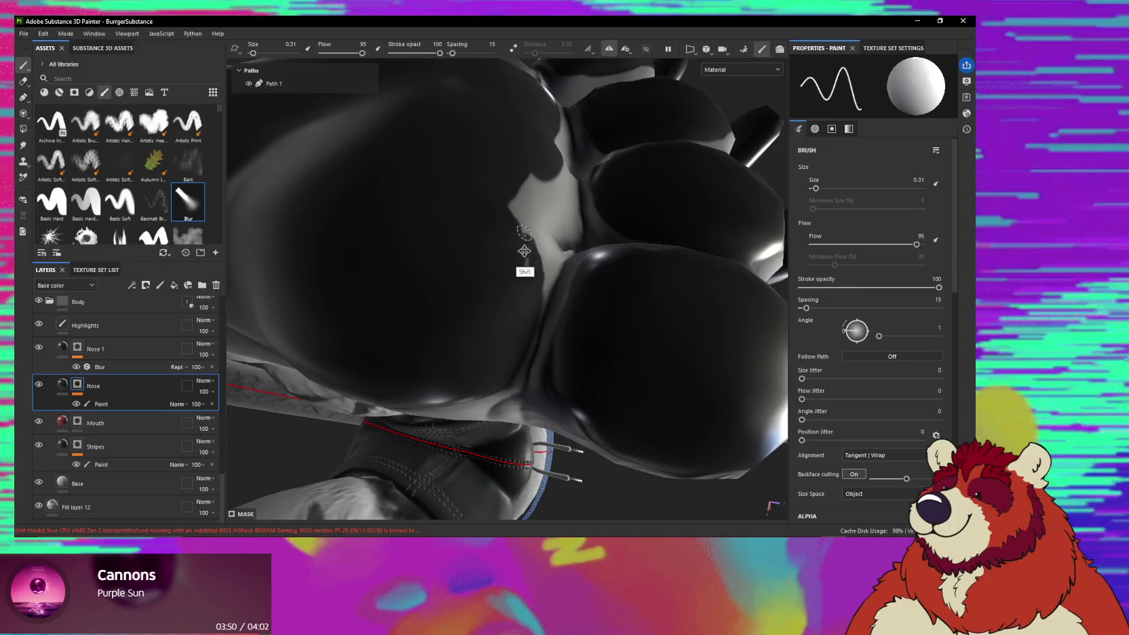
middle_click_drag(525, 245, 517, 278, "alt")
right_click_drag(517, 278, 515, 283, "ctrl")
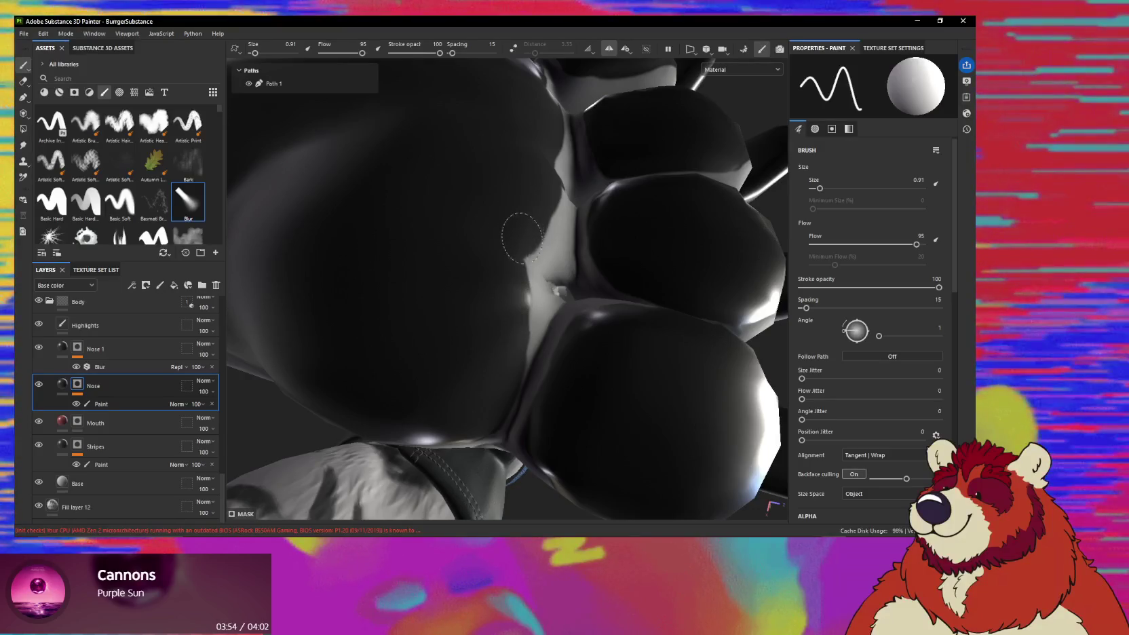
right_click_drag(521, 237, 535, 229, "shift")
mouse_move(536, 229)
left_mouse_down("alt")
mouse_move(497, 251)
mouse_move(456, 236)
left_mouse_up("alt")
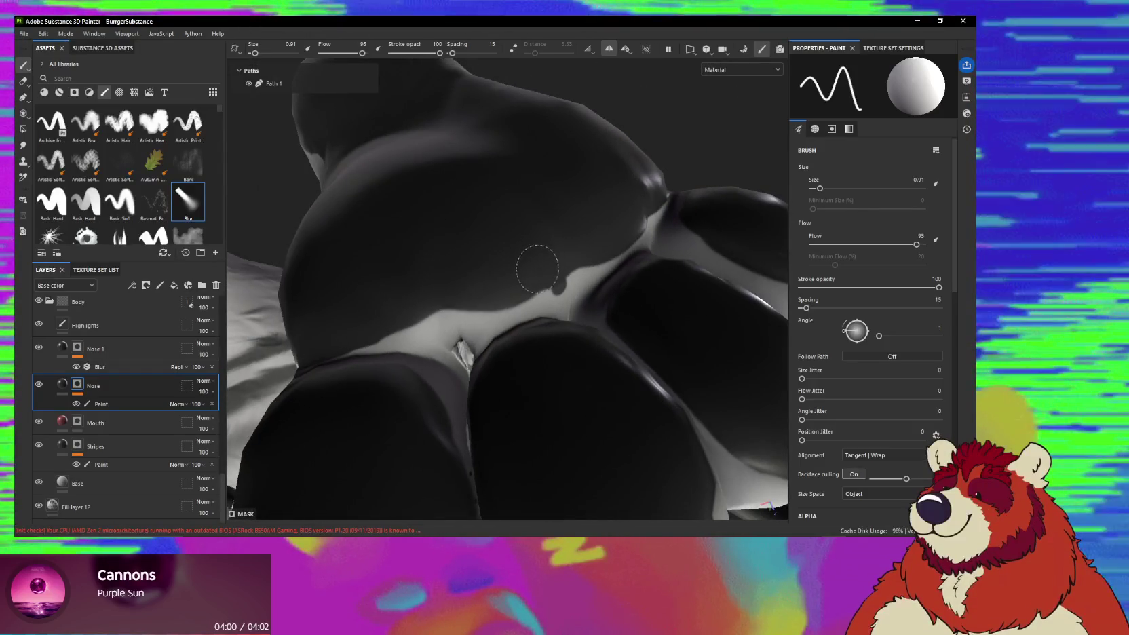
Reduce the brush size to 0.13 and switch to the Smudge tool.
right_click_drag(583, 297, 556, 297, "ctrl")
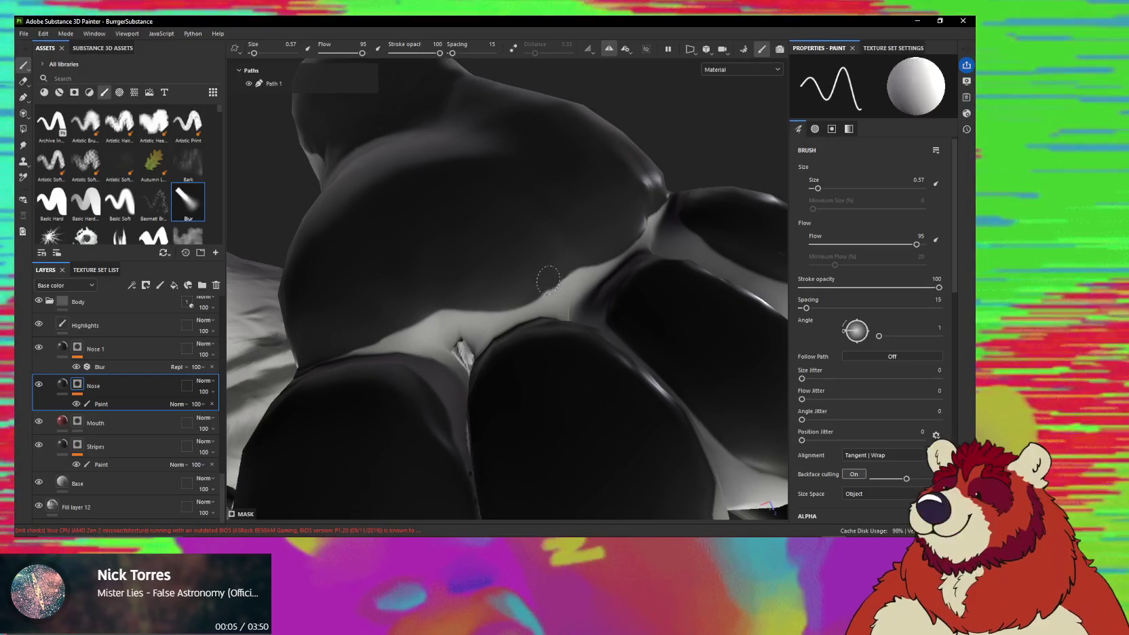
left_click_drag(460, 278, 500, 260, "alt")
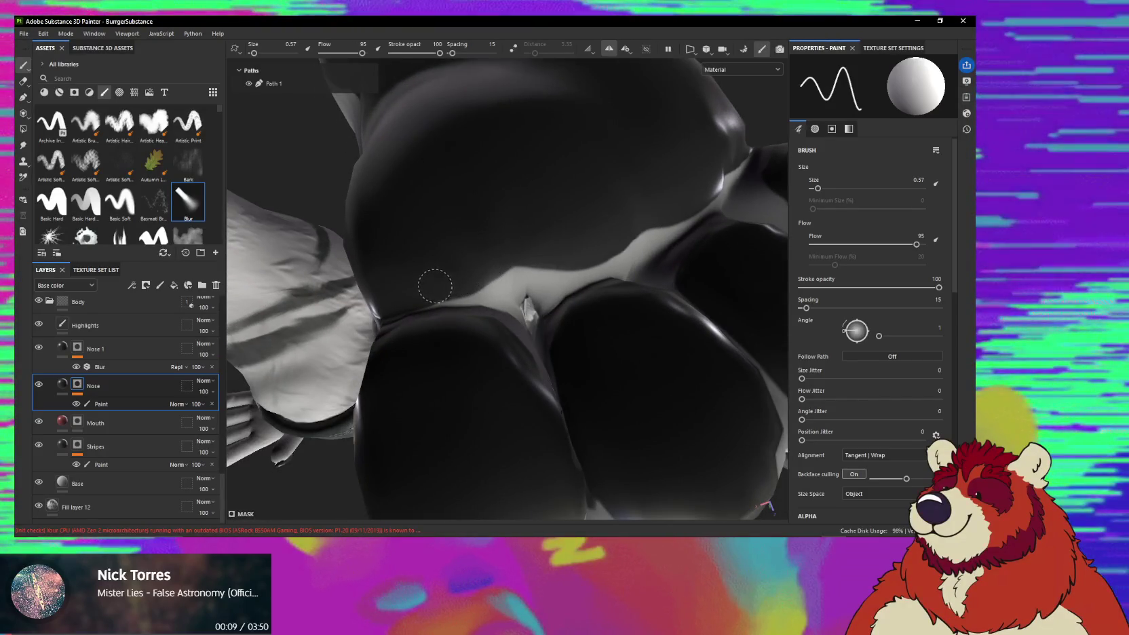
mouse_move(516, 247)
left_mouse_down("alt")
mouse_move(414, 251)
mouse_move(494, 251)
left_mouse_up("alt")
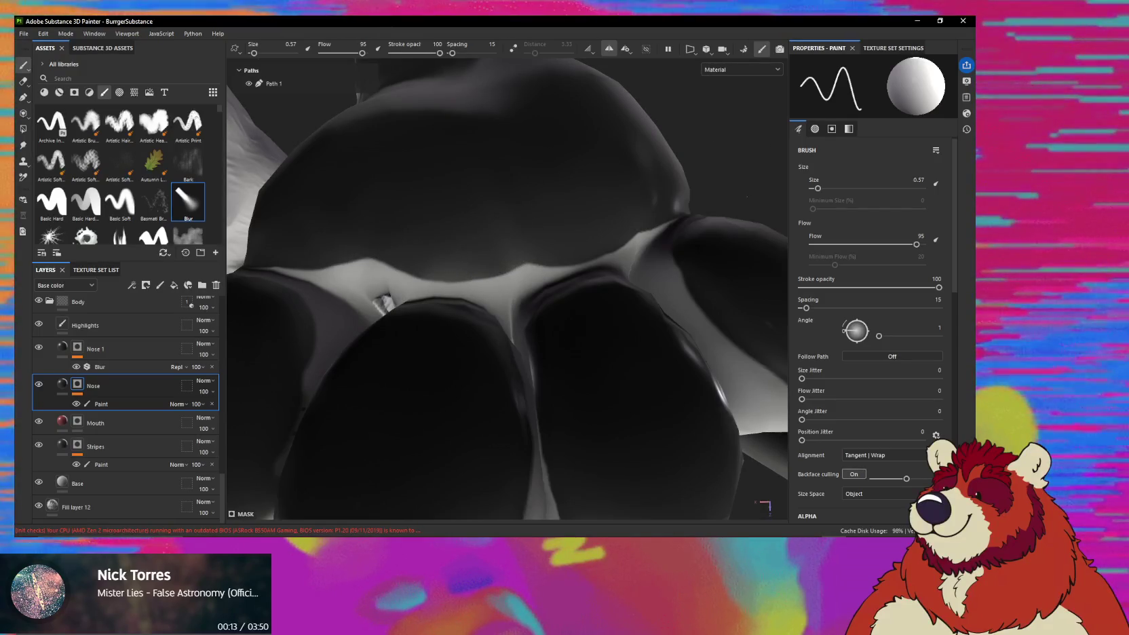
key("5")
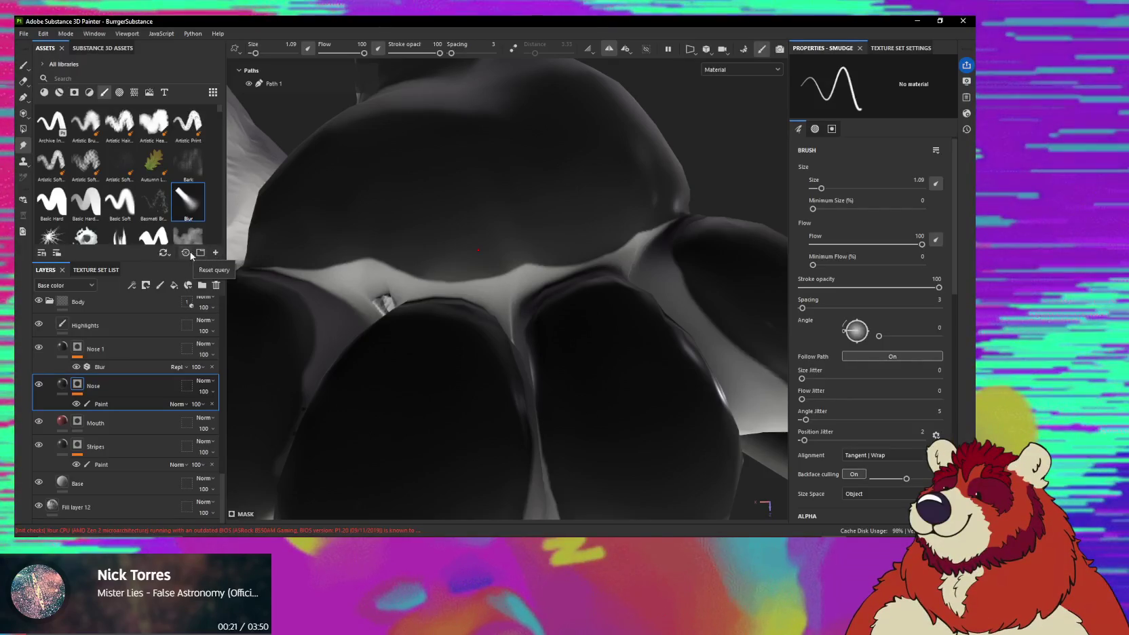
left_click(163, 252)
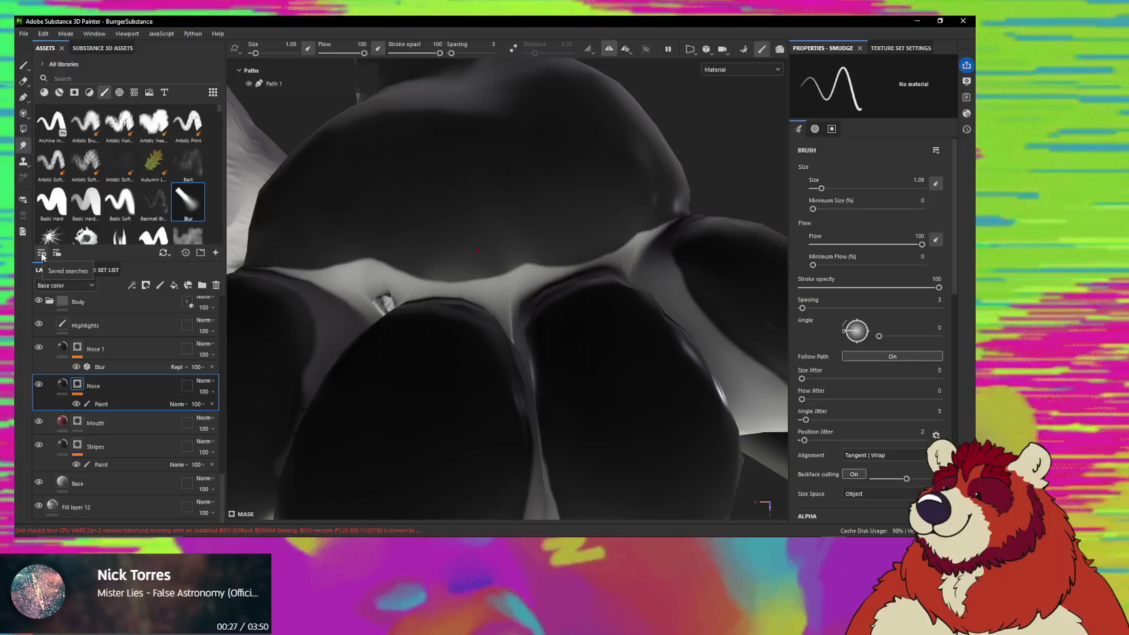
right_click(23, 148)
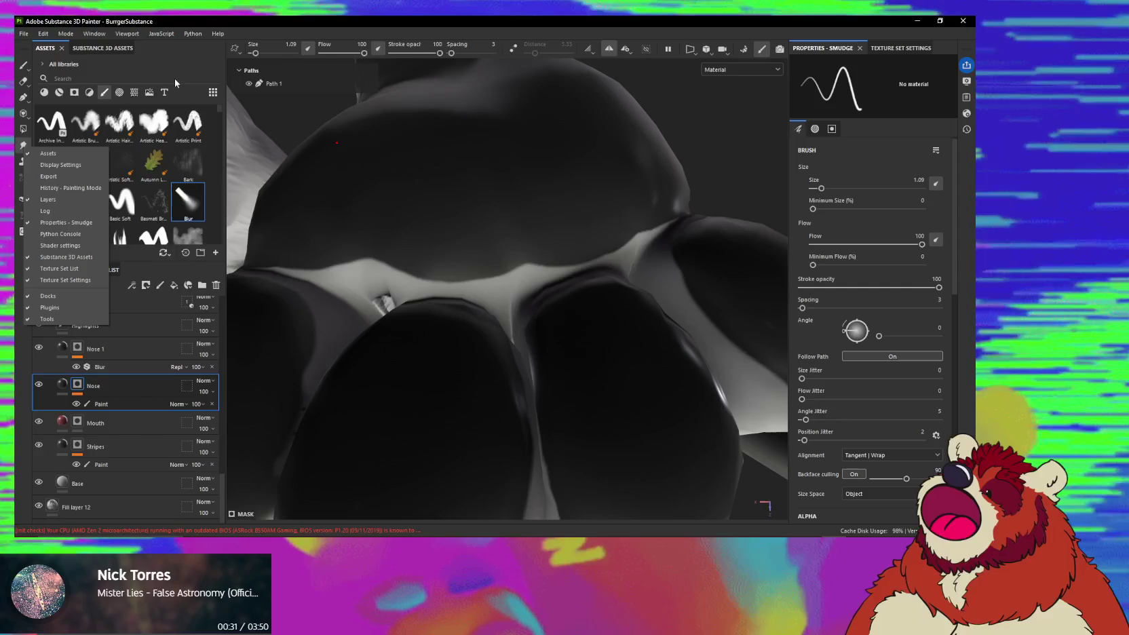
left_click(181, 76)
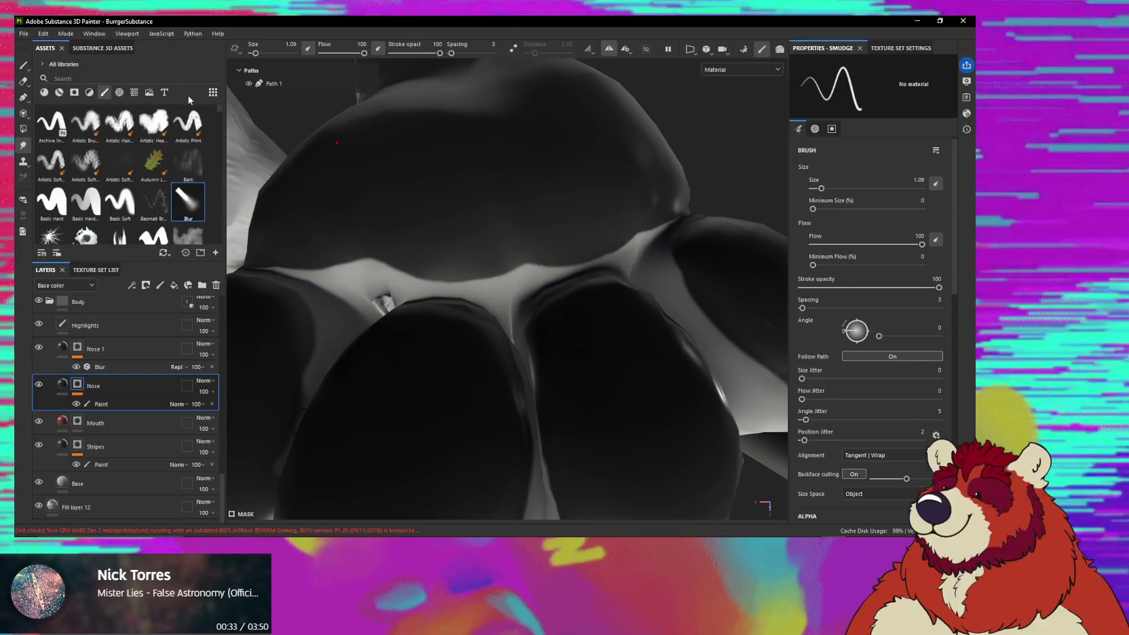
scroll(955, 172, "down", 2)
scroll(938, 157, "up", 3)
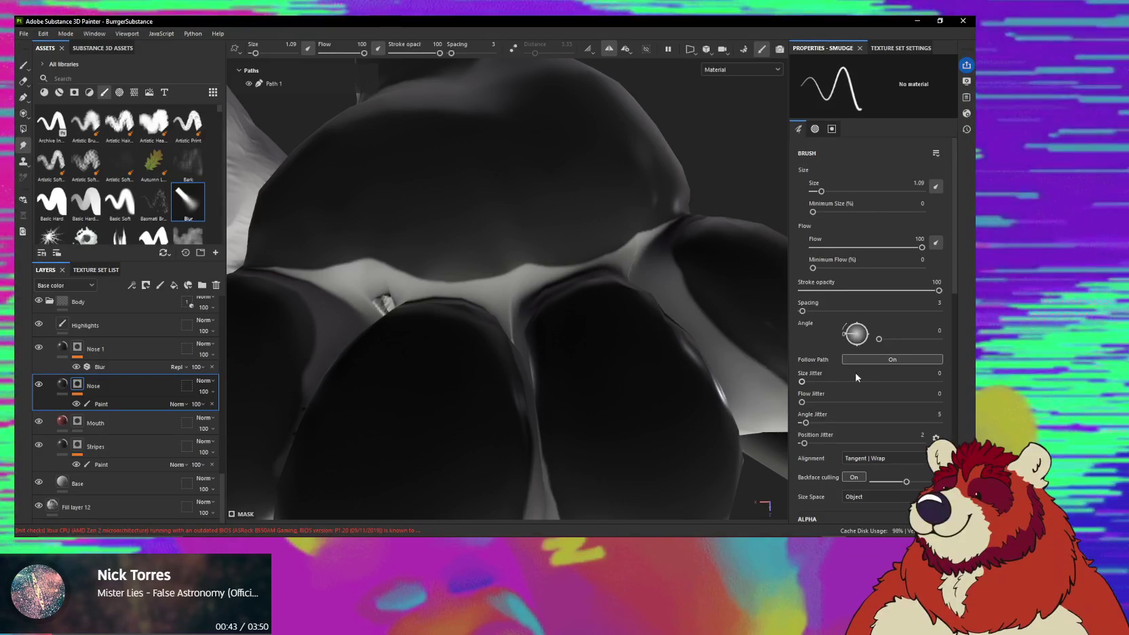
scroll(837, 380, "down", 5)
scroll(868, 400, "down", 5)
scroll(910, 418, "down", 5)
scroll(910, 419, "up", 2)
scroll(922, 420, "up", 2)
scroll(936, 421, "up", 4)
scroll(935, 421, "up", 4)
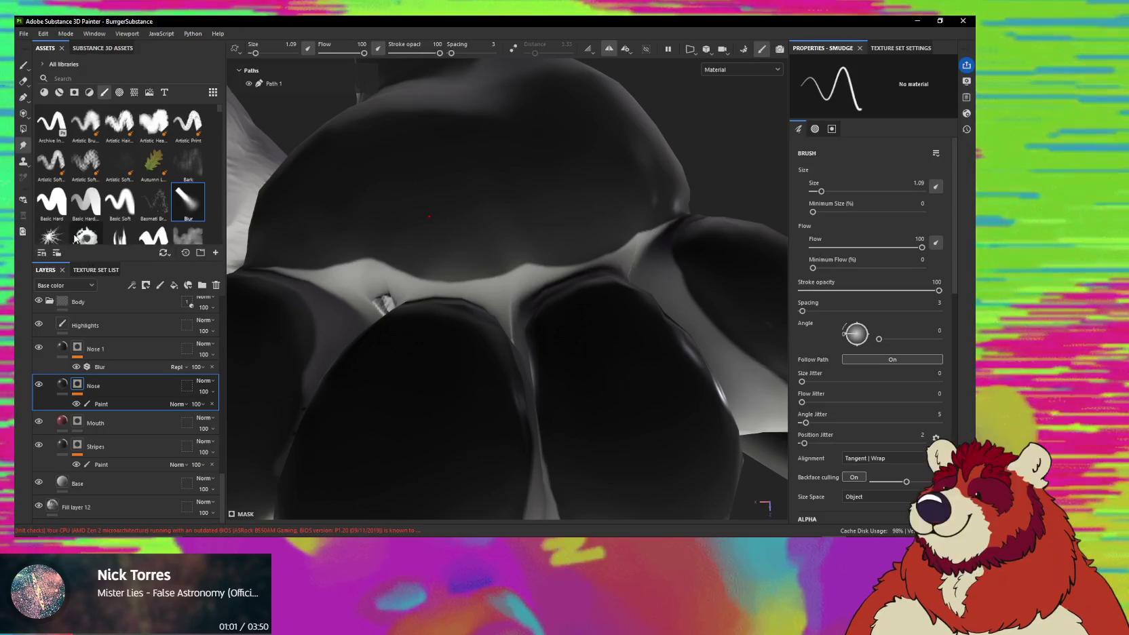
left_click(67, 34)
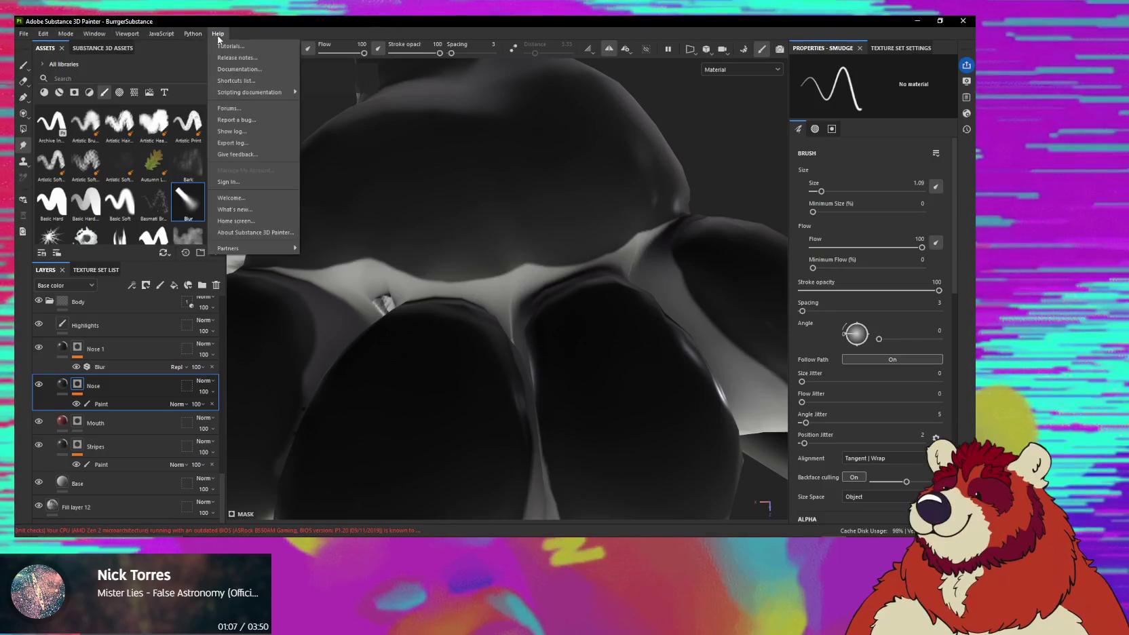
left_click(958, 280)
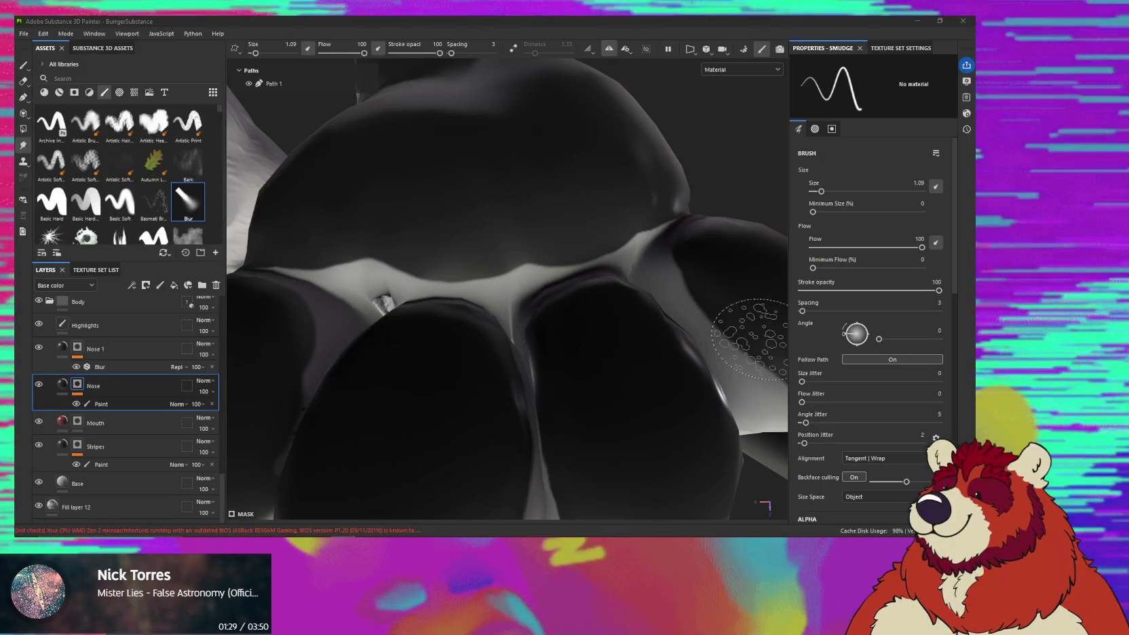
mouse_move(654, 311)
left_mouse_down("alt")
mouse_move(507, 258)
mouse_move(558, 243)
left_mouse_up("alt")
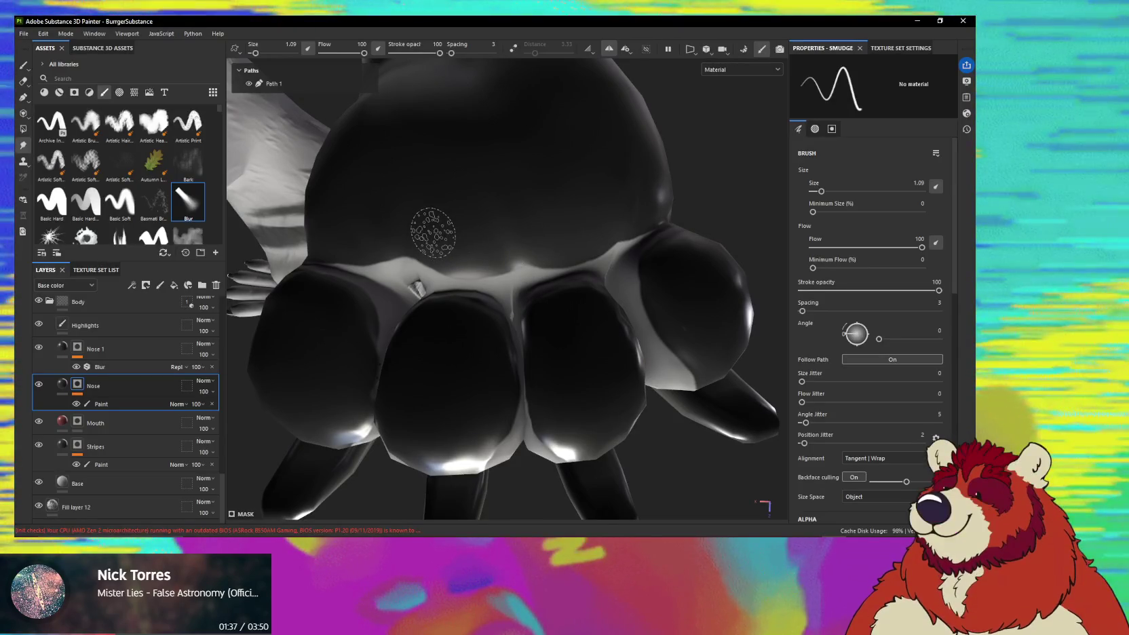
scroll(448, 222, "up", 2)
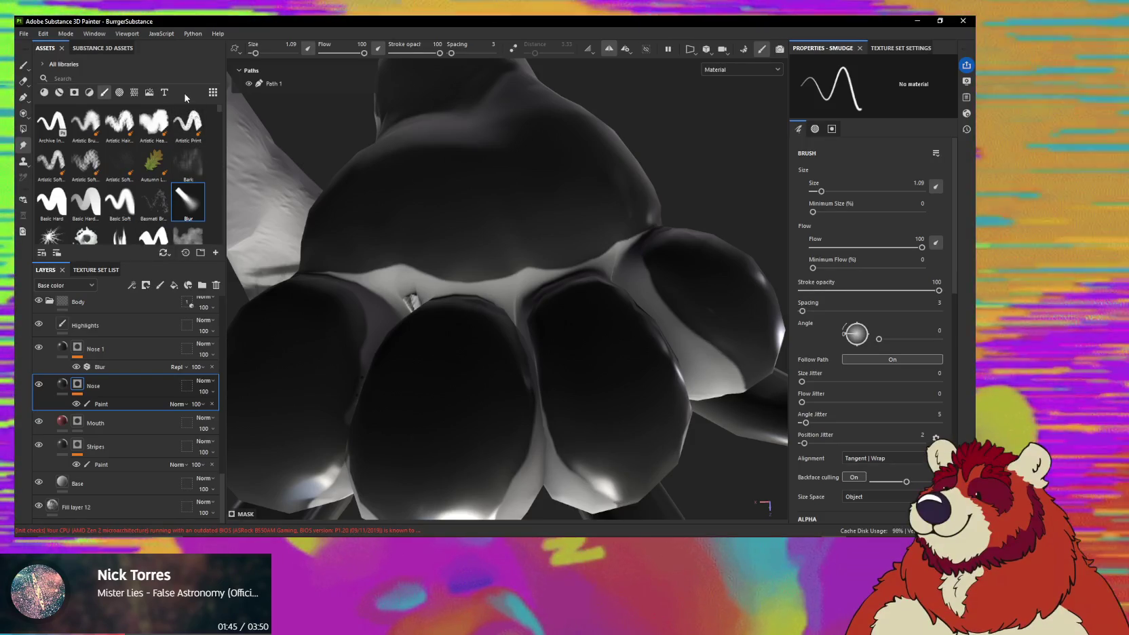
left_click(44, 64)
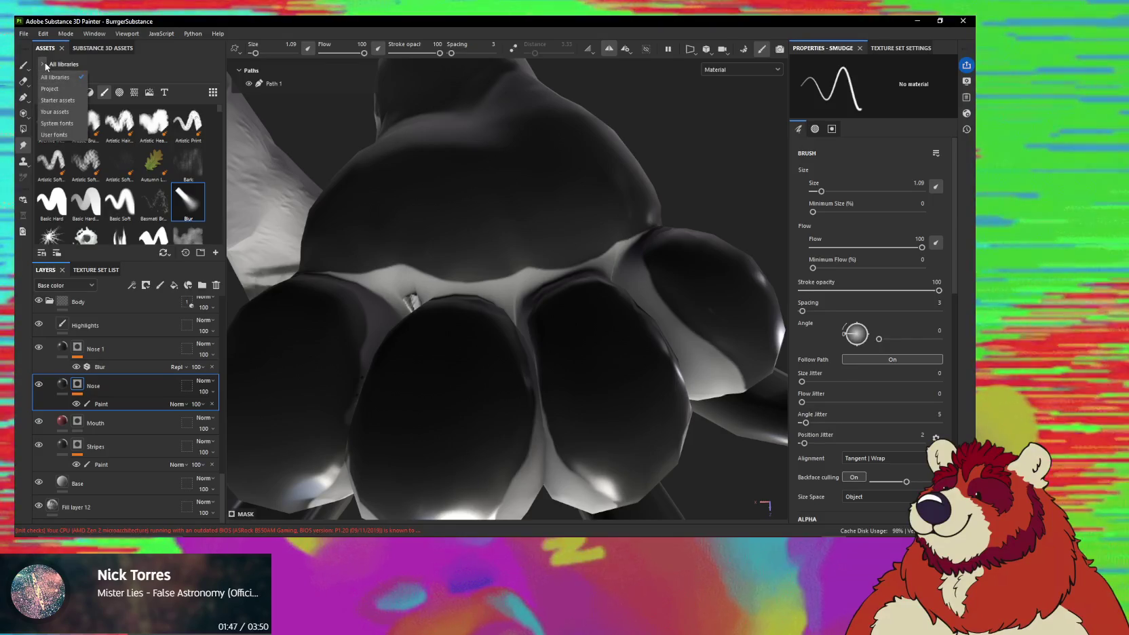
left_click(45, 63)
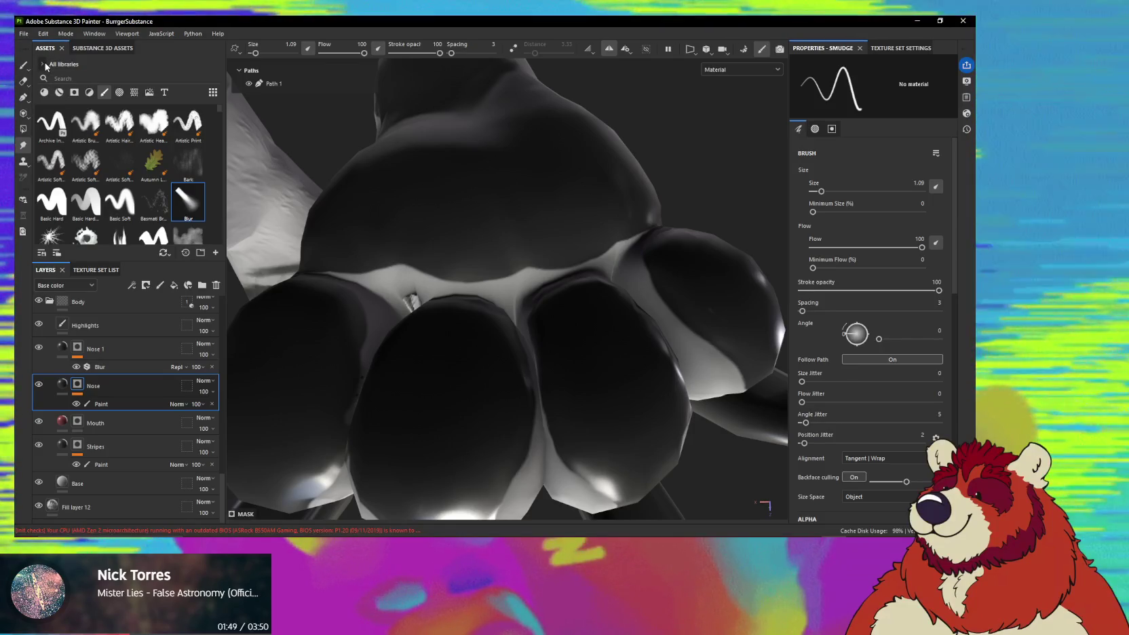
right_click(45, 49)
left_click(98, 37)
left_click(98, 37)
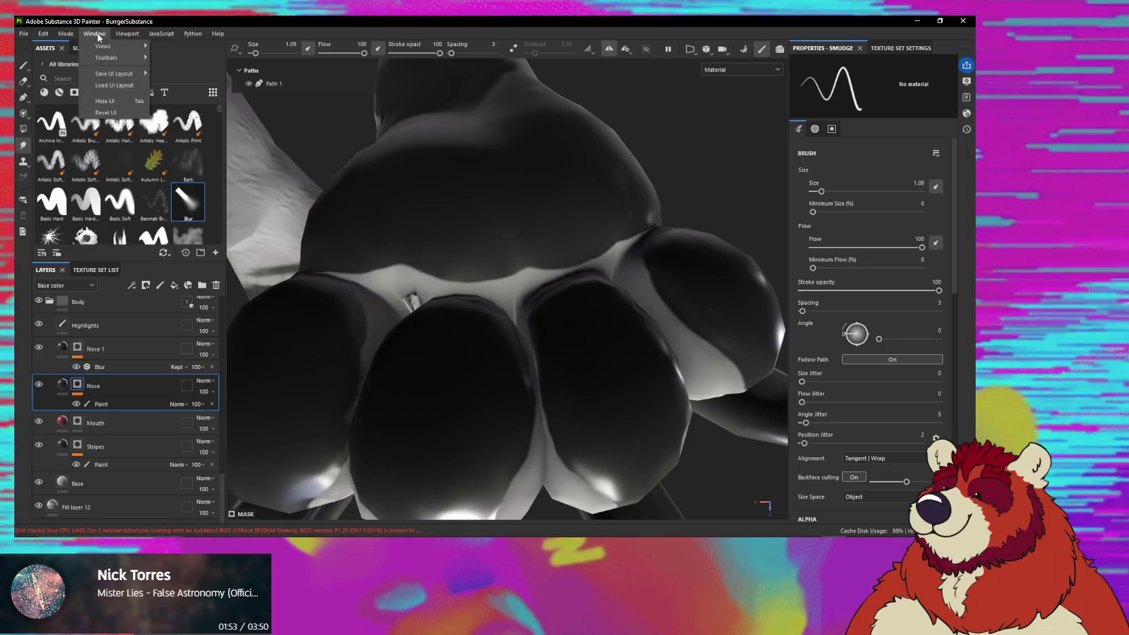
left_click(218, 31)
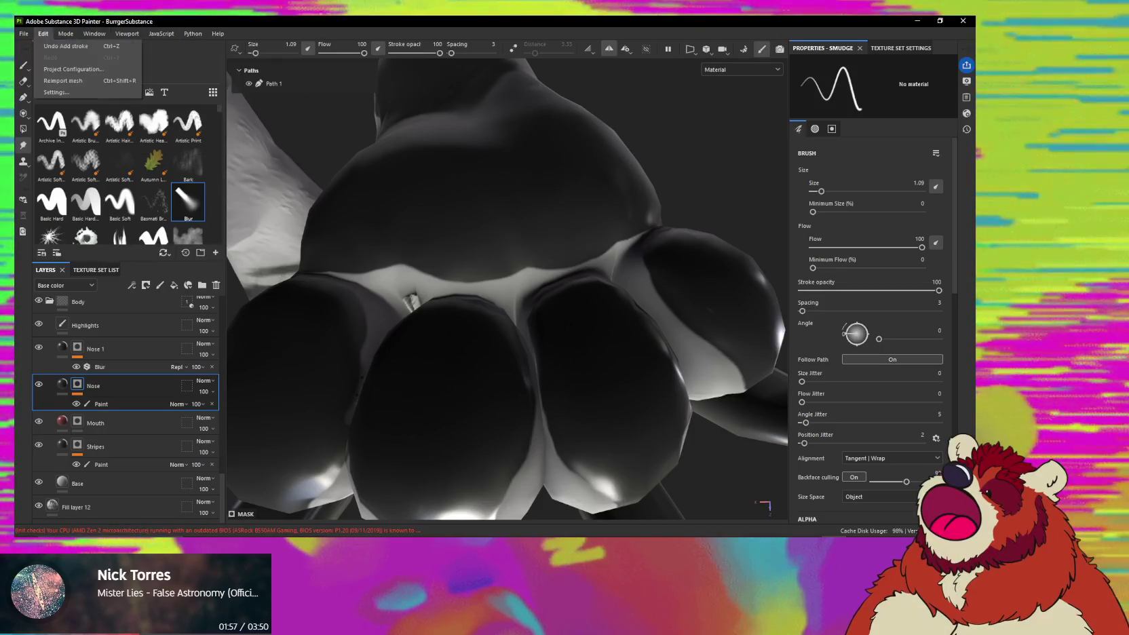
left_click(43, 34)
key("Escape")
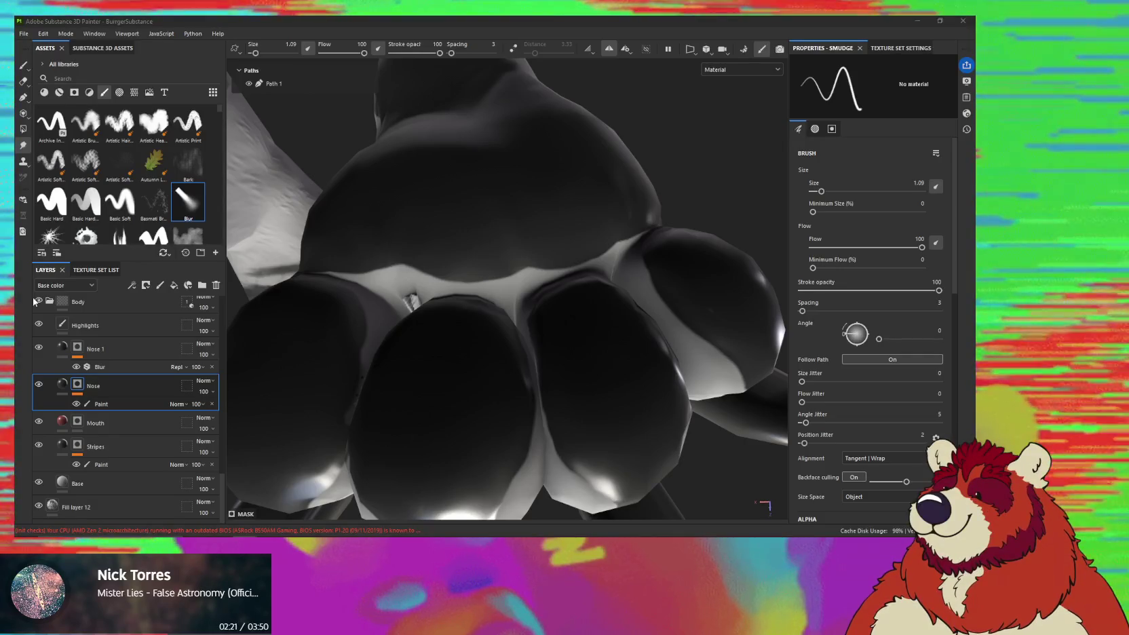
left_click(109, 95)
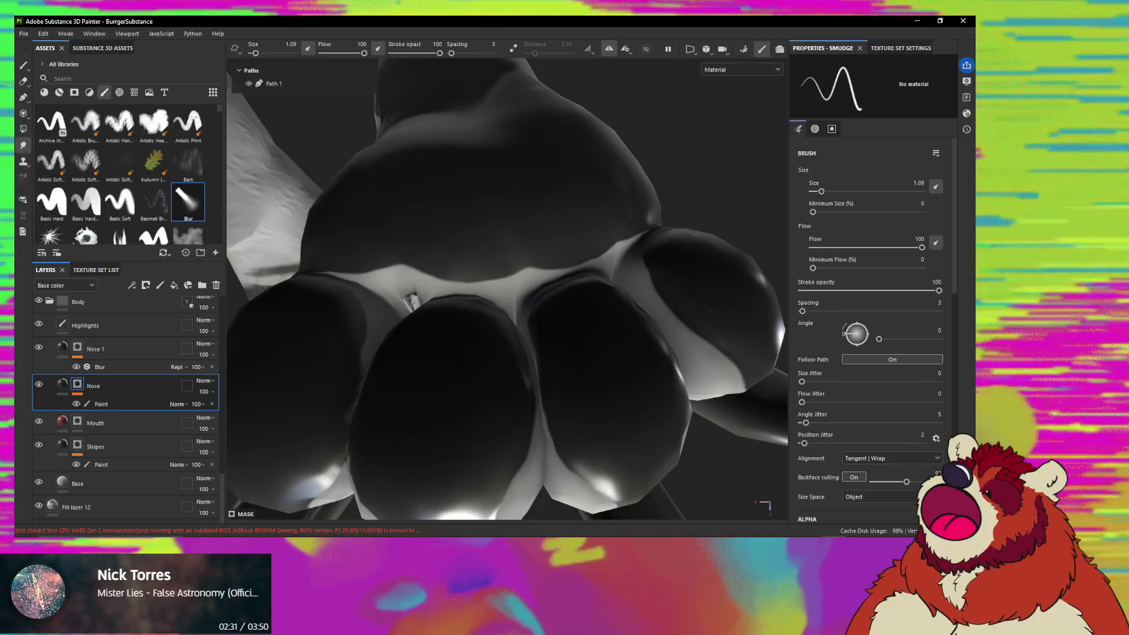
right_click(895, 145)
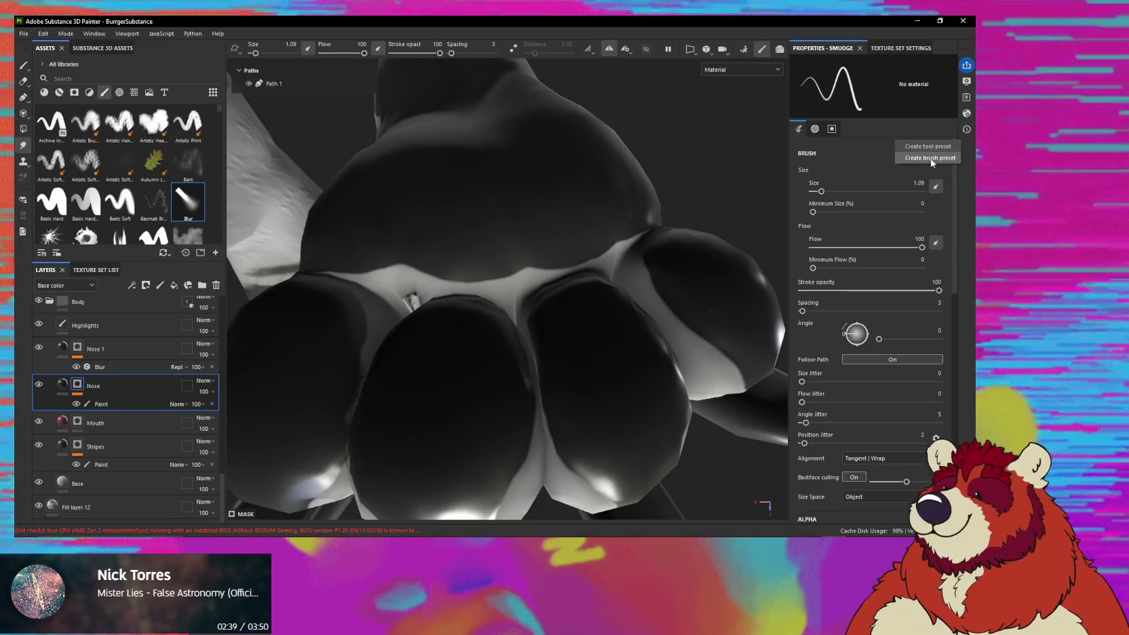
Create a brush preset from the current smudge settings and rename it '1Fur Blend'.
left_click(931, 158)
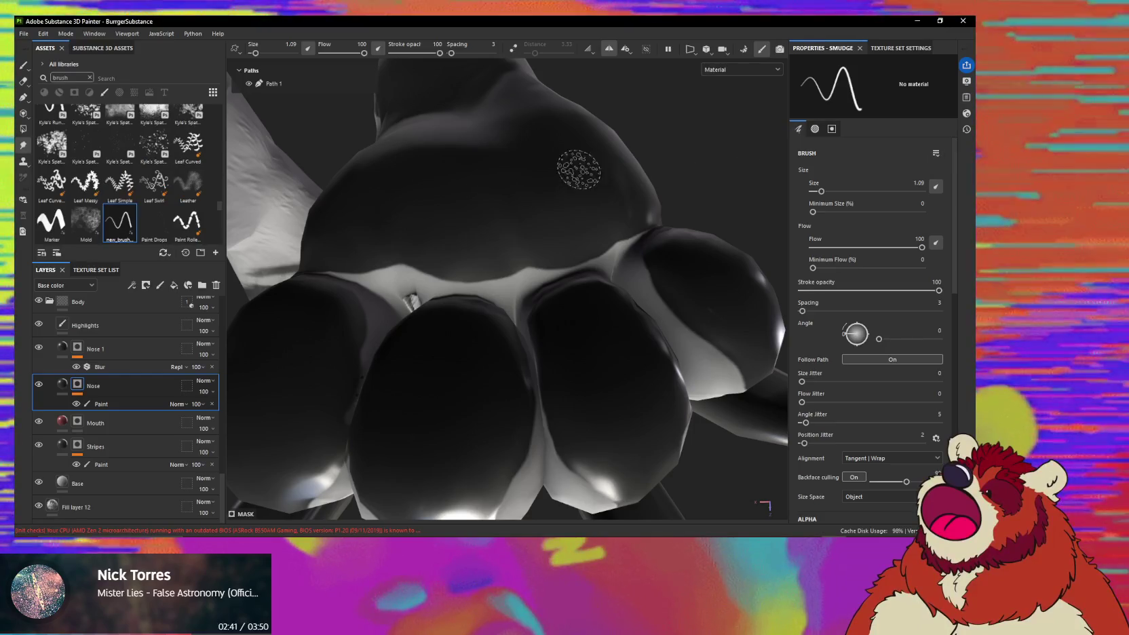
right_click(123, 240)
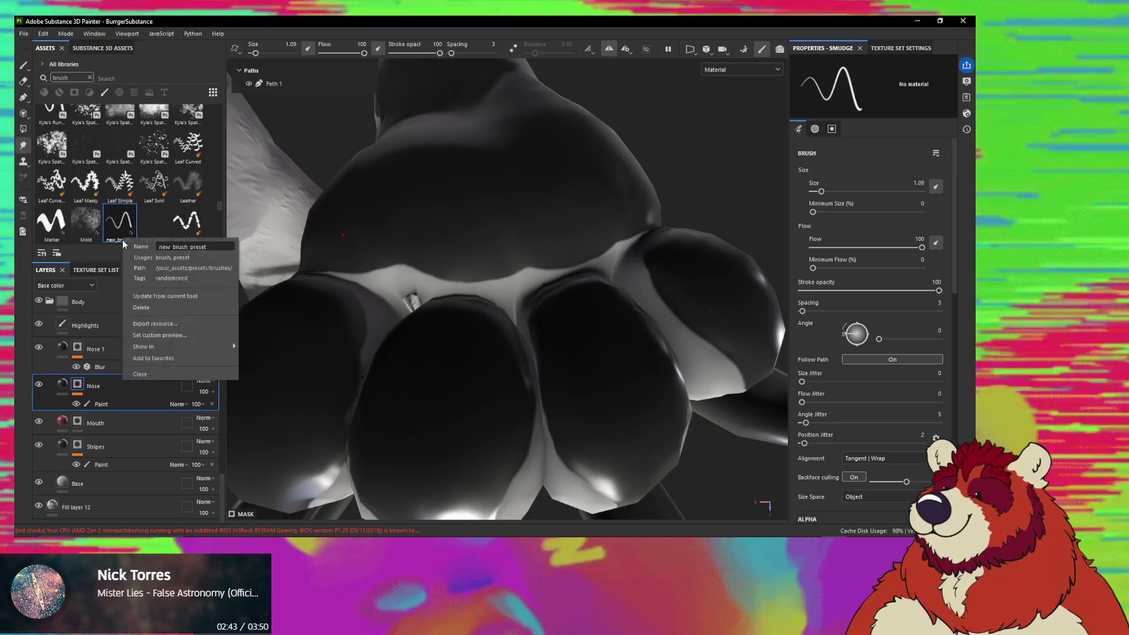
triple_click(208, 246)
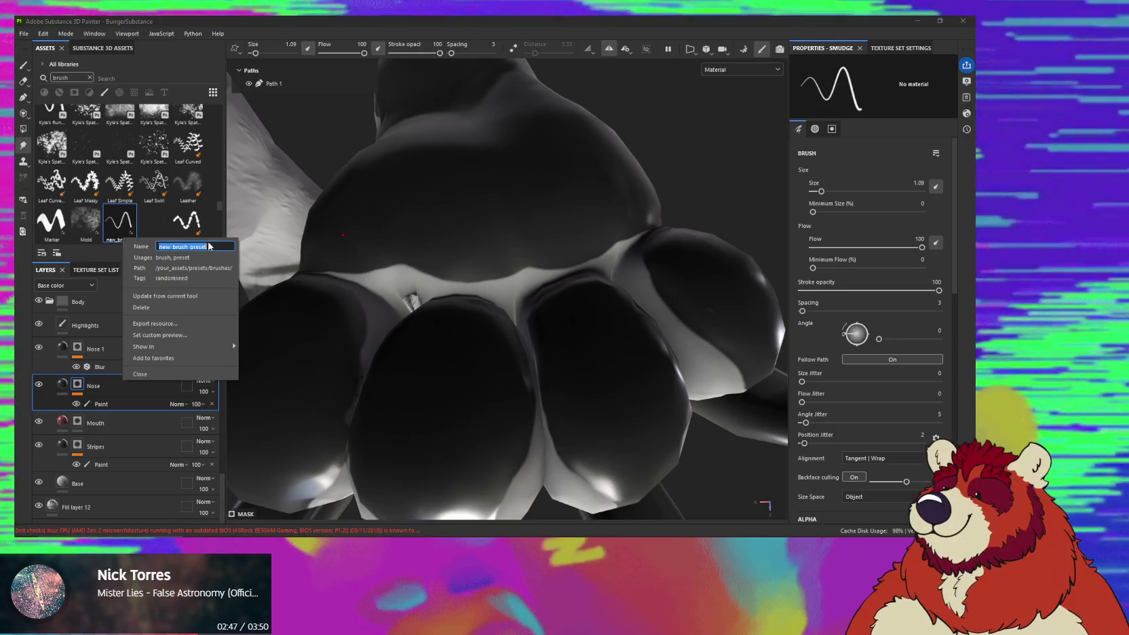
type("Fur B")
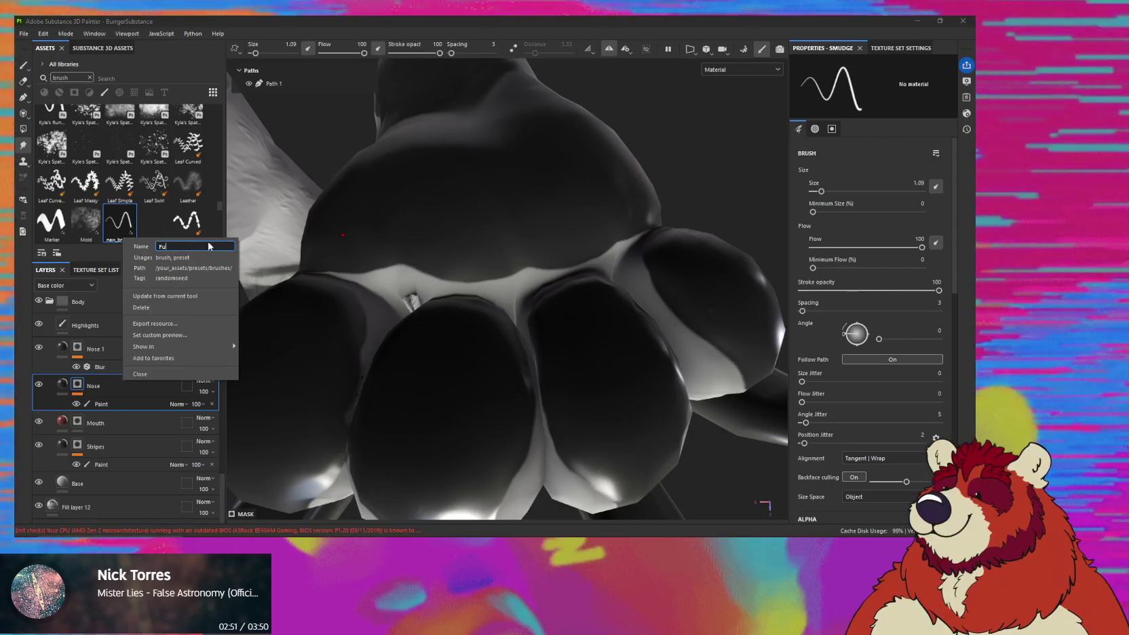
type("Fur B")
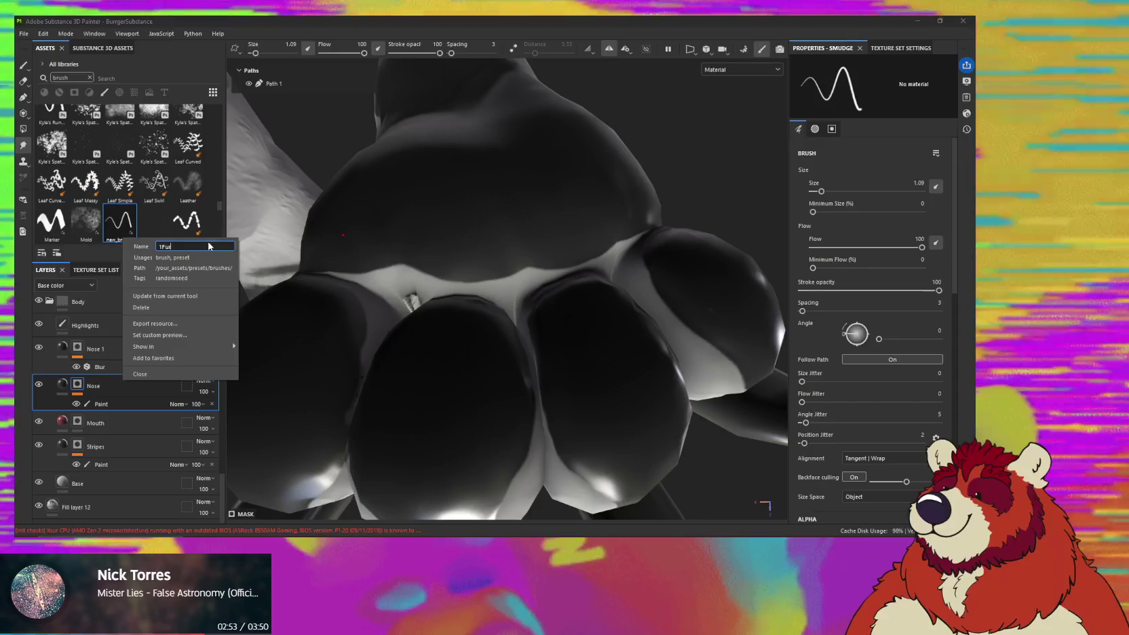
type("lend")
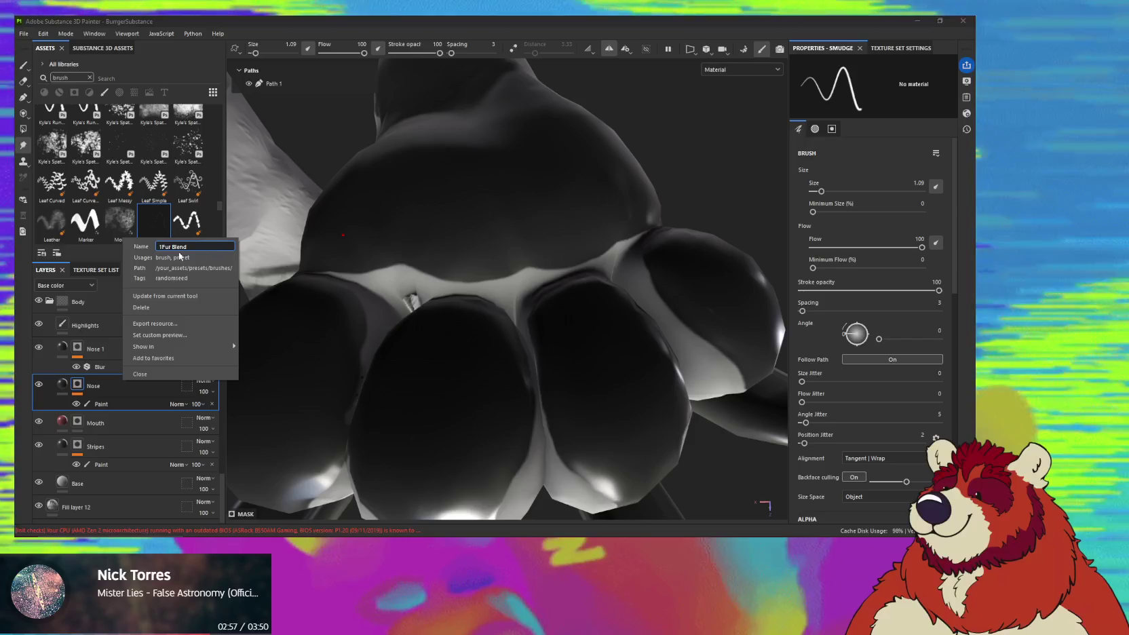
left_click(106, 257)
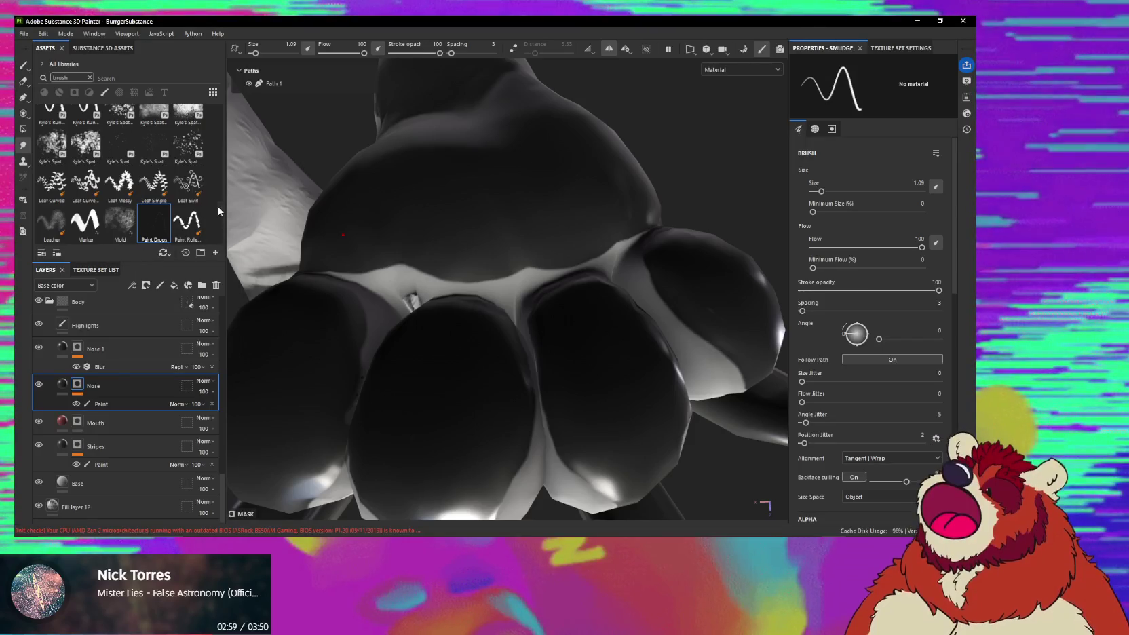
left_click_drag(220, 206, 216, 118)
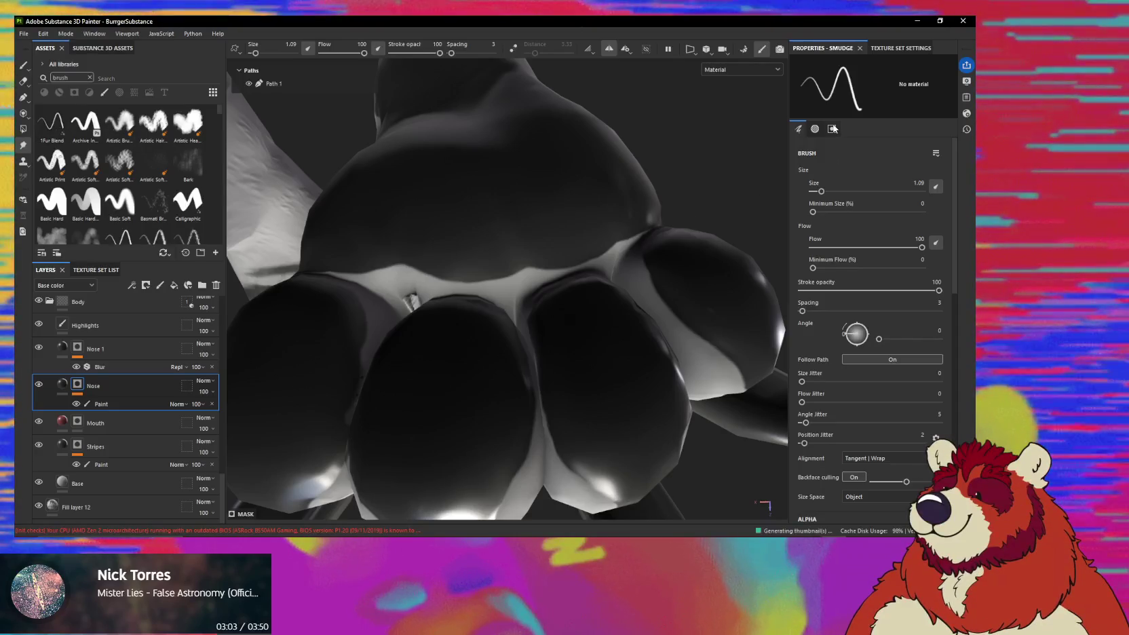
Reset the smudge brush to its defaults and remove the Spray alpha.
scroll(536, 252, "down", 3)
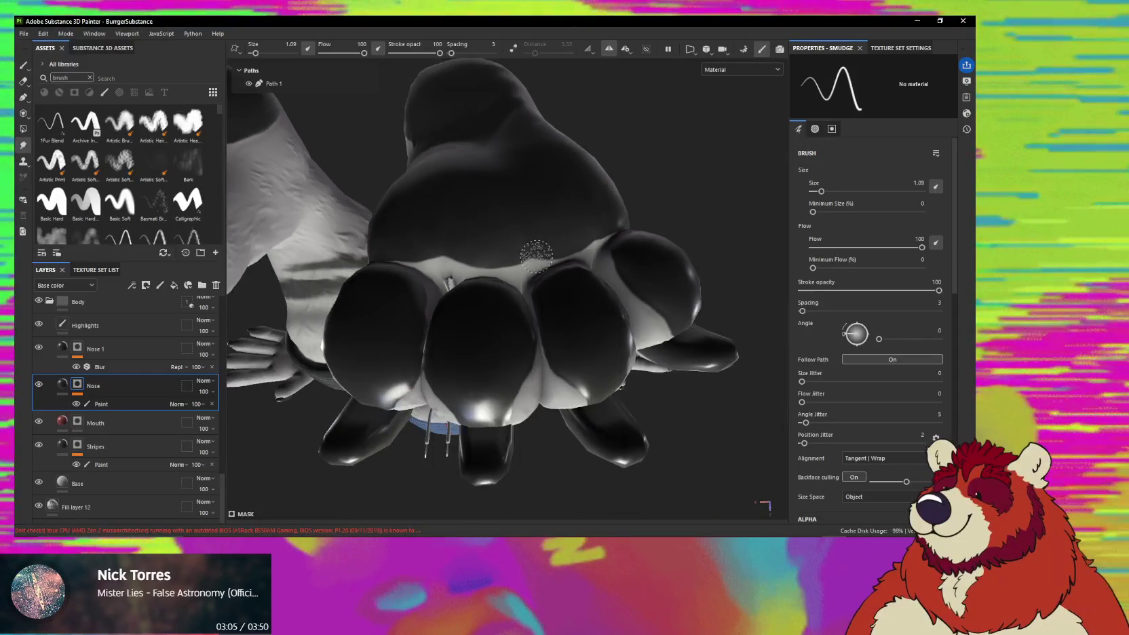
mouse_move(535, 252)
left_mouse_down("alt")
mouse_move(537, 285)
mouse_move(679, 169)
left_mouse_up("alt")
scroll(541, 251, "up", 3)
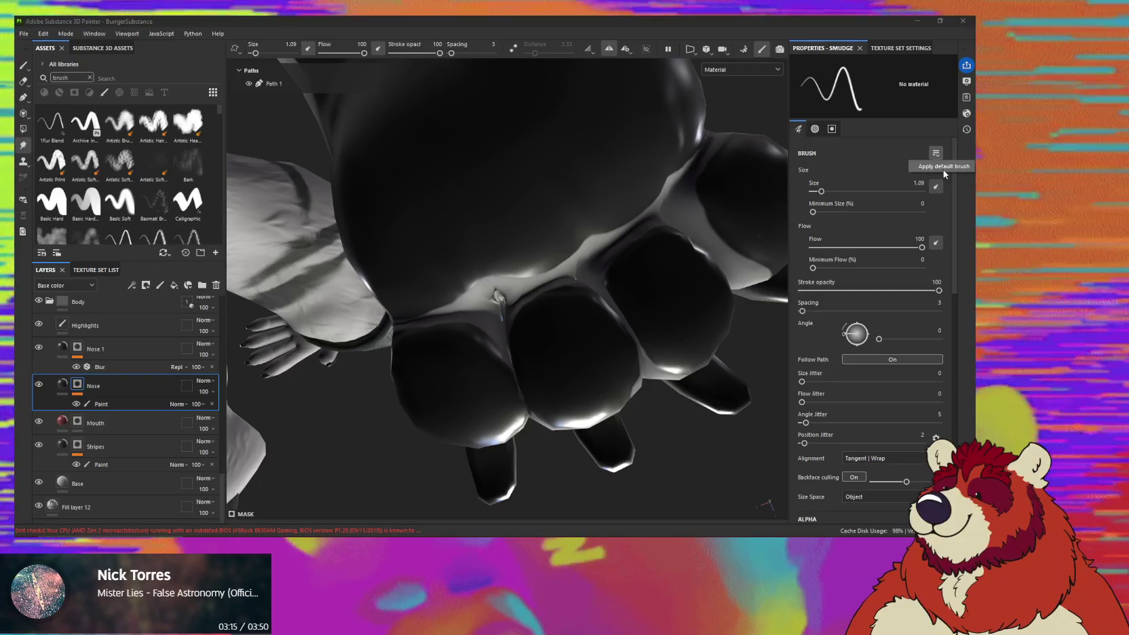
left_click(943, 170)
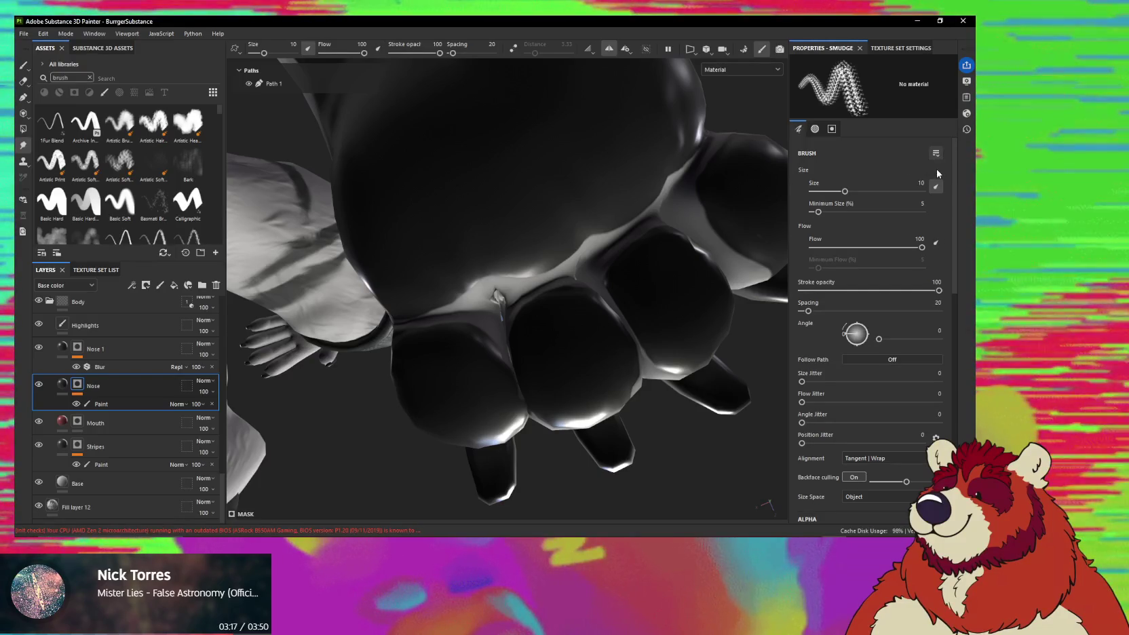
scroll(885, 335, "down", 3)
scroll(896, 364, "down", 2)
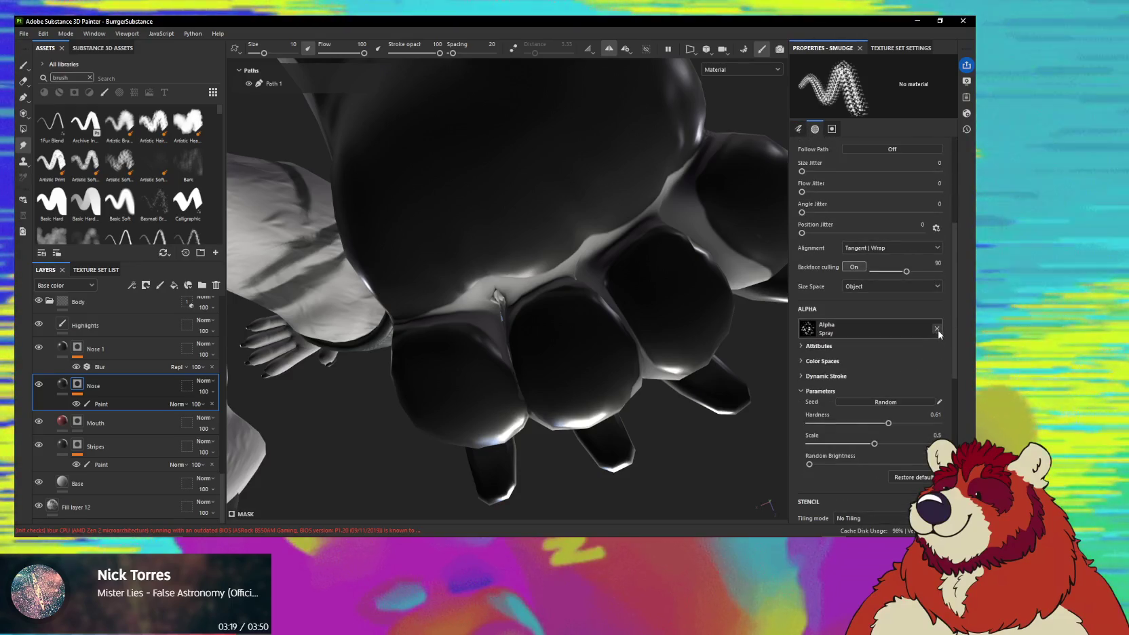
left_click(937, 328)
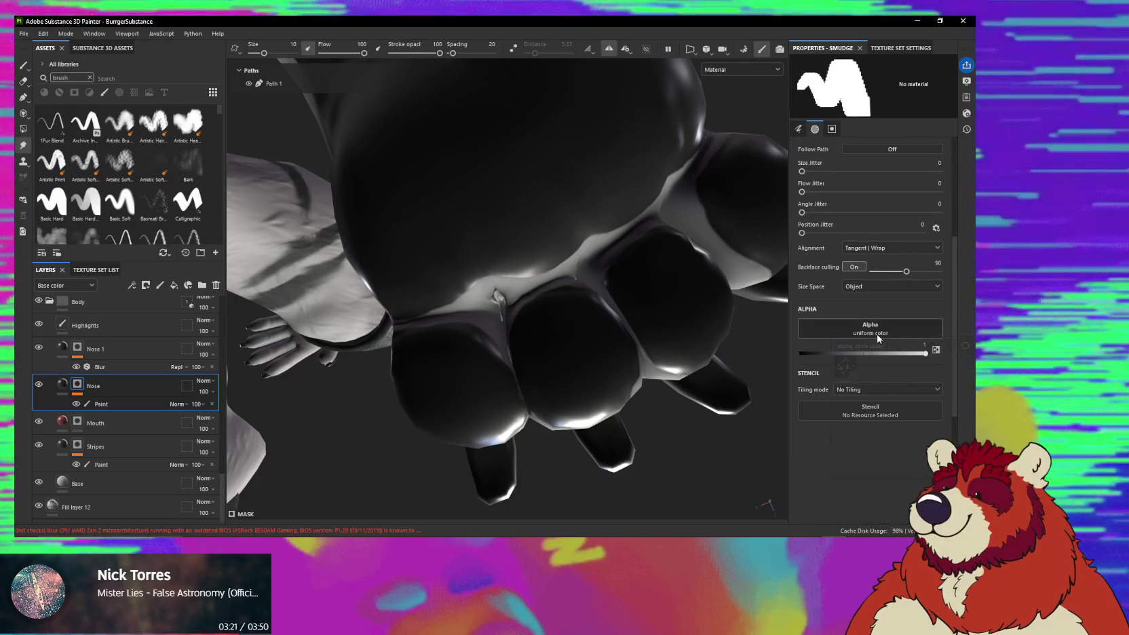
Apply the Shape alpha and shrink the smudge brush to size 0.55.
left_click(880, 338)
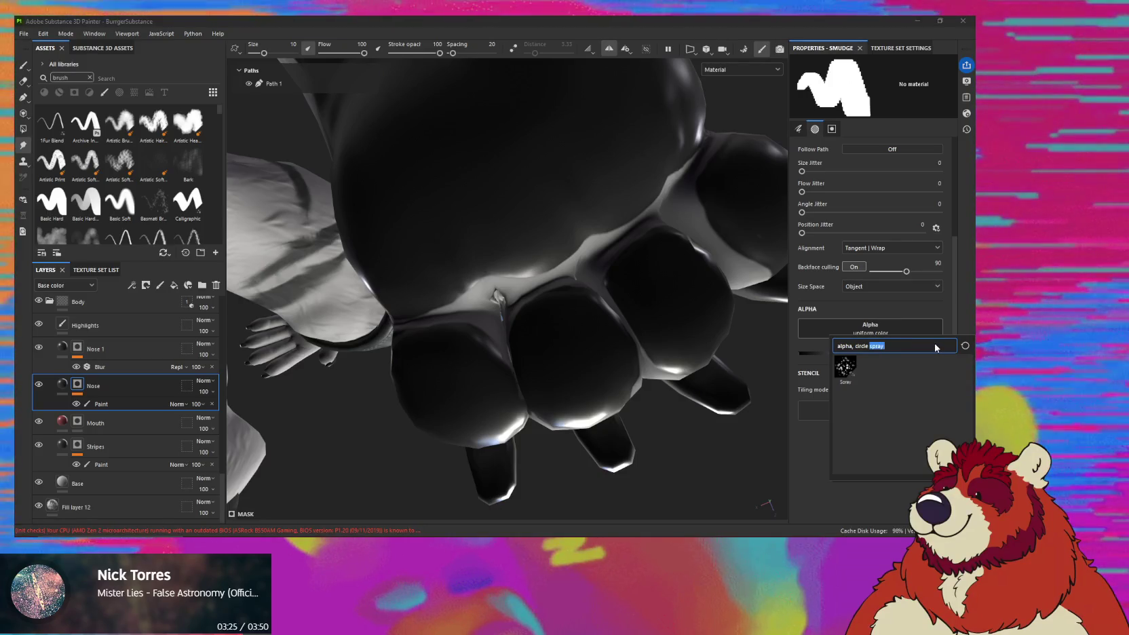
key("BackSpace")
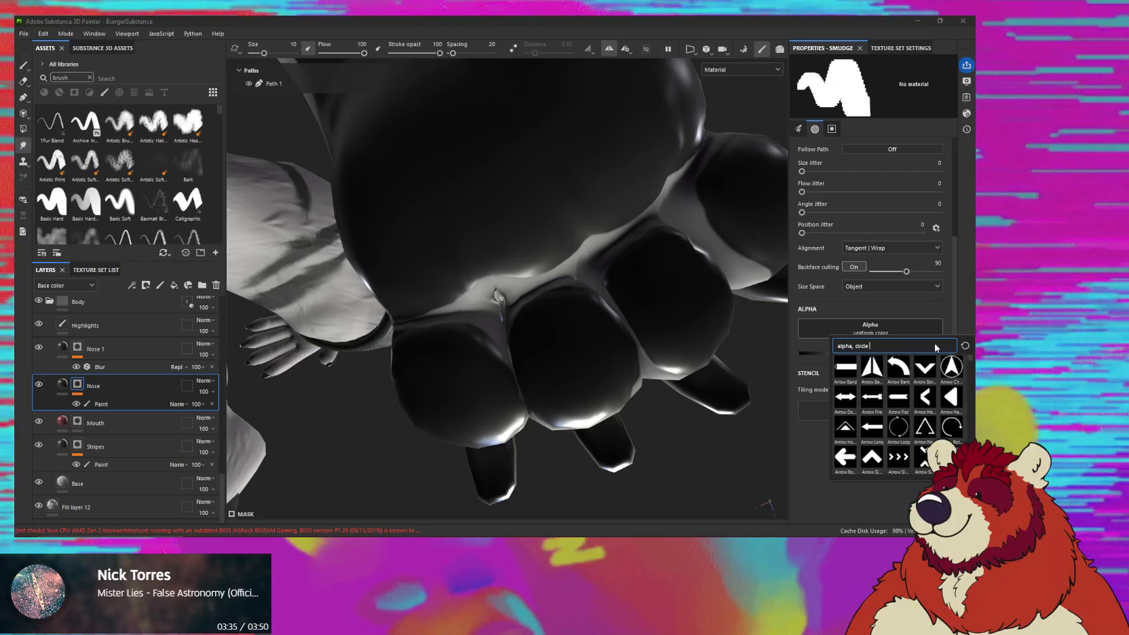
type("shape")
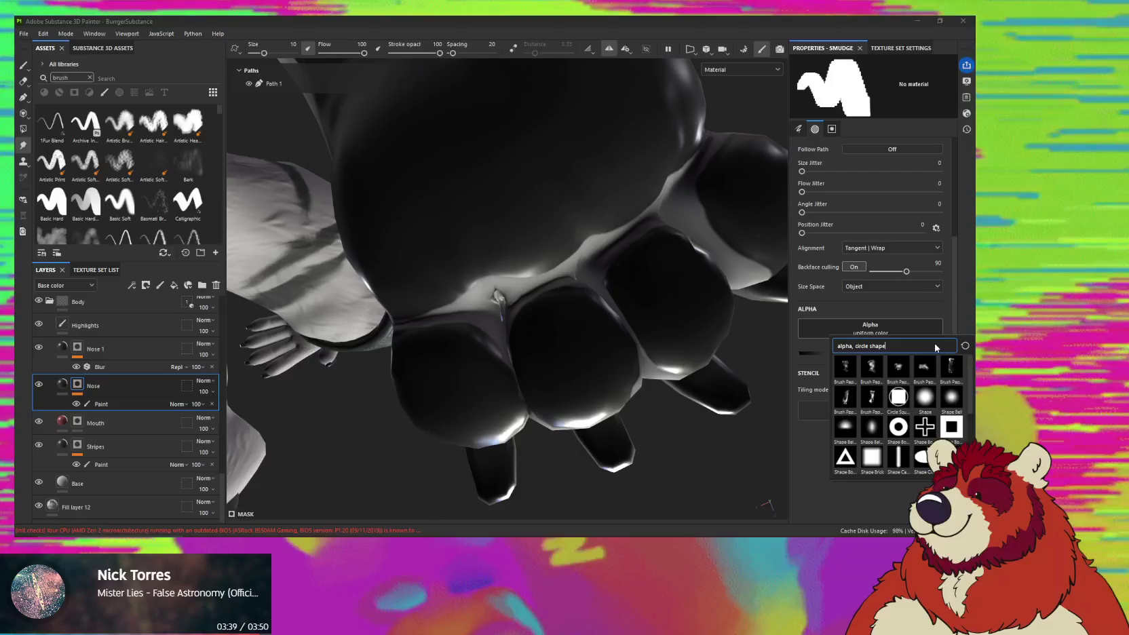
left_click(926, 398)
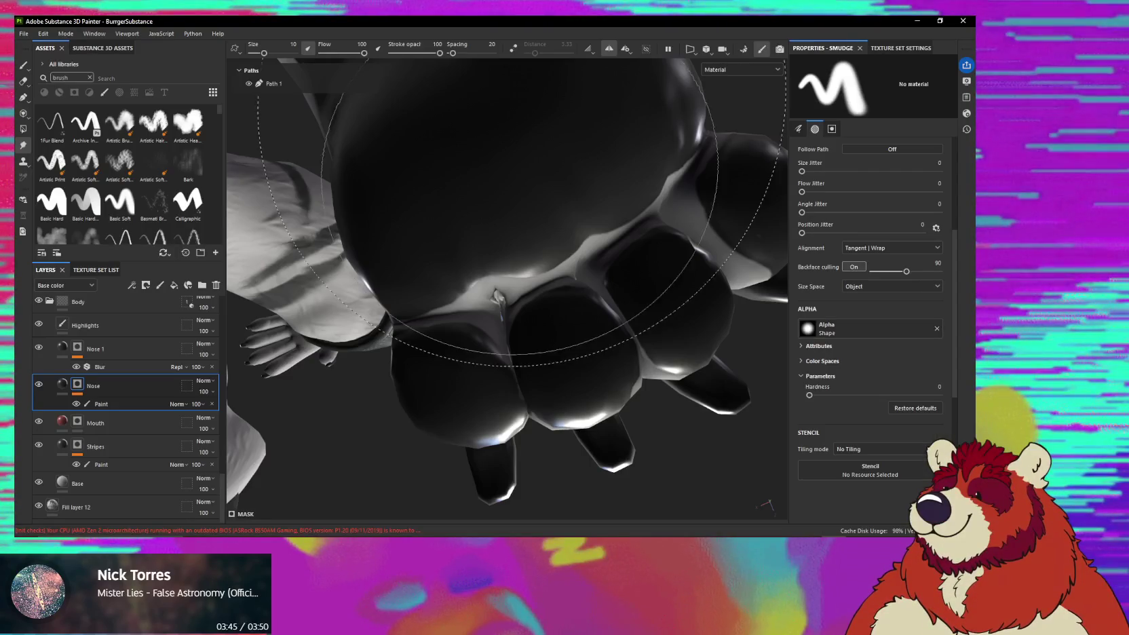
mouse_move(494, 294)
right_mouse_down("ctrl")
mouse_move(476, 231)
mouse_move(453, 268)
mouse_move(560, 238)
right_mouse_up("ctrl")
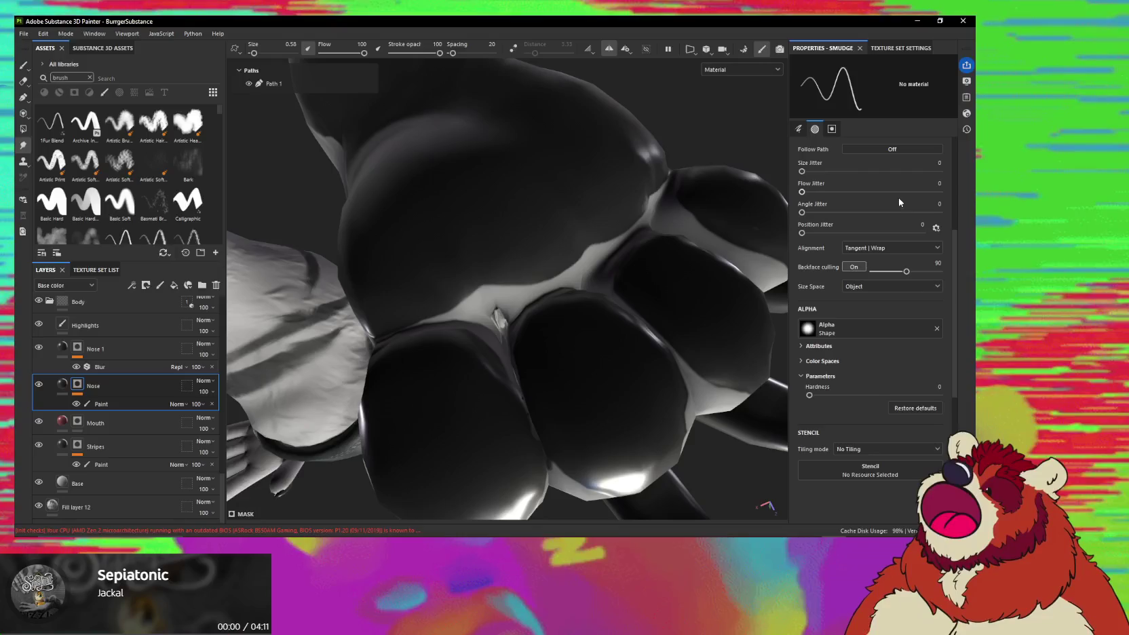
Set the smudge brush's Angle Jitter to 5 and Position Jitter to 2.
left_click(922, 225)
type("2")
key("Return")
scroll(826, 250, "up", 2)
scroll(826, 250, "up", 1)
scroll(821, 258, "up", 2)
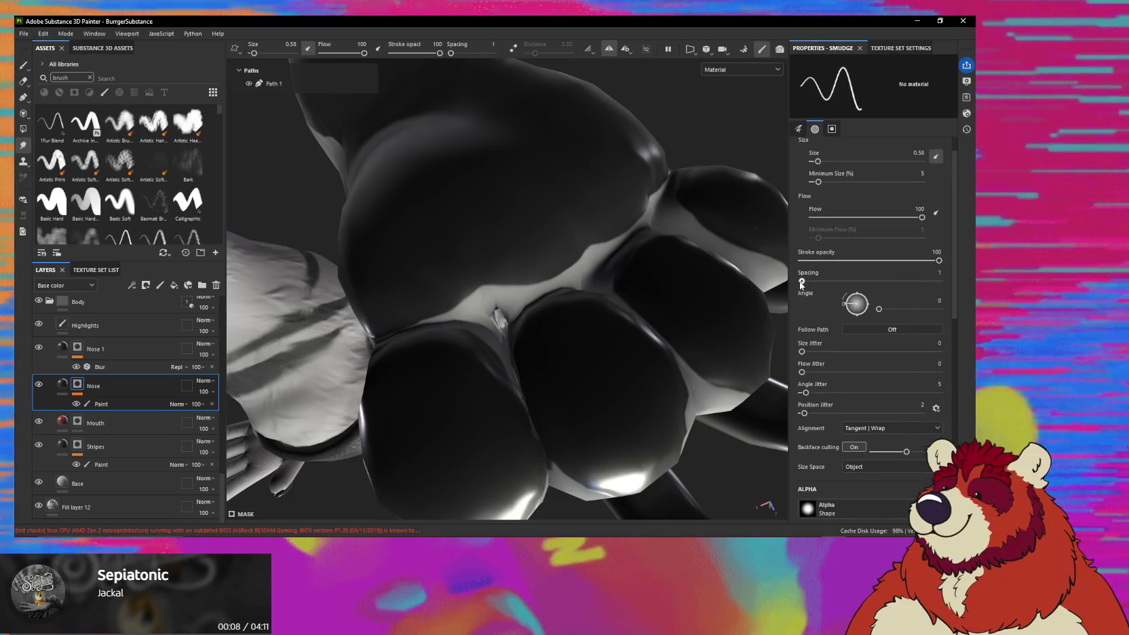
Set Spacing to 3, zoom in on the pads, and lower the flow to 52.
left_click(936, 273)
type("3")
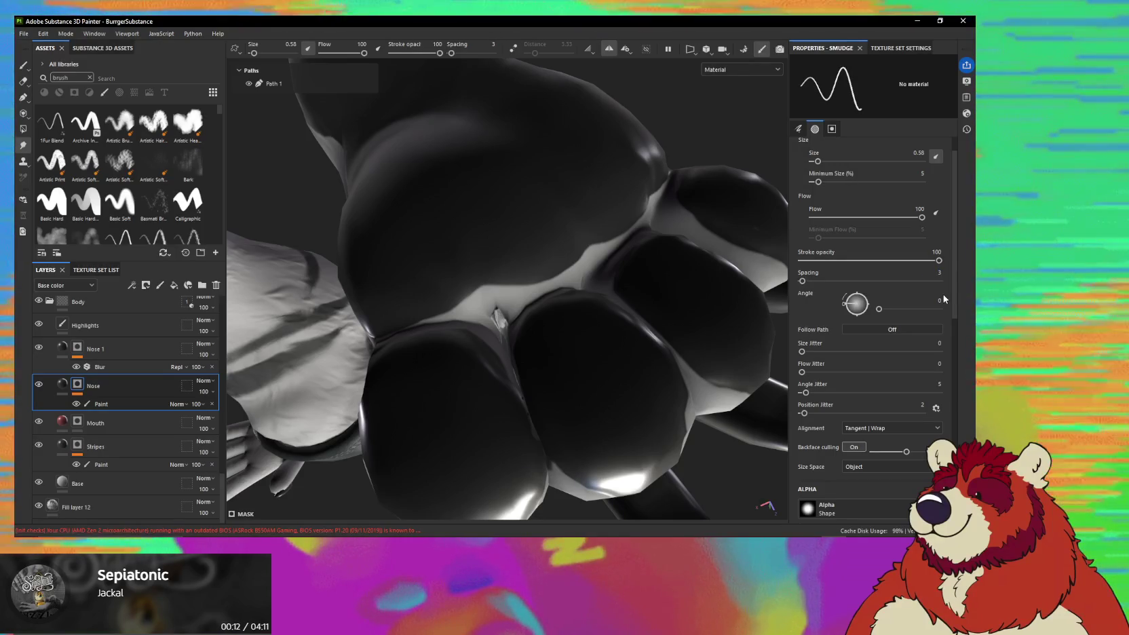
scroll(925, 288, "up", 1)
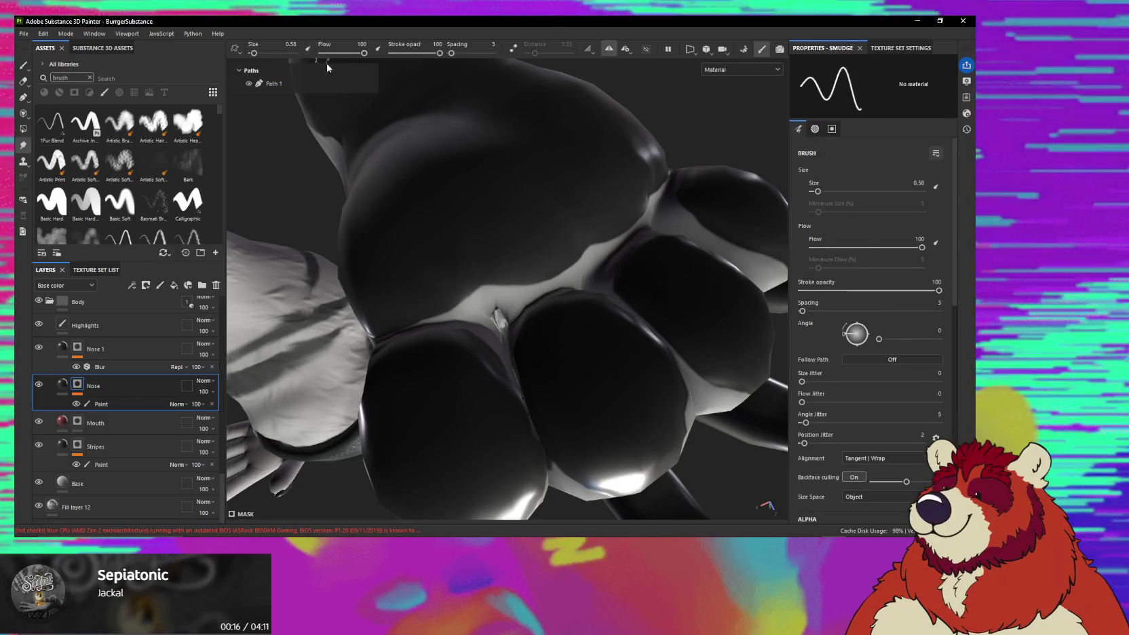
scroll(948, 310, "down", 2)
scroll(949, 311, "down", 1)
scroll(949, 310, "down", 2)
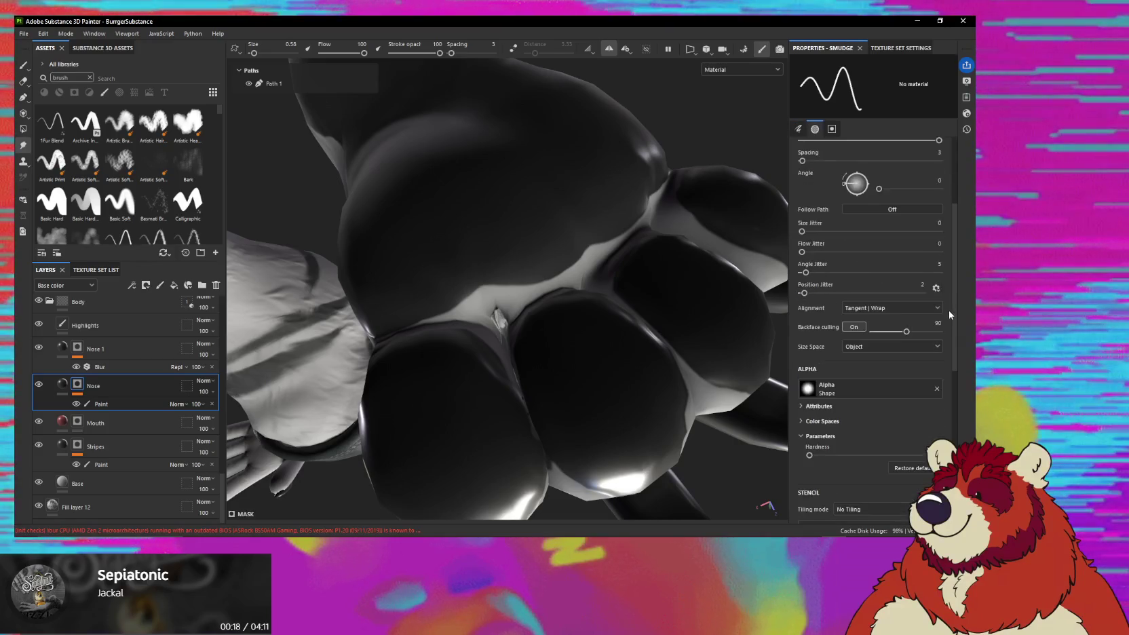
scroll(948, 311, "down", 2)
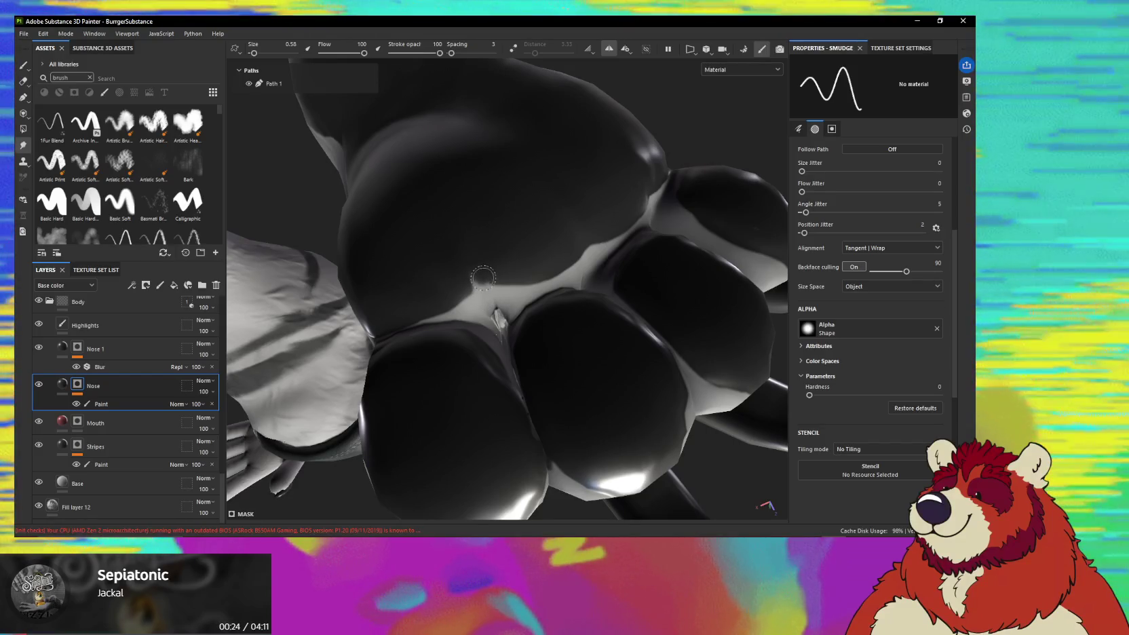
scroll(483, 278, "up", 2)
scroll(486, 239, "up", 1)
scroll(526, 399, "up", 2)
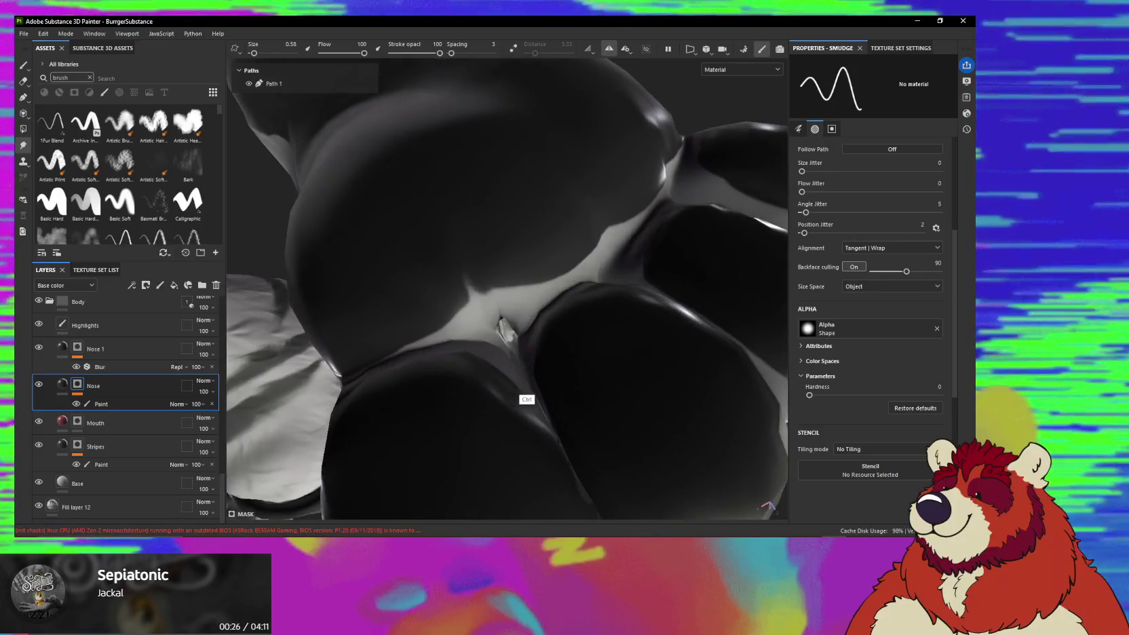
scroll(526, 399, "up", 2)
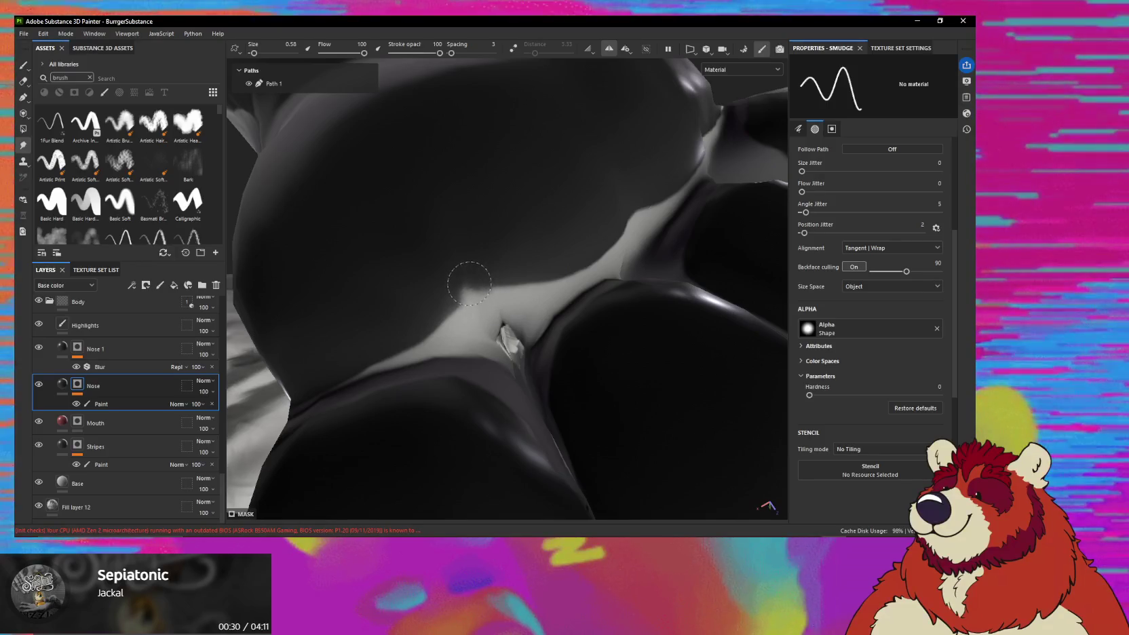
left_click_drag(363, 53, 343, 53)
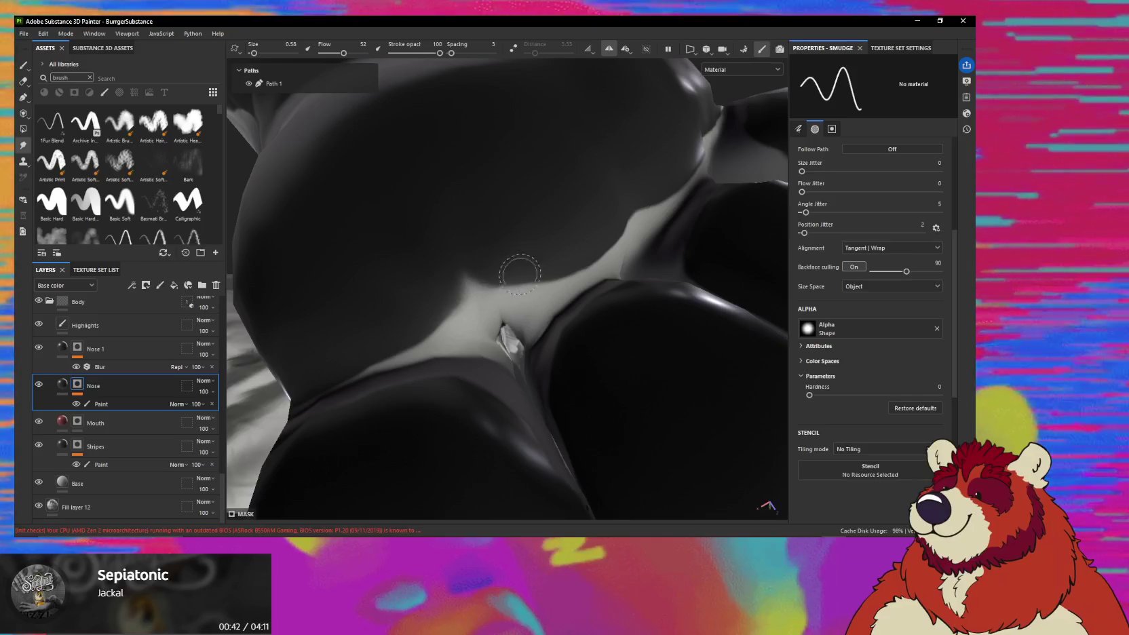
Soften the rounded pads' dark edges into the light sole fur from several orbit angles.
left_click_drag(621, 223, 588, 209, "alt")
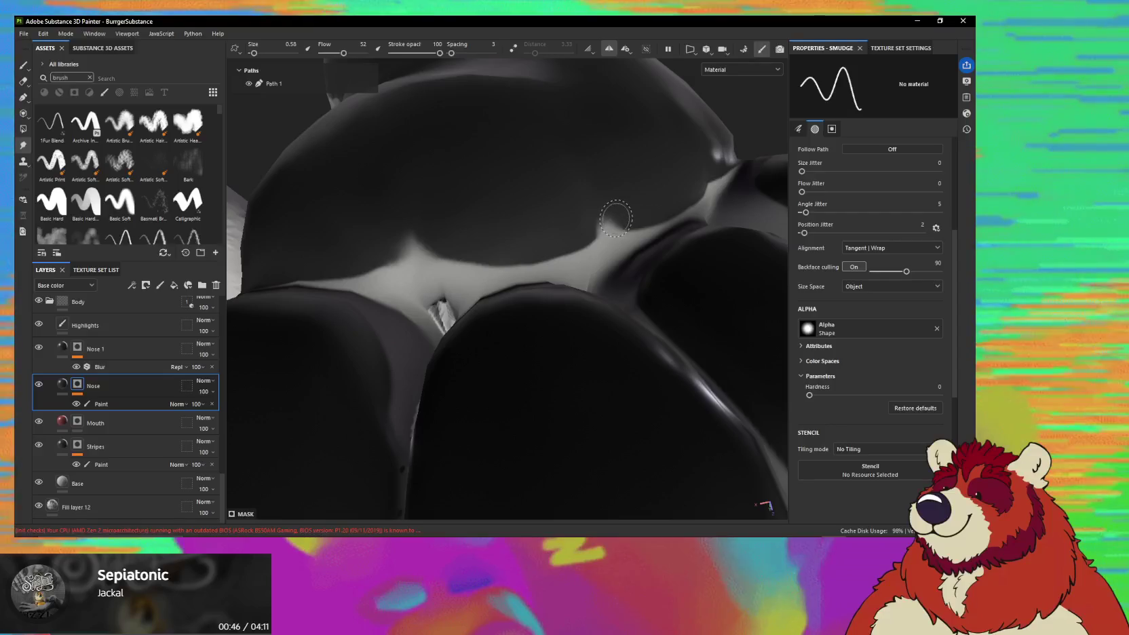
mouse_move(622, 206)
left_mouse_down("alt")
mouse_move(554, 226)
mouse_move(518, 206)
left_mouse_up("alt")
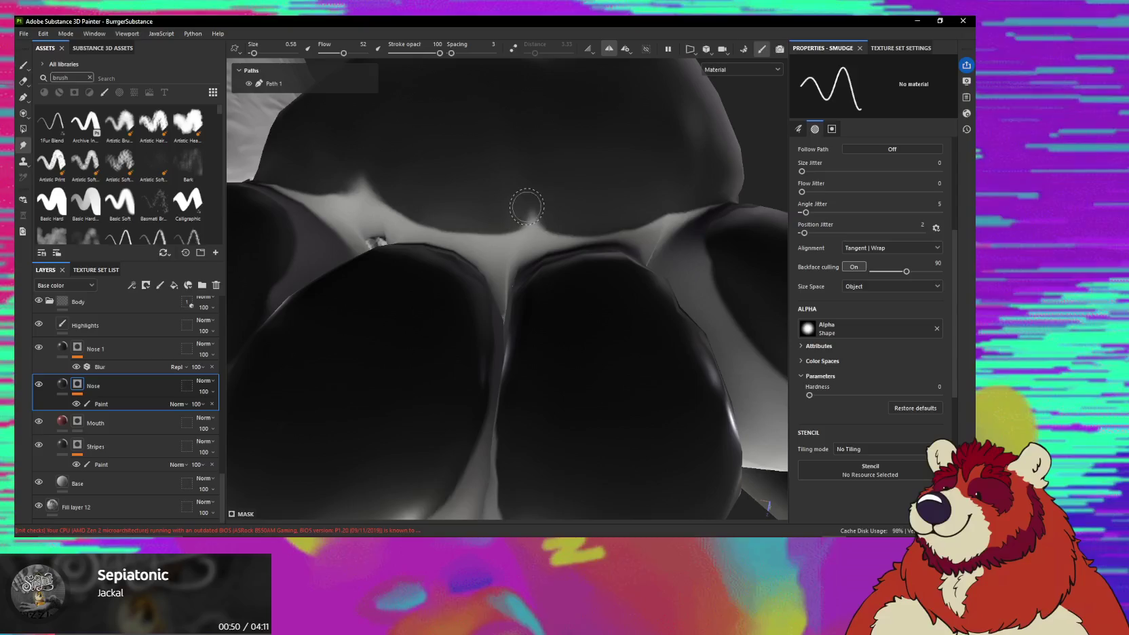
mouse_move(545, 205)
left_mouse_down("alt")
mouse_move(491, 214)
mouse_move(564, 207)
mouse_move(611, 226)
left_mouse_up("alt")
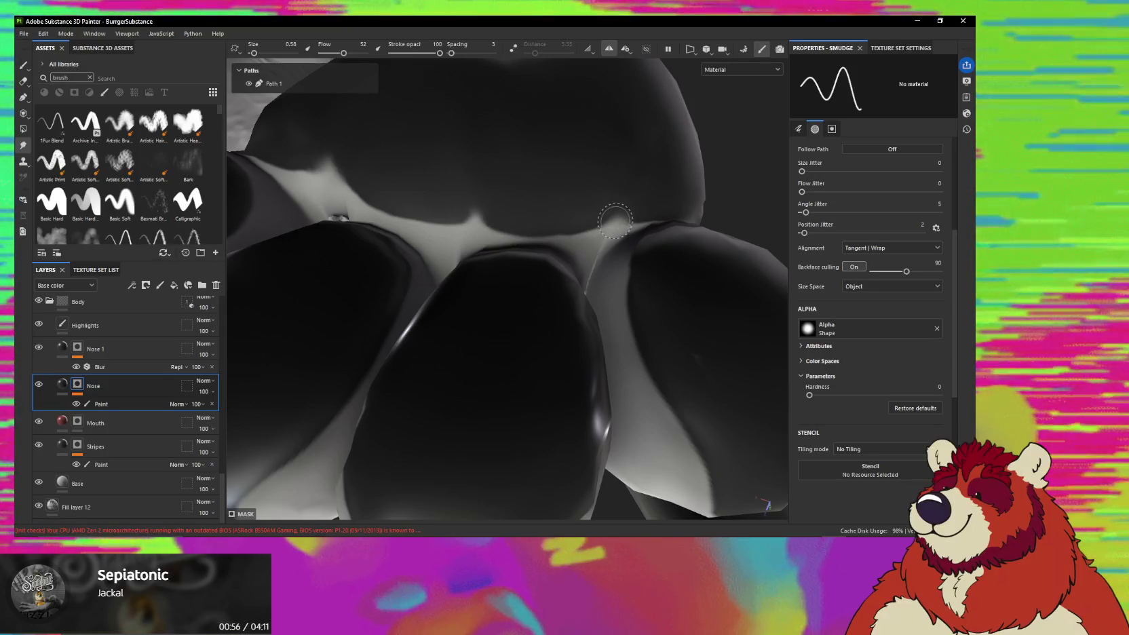
mouse_move(638, 207)
left_mouse_down("alt")
mouse_move(560, 224)
mouse_move(643, 216)
left_mouse_up("alt")
mouse_move(534, 211)
left_mouse_down("alt")
mouse_move(559, 244)
mouse_move(512, 172)
mouse_move(468, 224)
left_mouse_up("alt")
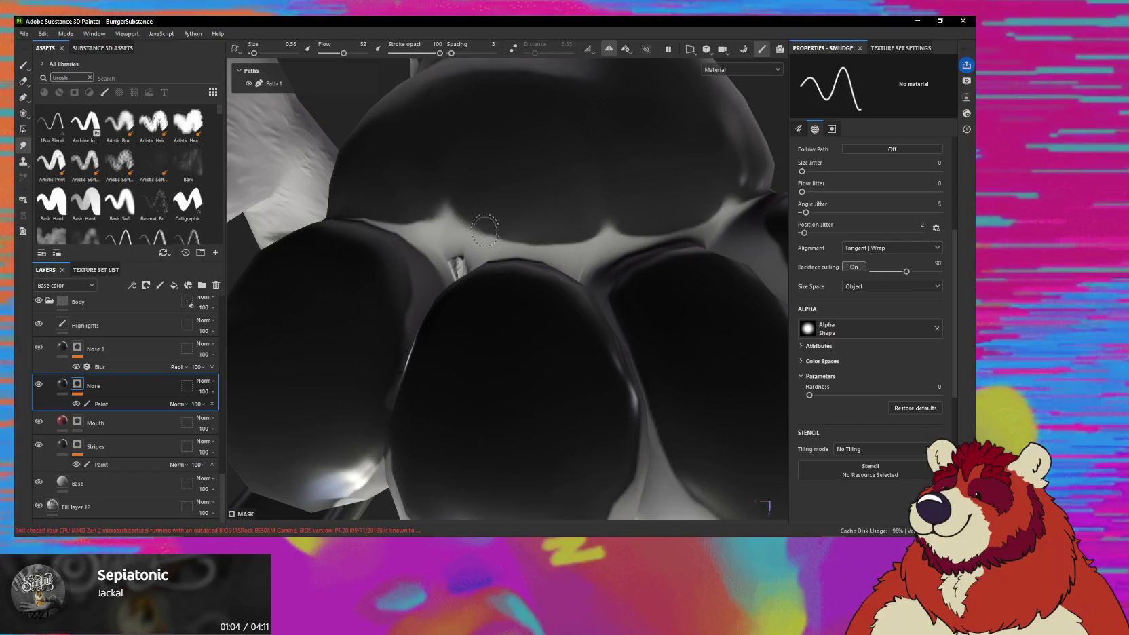
left_click_drag(521, 238, 544, 237, "alt")
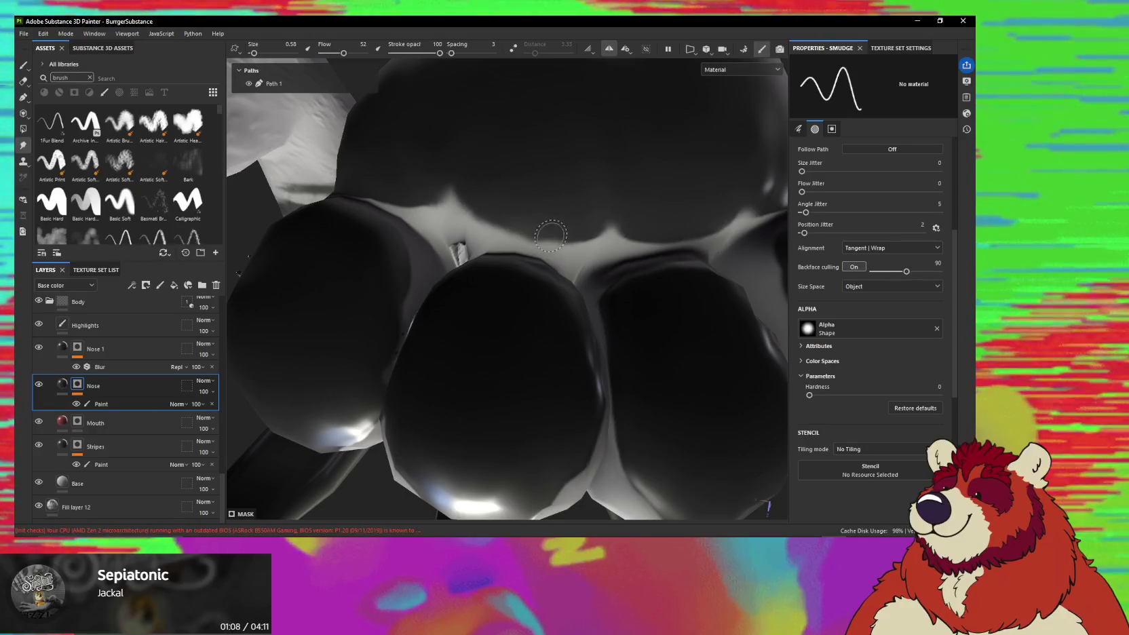
mouse_move(529, 229)
left_mouse_down("alt")
mouse_move(620, 263)
mouse_move(586, 251)
left_mouse_up("alt")
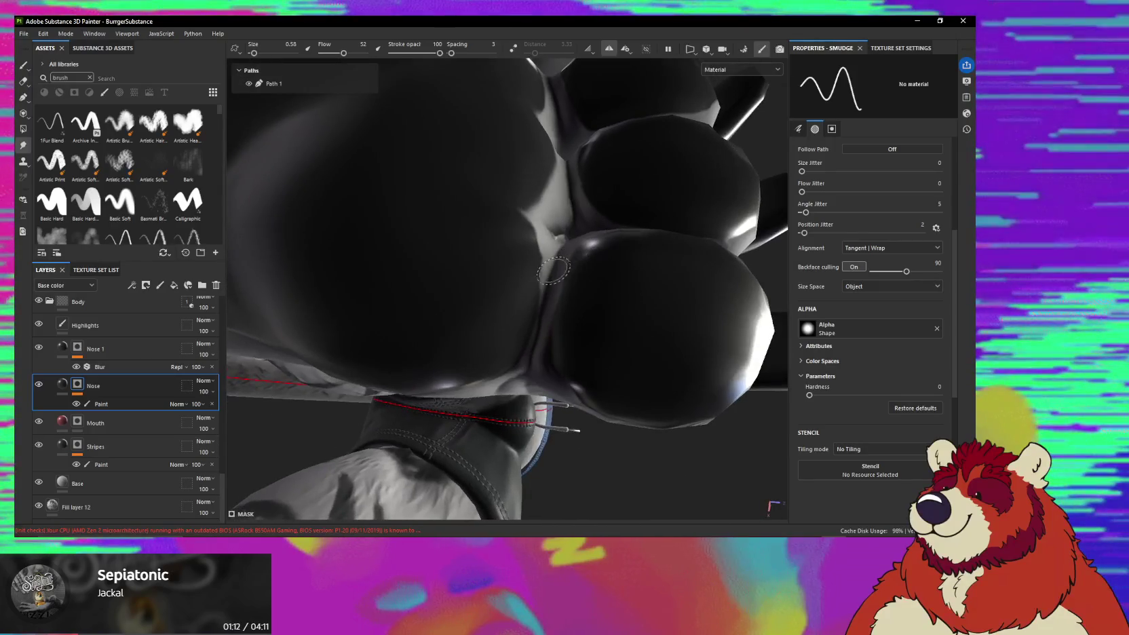
mouse_move(546, 297)
left_mouse_down("alt+shift")
mouse_move(520, 275)
mouse_move(497, 294)
left_mouse_up("alt+shift")
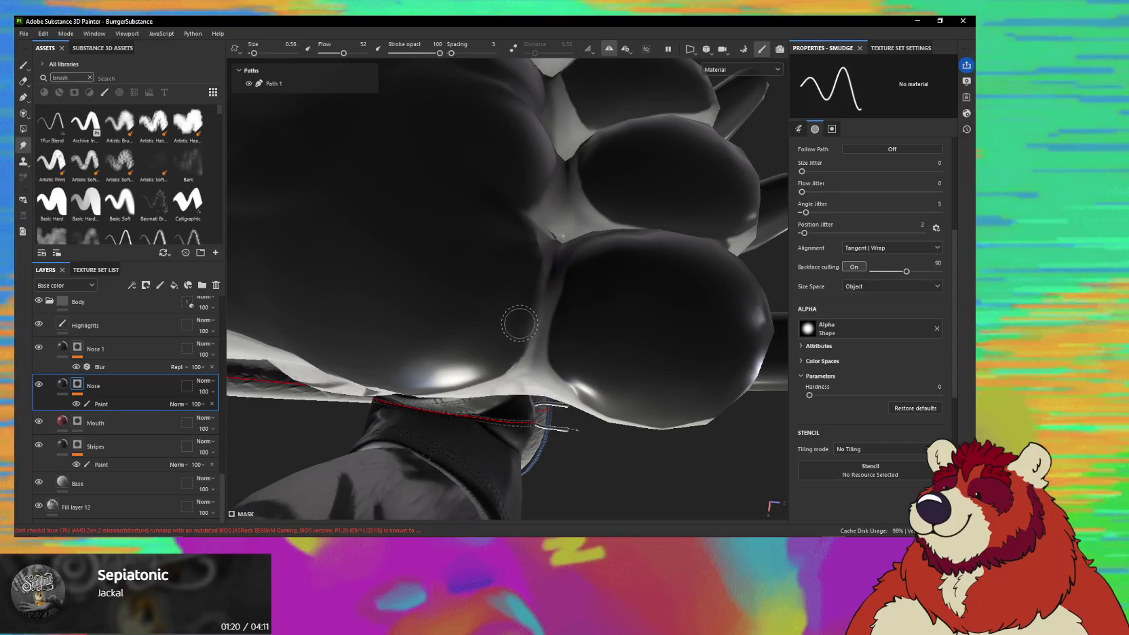
mouse_move(515, 337)
left_mouse_down("alt")
mouse_move(506, 322)
mouse_move(500, 337)
left_mouse_up("alt")
mouse_move(479, 381)
left_mouse_down("alt")
mouse_move(428, 403)
mouse_move(477, 355)
mouse_move(551, 360)
mouse_move(562, 344)
left_mouse_up("alt")
Smudge the dark/light border along the muzzle side while orbiting and zooming around it.
left_click_drag(503, 368, 630, 310, "alt")
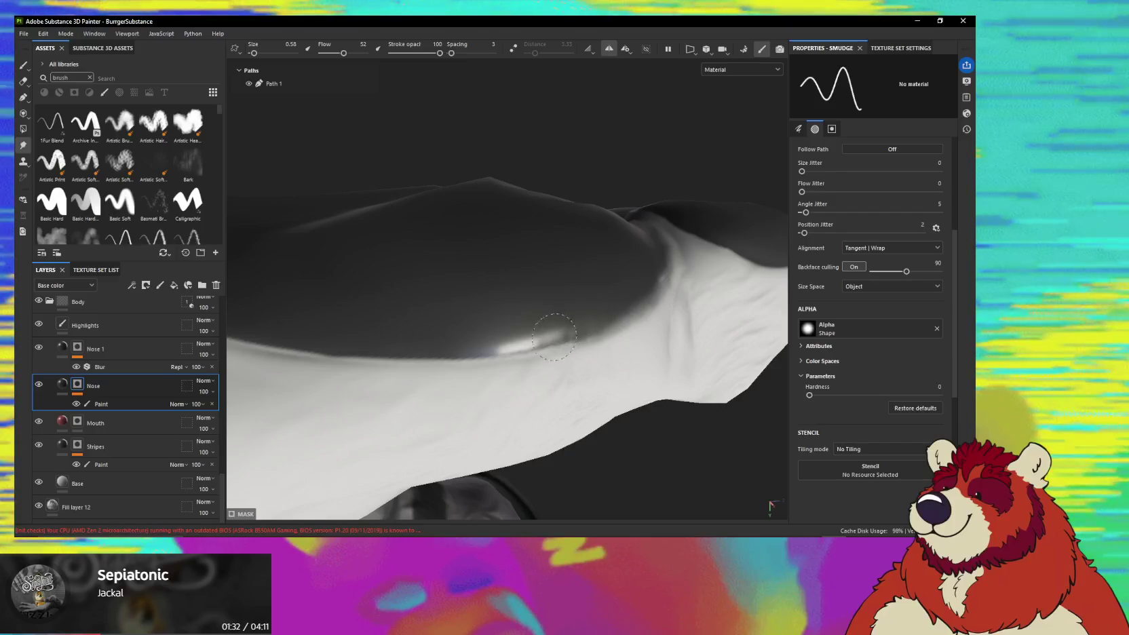
left_click_drag(554, 337, 622, 317, "alt")
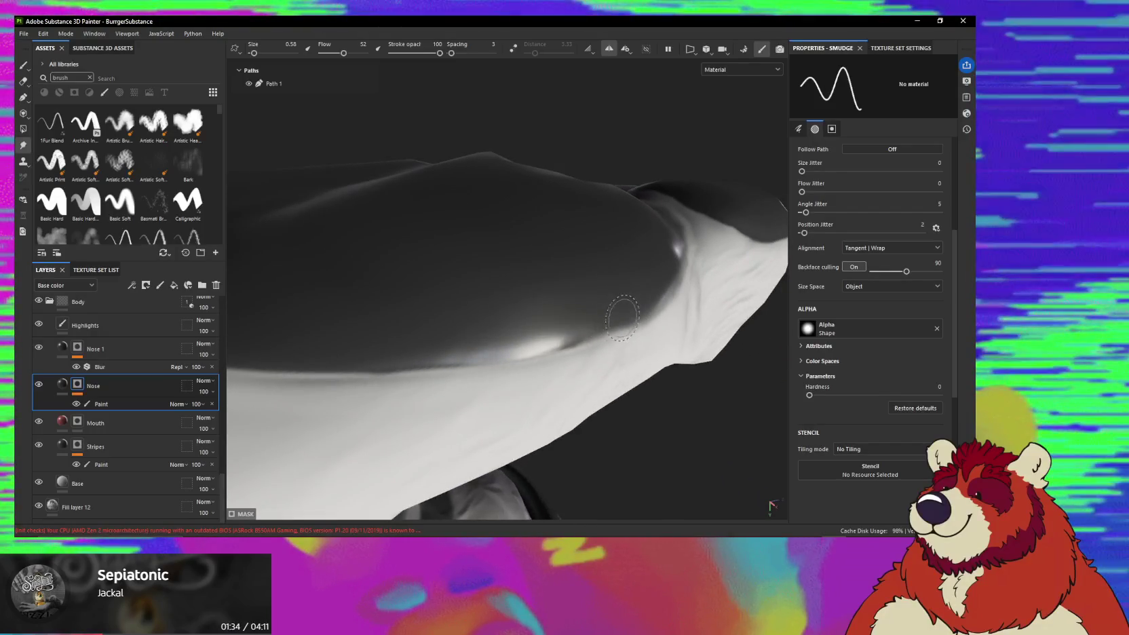
left_click_drag(545, 348, 651, 304, "alt")
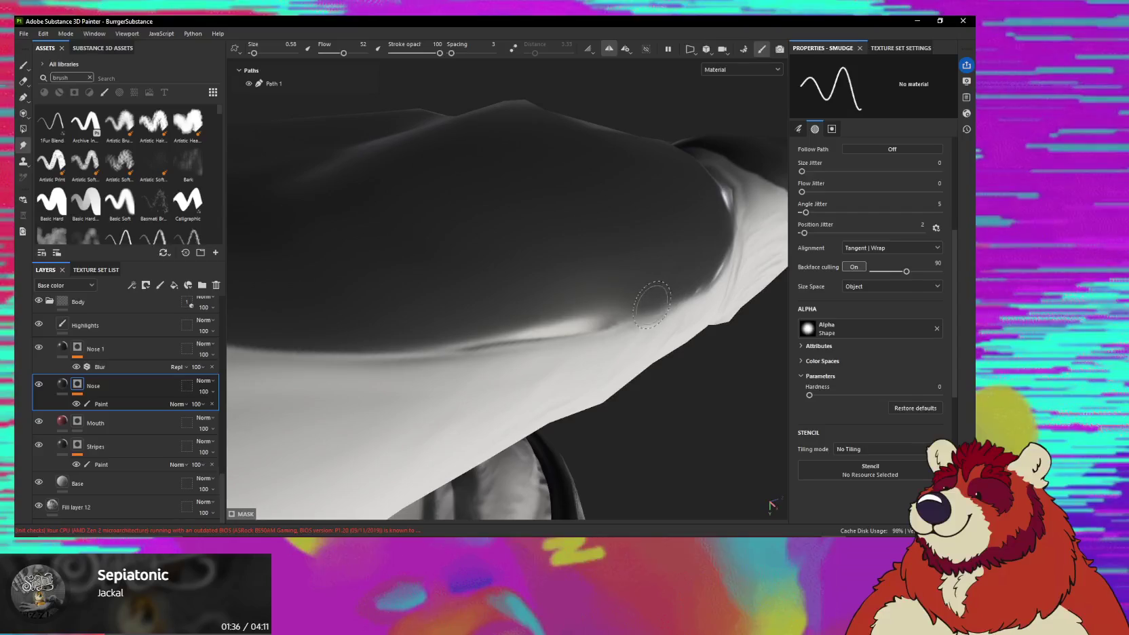
mouse_move(588, 328)
left_mouse_down("alt")
mouse_move(519, 331)
mouse_move(451, 305)
mouse_move(475, 319)
mouse_move(585, 295)
left_mouse_up("alt")
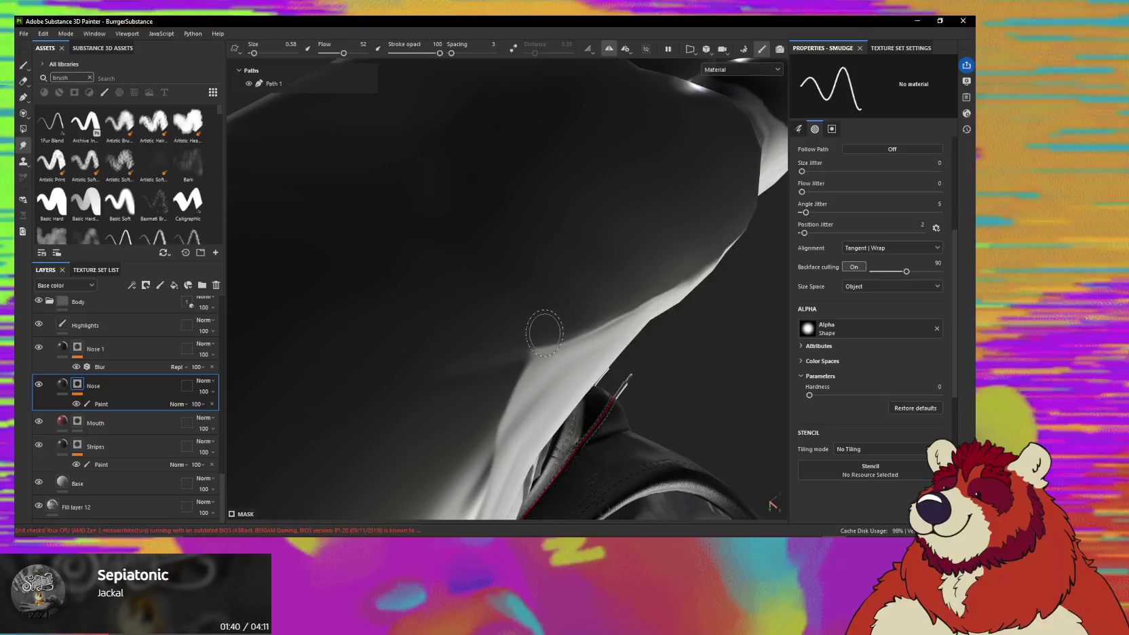
left_click_drag(529, 335, 488, 327, "alt")
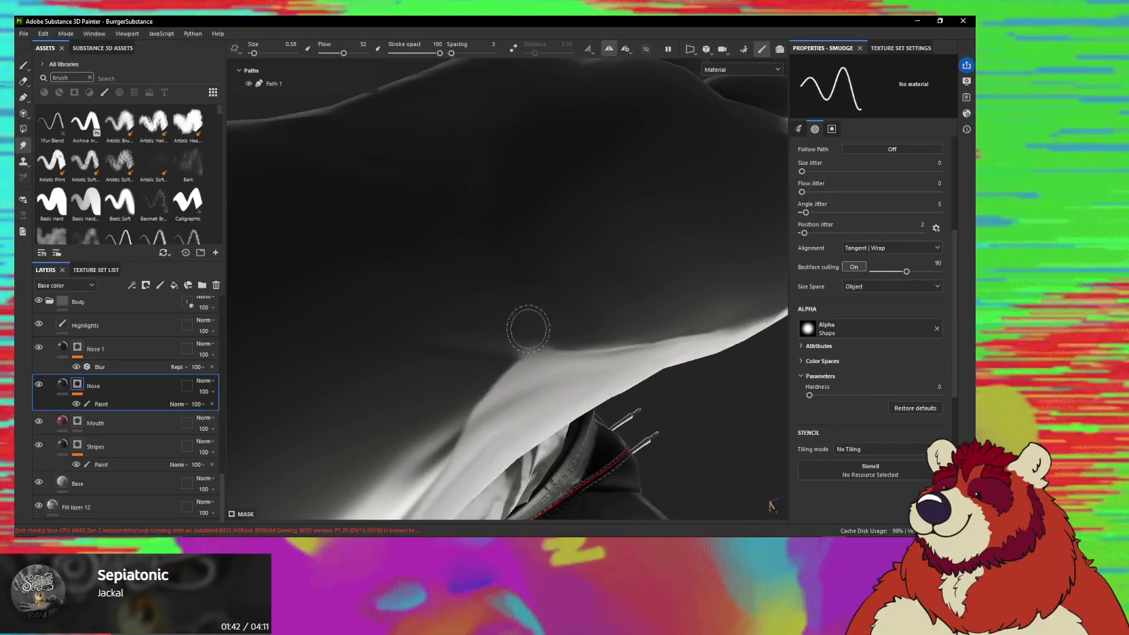
mouse_move(612, 333)
left_mouse_down("alt")
mouse_move(529, 298)
mouse_move(595, 284)
mouse_move(499, 296)
left_mouse_up("alt")
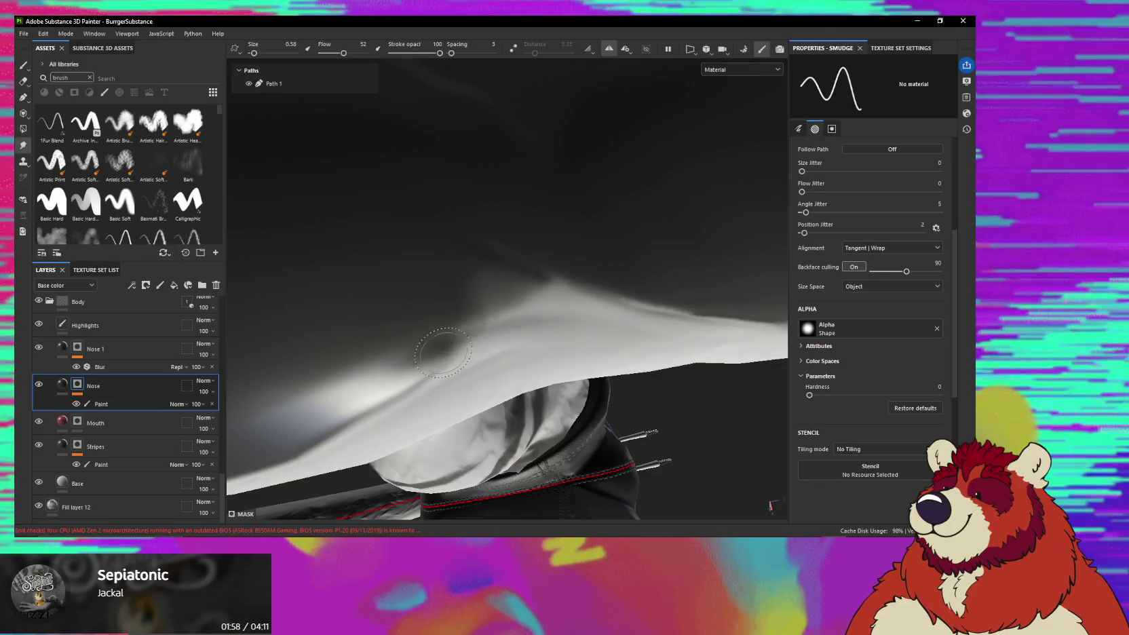
mouse_move(453, 336)
left_mouse_down("alt")
mouse_move(504, 295)
mouse_move(533, 304)
mouse_move(498, 289)
mouse_move(607, 253)
mouse_move(530, 252)
mouse_move(418, 322)
left_mouse_up("alt")
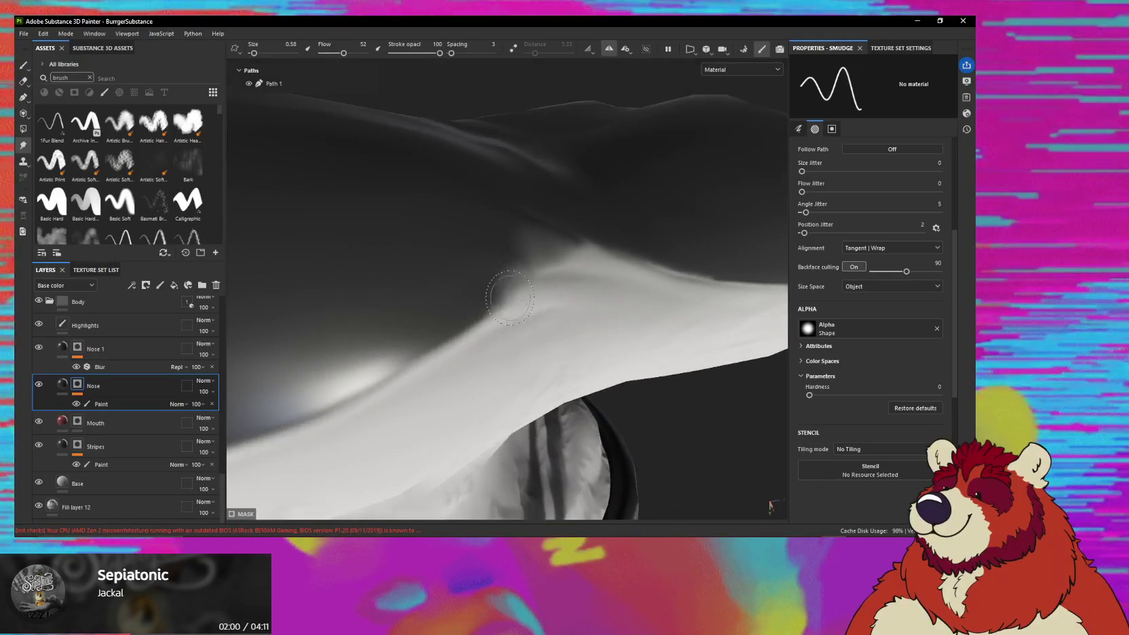
left_click_drag(524, 282, 528, 298, "alt")
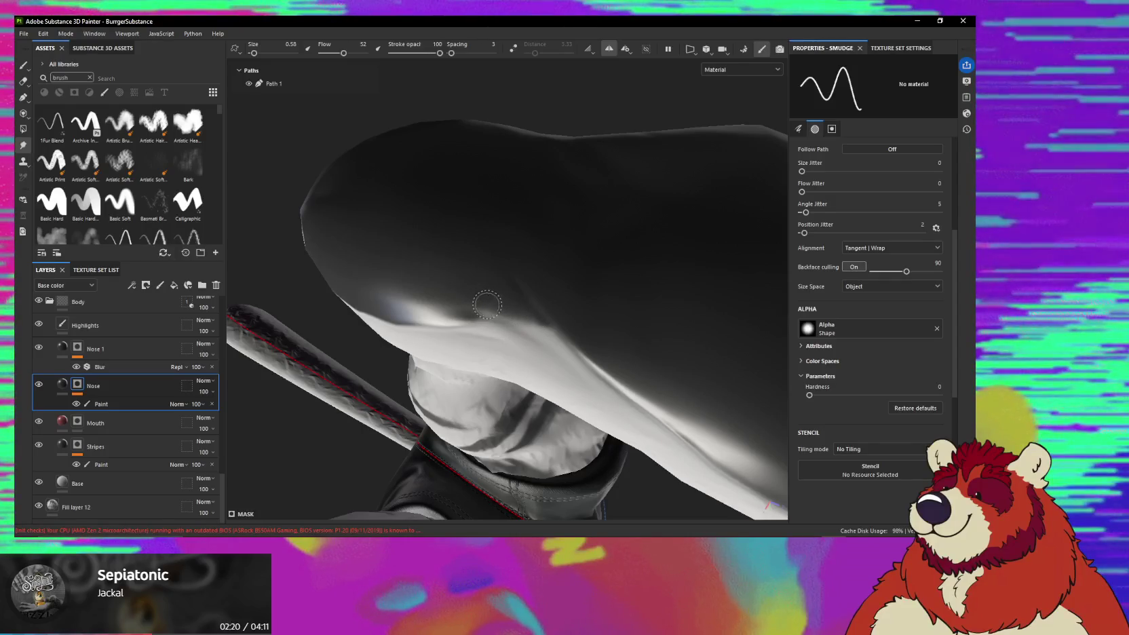
left_click_drag(541, 323, 624, 245, "alt")
mouse_move(509, 285)
right_mouse_down("shift")
mouse_move(595, 293)
mouse_move(562, 291)
mouse_move(572, 293)
mouse_move(570, 278)
right_mouse_up("shift")
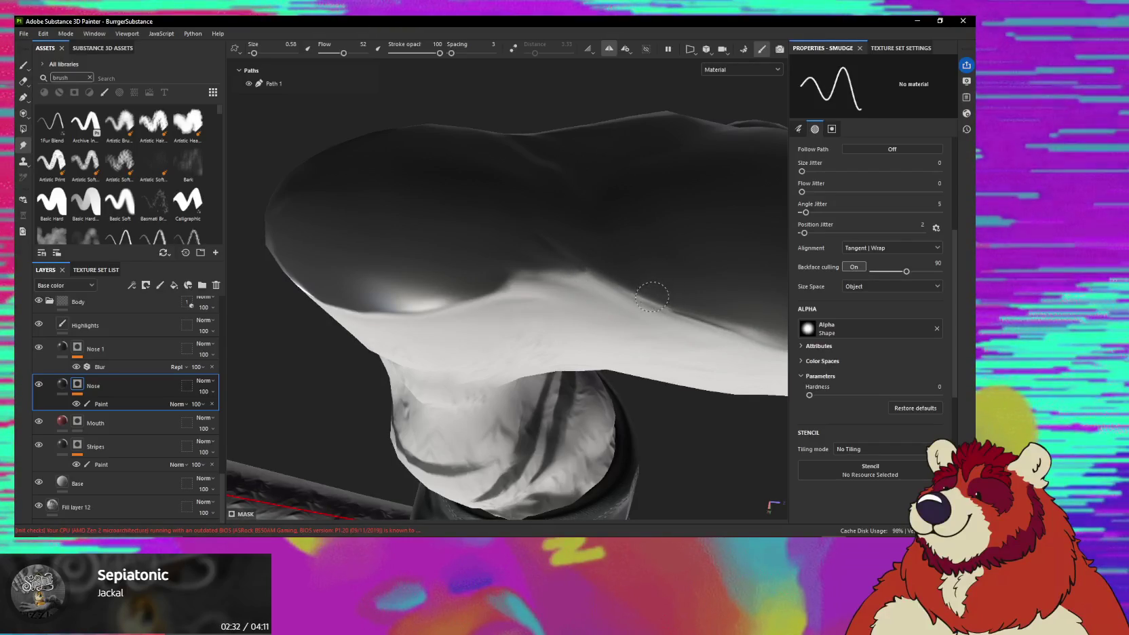
mouse_move(673, 284)
left_mouse_down("alt")
mouse_move(650, 267)
mouse_move(622, 278)
mouse_move(587, 237)
mouse_move(295, 374)
mouse_move(567, 293)
mouse_move(547, 271)
mouse_move(521, 324)
mouse_move(517, 272)
mouse_move(484, 307)
mouse_move(547, 306)
mouse_move(358, 285)
mouse_move(456, 330)
mouse_move(403, 338)
mouse_move(516, 309)
left_mouse_up("alt")
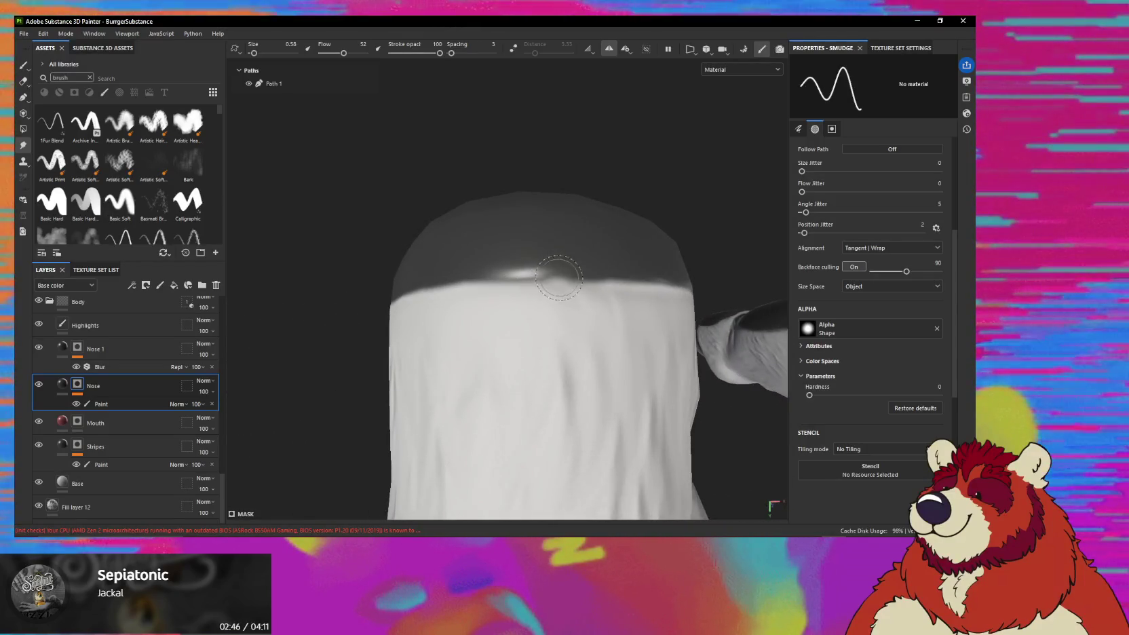
Smudge the dark/light edge over the head top and muzzle sides from several angles.
mouse_move(505, 280)
left_mouse_down("alt")
mouse_move(637, 318)
mouse_move(594, 307)
left_mouse_up("alt")
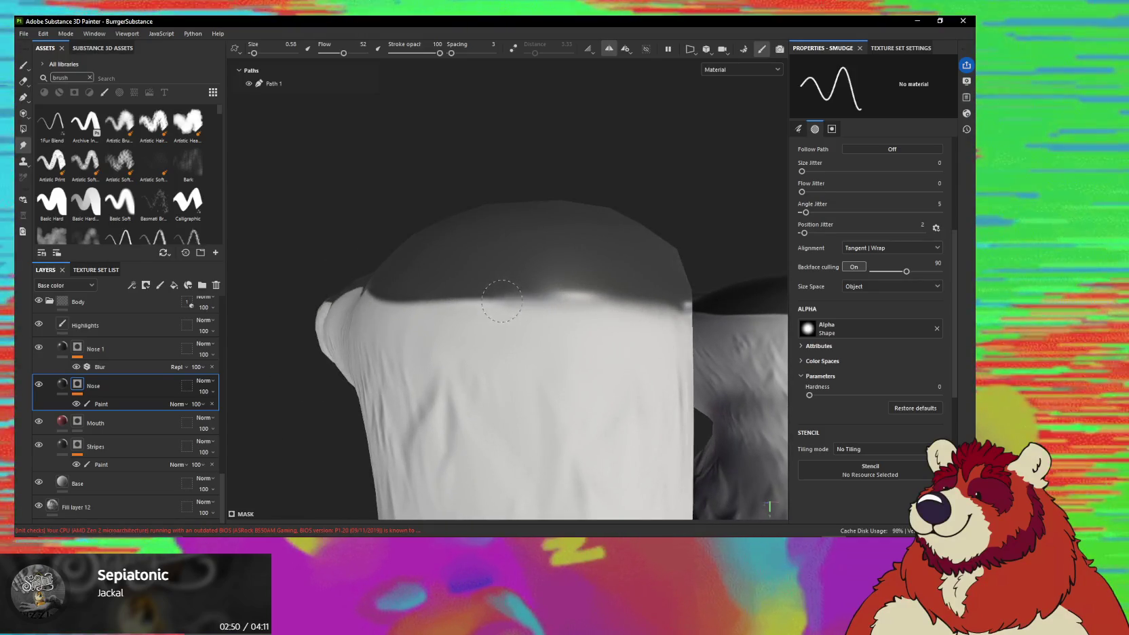
mouse_move(424, 302)
left_mouse_down("alt")
mouse_move(533, 320)
mouse_move(549, 303)
left_mouse_up("alt")
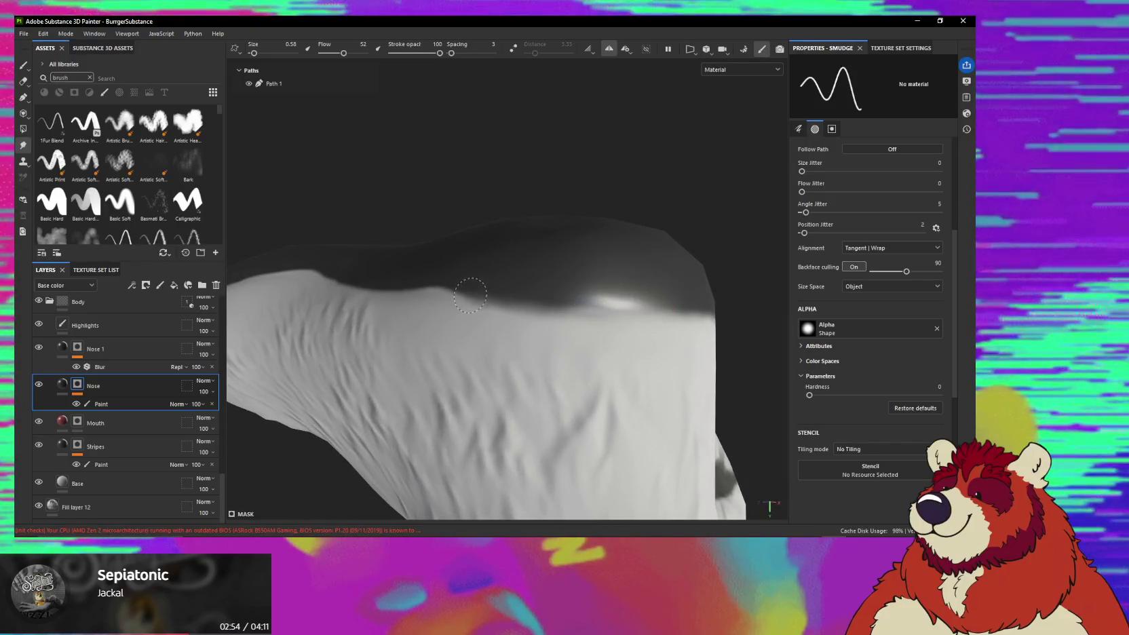
left_click_drag(433, 290, 629, 315, "alt")
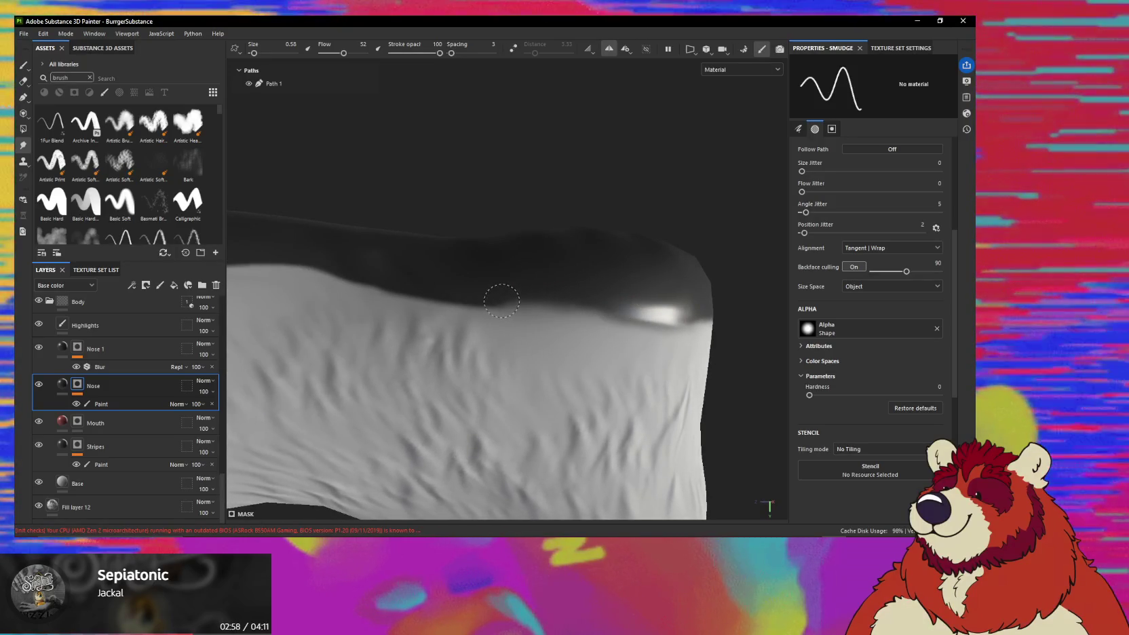
mouse_move(400, 292)
left_mouse_down("alt")
mouse_move(418, 308)
mouse_move(635, 317)
left_mouse_up("alt")
mouse_move(556, 297)
left_mouse_down("alt")
mouse_move(640, 322)
mouse_move(540, 299)
left_mouse_up("alt")
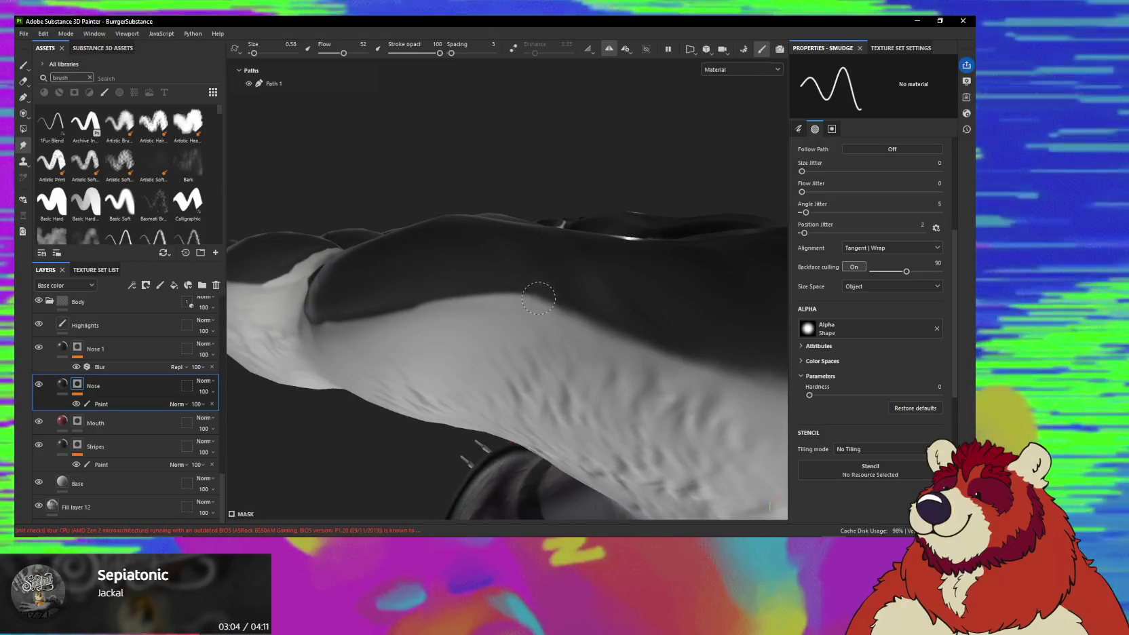
mouse_move(377, 326)
left_mouse_down("alt")
mouse_move(464, 323)
mouse_move(592, 293)
left_mouse_up("alt")
mouse_move(457, 311)
left_mouse_down("alt")
mouse_move(554, 307)
mouse_move(508, 303)
mouse_move(485, 326)
mouse_move(509, 361)
left_mouse_up("alt")
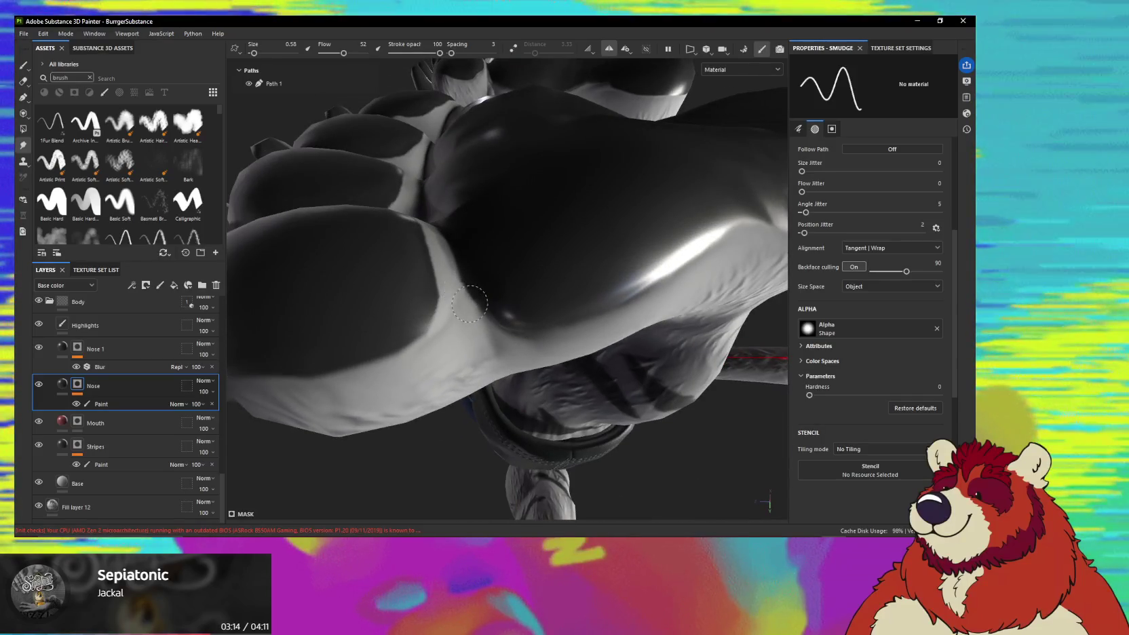
mouse_move(456, 286)
left_mouse_down("alt")
mouse_move(441, 218)
mouse_move(506, 193)
mouse_move(478, 282)
mouse_move(532, 285)
mouse_move(461, 297)
mouse_move(411, 327)
mouse_move(446, 317)
mouse_move(477, 281)
mouse_move(395, 278)
mouse_move(427, 279)
mouse_move(411, 270)
mouse_move(522, 313)
left_mouse_up("alt")
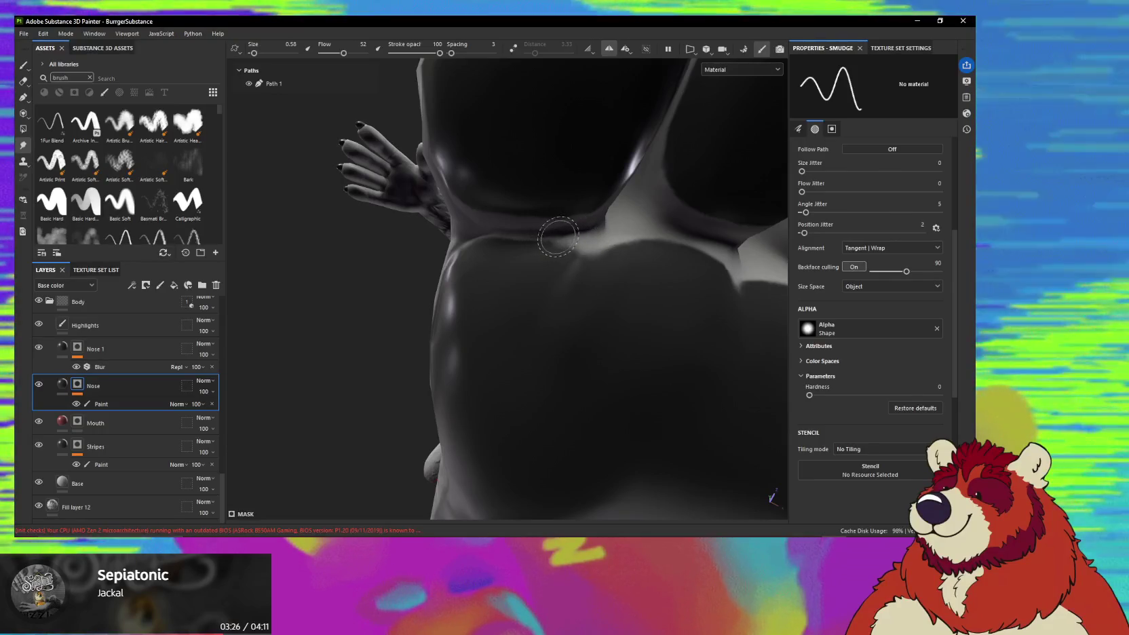
left_click_drag(495, 238, 536, 251, "alt")
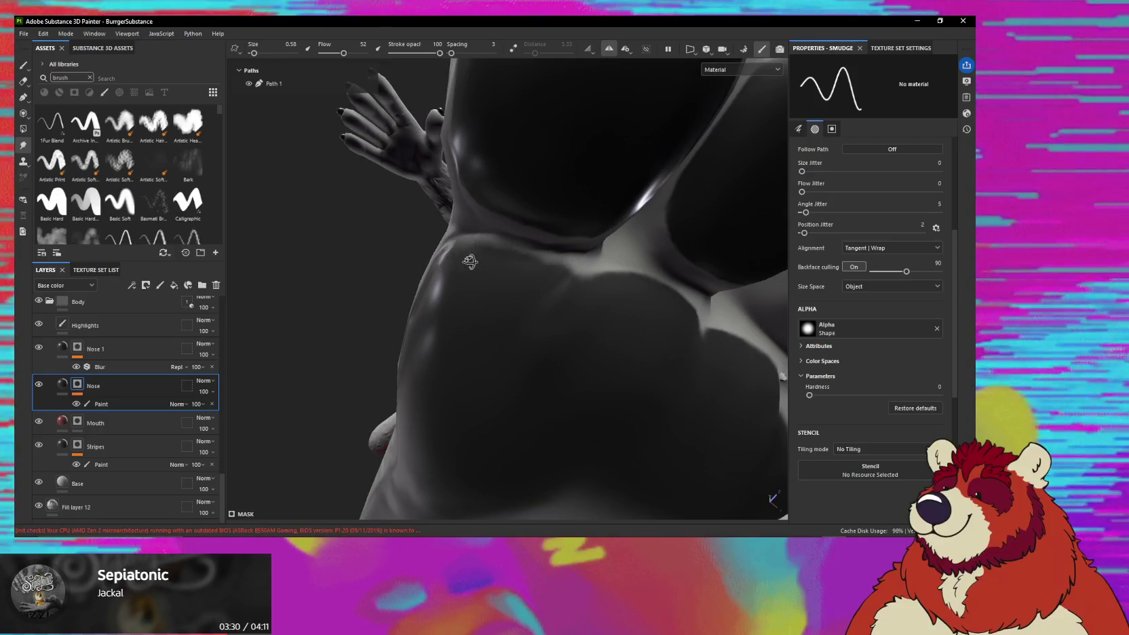
left_click_drag(464, 259, 516, 285, "alt")
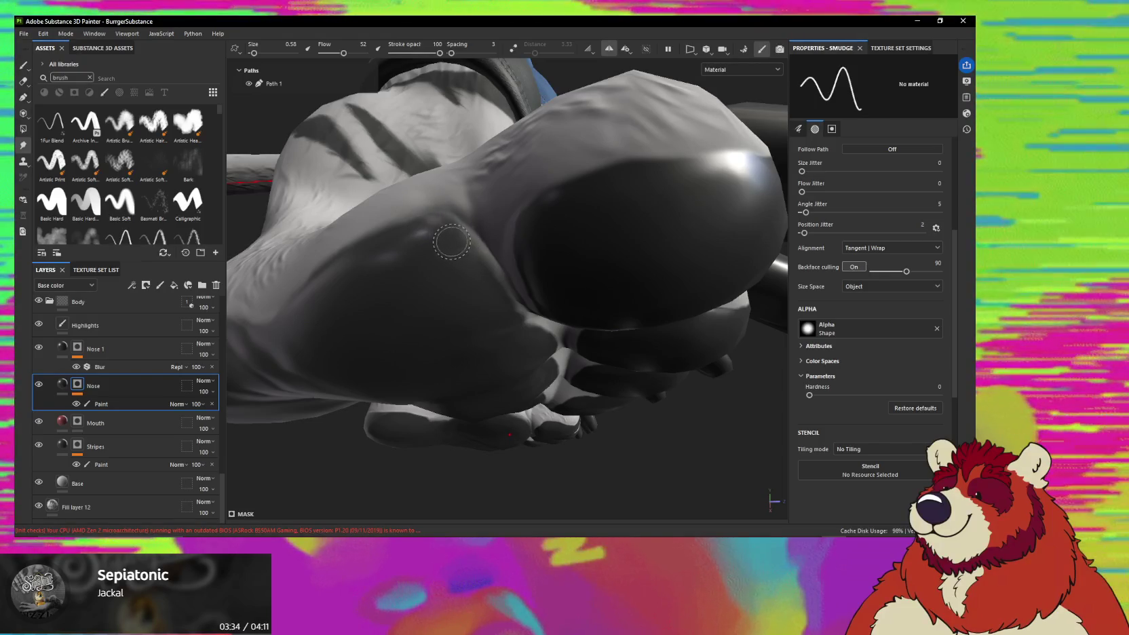
left_click_drag(452, 243, 464, 249, "alt")
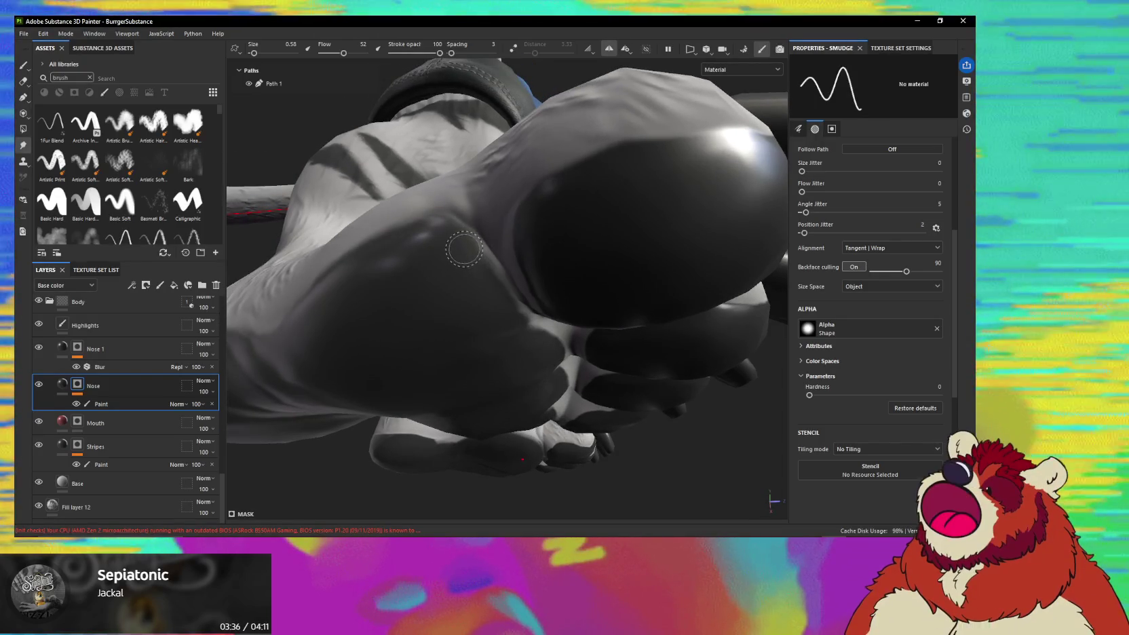
left_click_drag(463, 249, 495, 293, "alt")
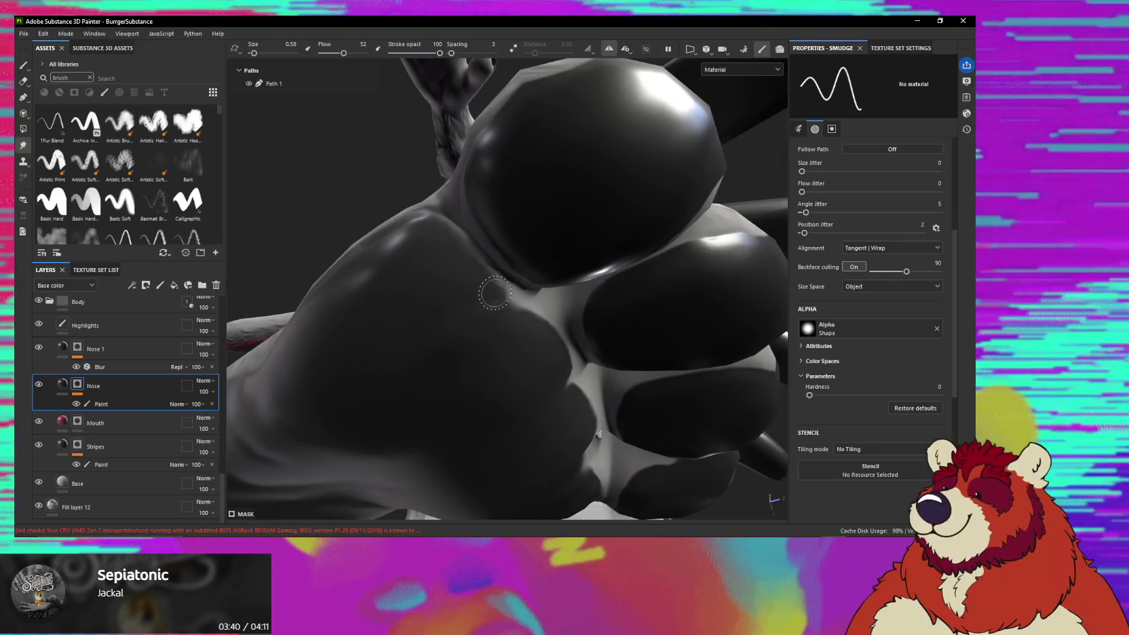
left_click_drag(504, 308, 475, 303, "alt")
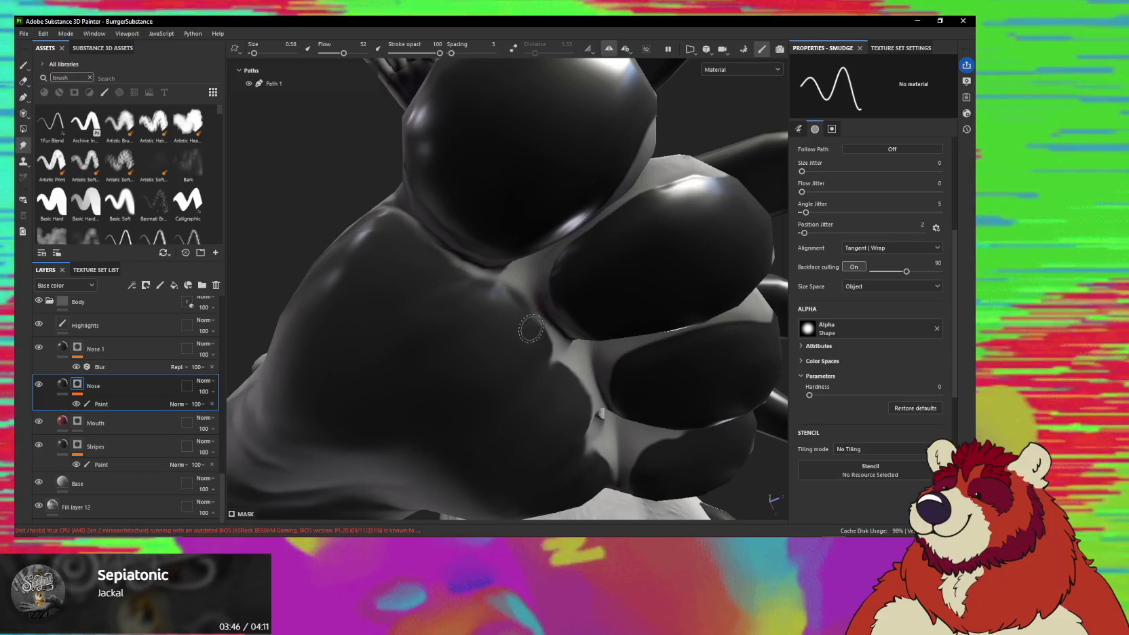
mouse_move(533, 324)
left_mouse_down("alt")
mouse_move(570, 319)
mouse_move(521, 305)
left_mouse_up("alt")
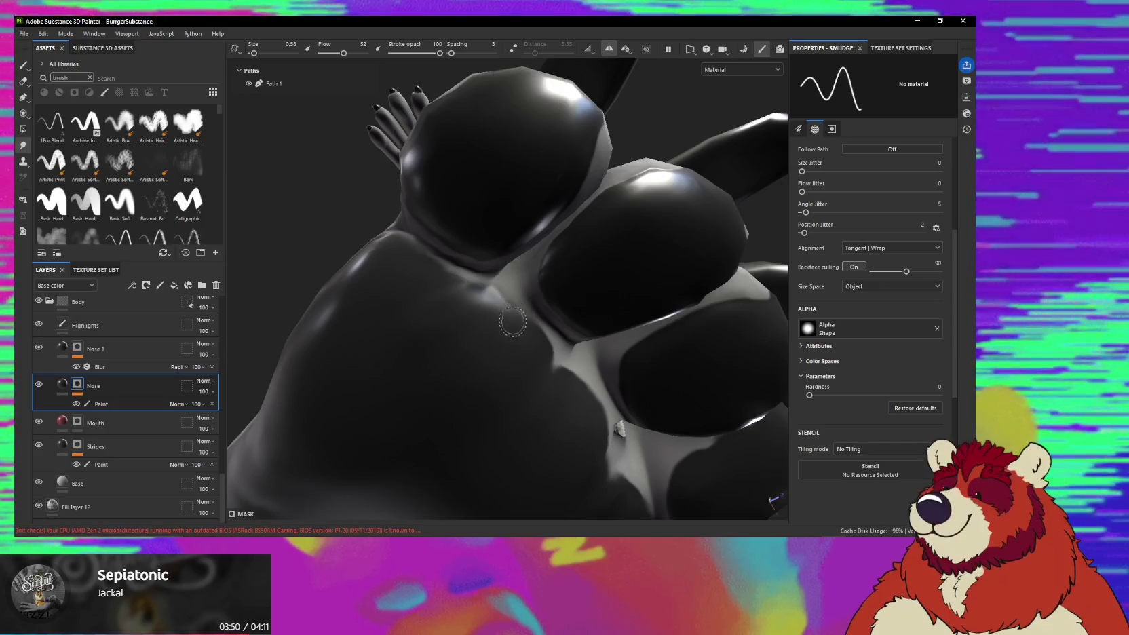
left_click_drag(504, 318, 516, 310, "alt")
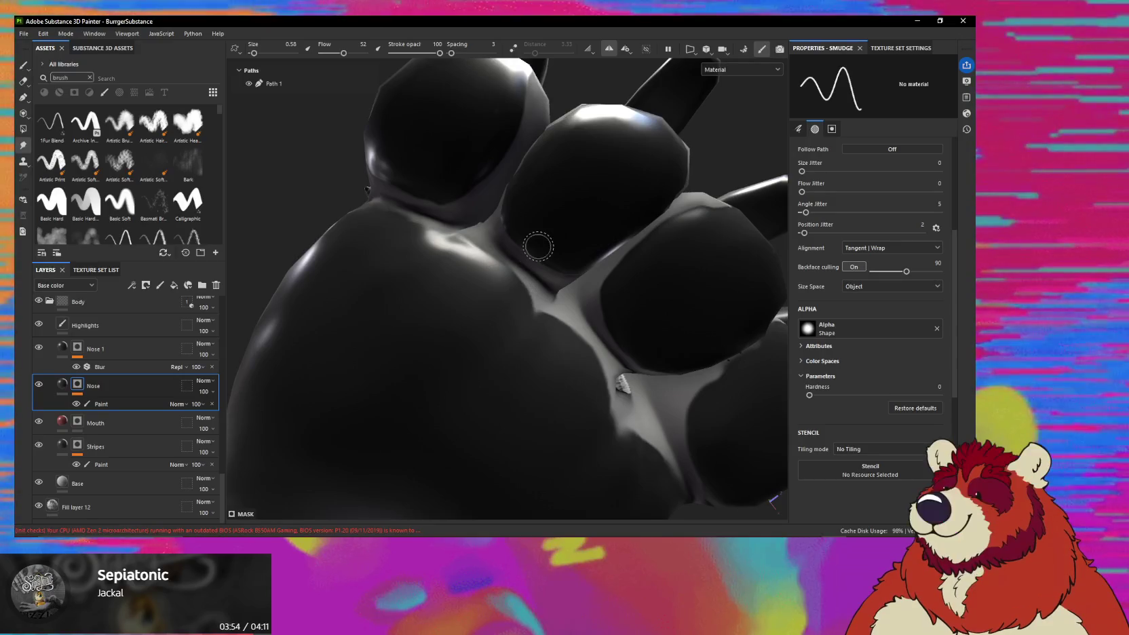
mouse_move(504, 297)
left_mouse_down("alt")
mouse_move(529, 353)
mouse_move(553, 318)
left_mouse_up("alt")
left_click_drag(475, 311, 437, 289, "alt")
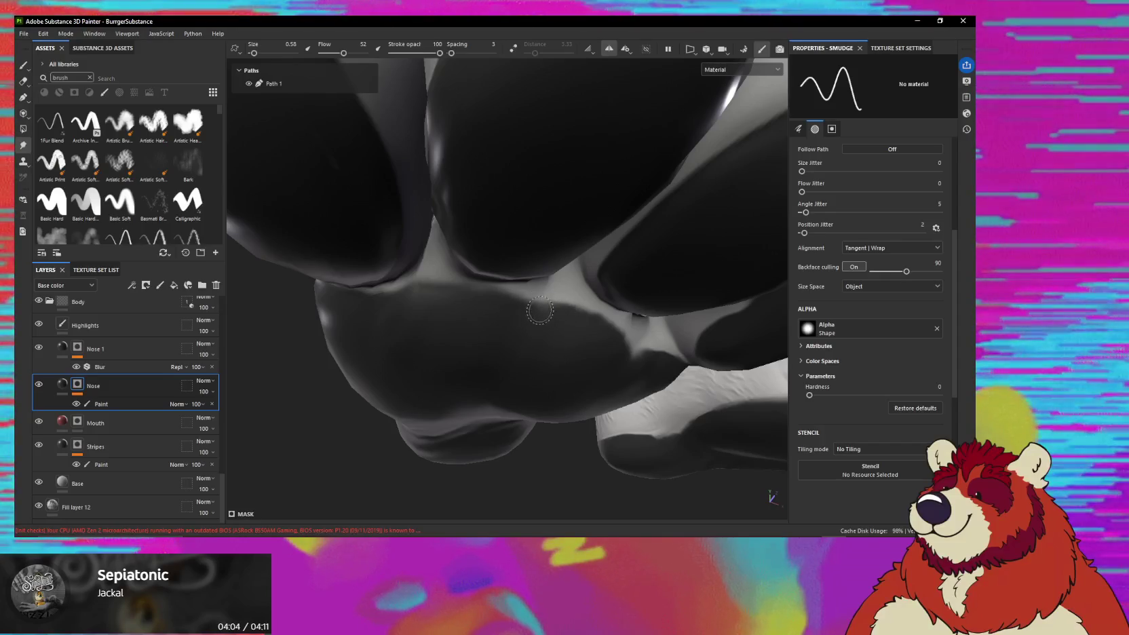
mouse_move(472, 297)
left_mouse_down("alt")
mouse_move(456, 310)
mouse_move(522, 261)
mouse_move(584, 252)
mouse_move(560, 234)
mouse_move(516, 243)
mouse_move(545, 269)
mouse_move(477, 248)
mouse_move(516, 285)
mouse_move(637, 226)
mouse_move(587, 240)
mouse_move(590, 264)
left_mouse_up("alt")
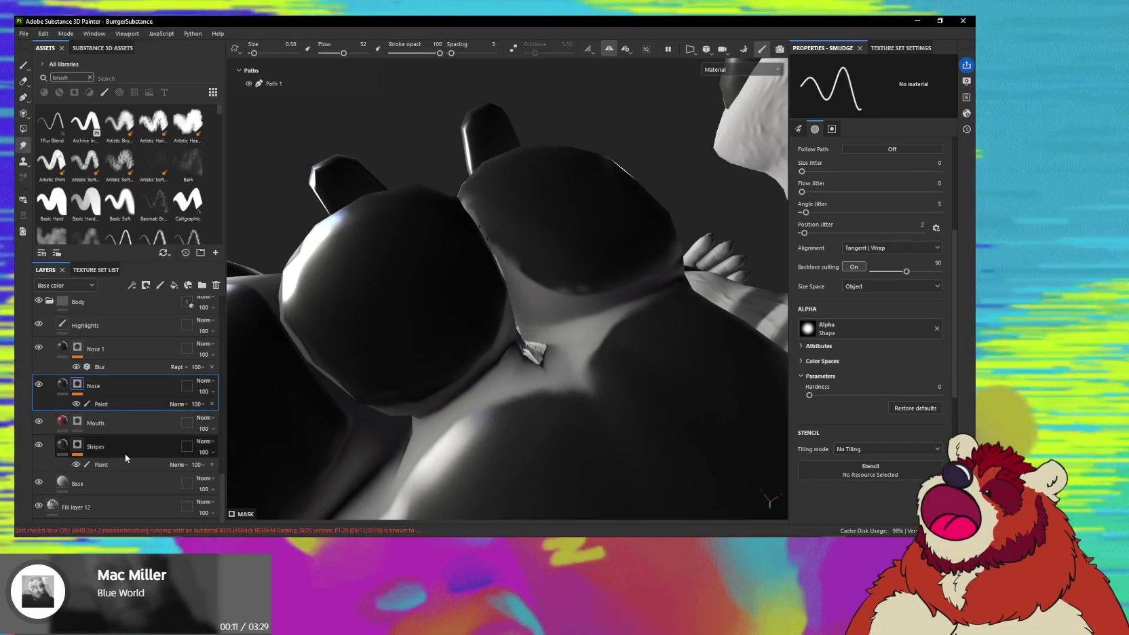
left_click(109, 512)
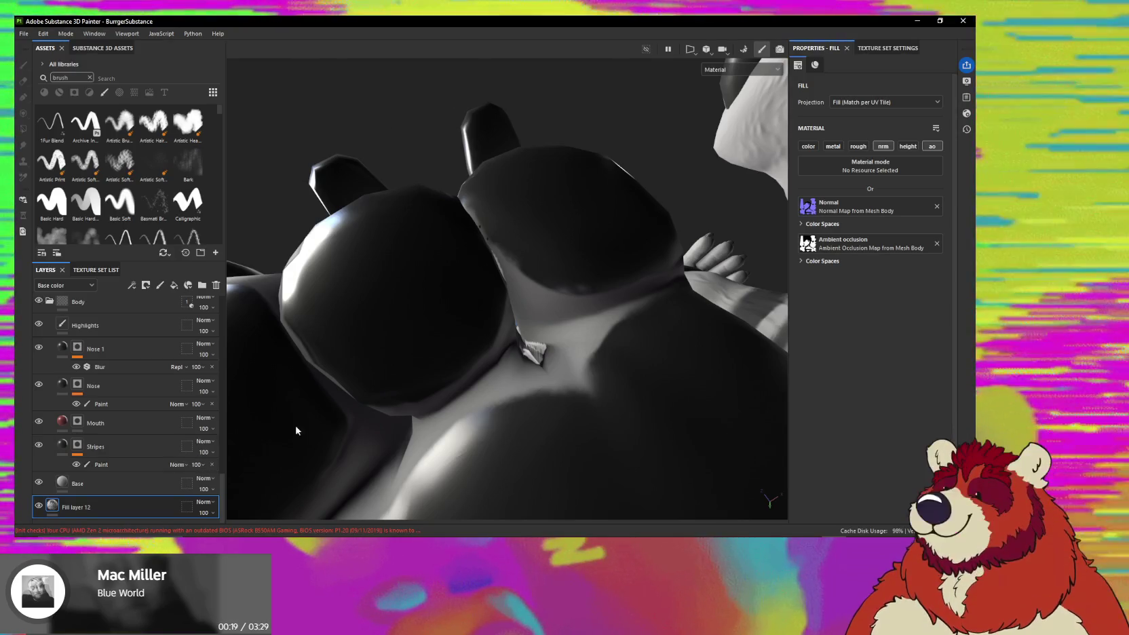
mouse_move(547, 330)
left_mouse_down("alt")
mouse_move(706, 501)
mouse_move(511, 331)
mouse_move(718, 361)
mouse_move(491, 324)
mouse_move(432, 331)
mouse_move(476, 321)
mouse_move(613, 327)
mouse_move(461, 339)
mouse_move(706, 345)
mouse_move(652, 350)
mouse_move(587, 328)
mouse_move(749, 307)
mouse_move(536, 341)
mouse_move(600, 373)
mouse_move(514, 322)
mouse_move(531, 313)
left_mouse_up("alt")
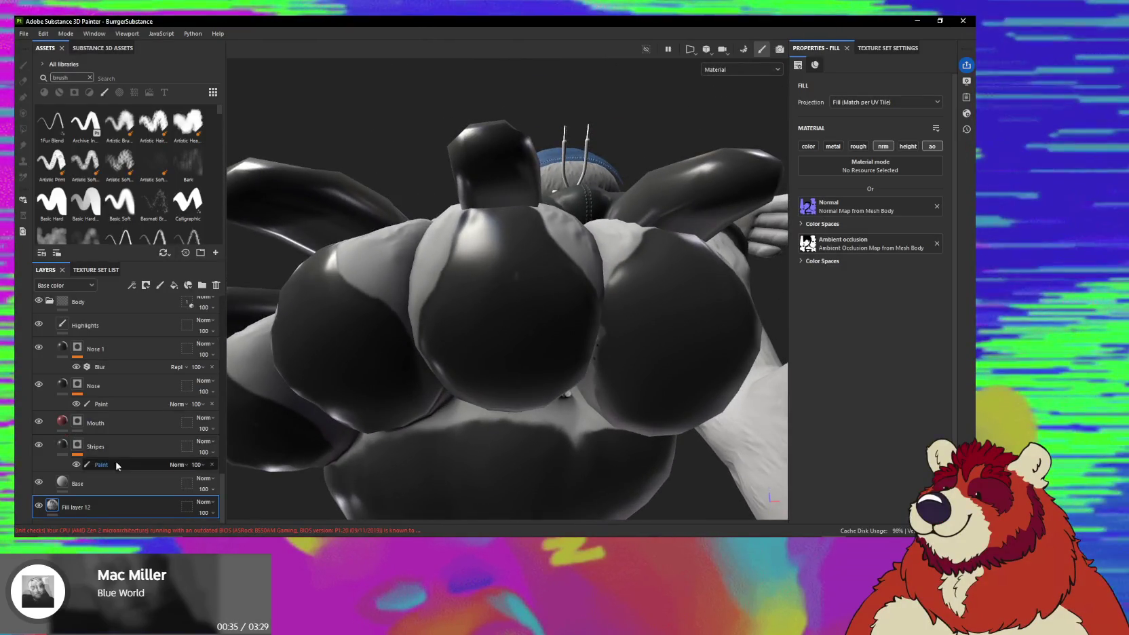
mouse_move(549, 310)
left_mouse_down("alt")
mouse_move(516, 360)
mouse_move(534, 403)
mouse_move(469, 350)
mouse_move(537, 411)
mouse_move(628, 432)
mouse_move(374, 428)
mouse_move(304, 441)
mouse_move(499, 377)
mouse_move(536, 277)
mouse_move(559, 252)
mouse_move(559, 285)
mouse_move(514, 376)
mouse_move(479, 390)
mouse_move(670, 406)
mouse_move(511, 307)
mouse_move(547, 335)
mouse_move(604, 345)
mouse_move(504, 297)
mouse_move(549, 315)
mouse_move(570, 307)
mouse_move(479, 282)
mouse_move(506, 315)
mouse_move(491, 312)
mouse_move(502, 299)
mouse_move(479, 285)
mouse_move(508, 335)
mouse_move(546, 275)
mouse_move(612, 332)
mouse_move(434, 371)
mouse_move(557, 486)
mouse_move(635, 494)
mouse_move(620, 474)
mouse_move(629, 479)
mouse_move(615, 486)
mouse_move(557, 445)
mouse_move(539, 405)
mouse_move(574, 378)
mouse_move(542, 392)
left_mouse_up("alt")
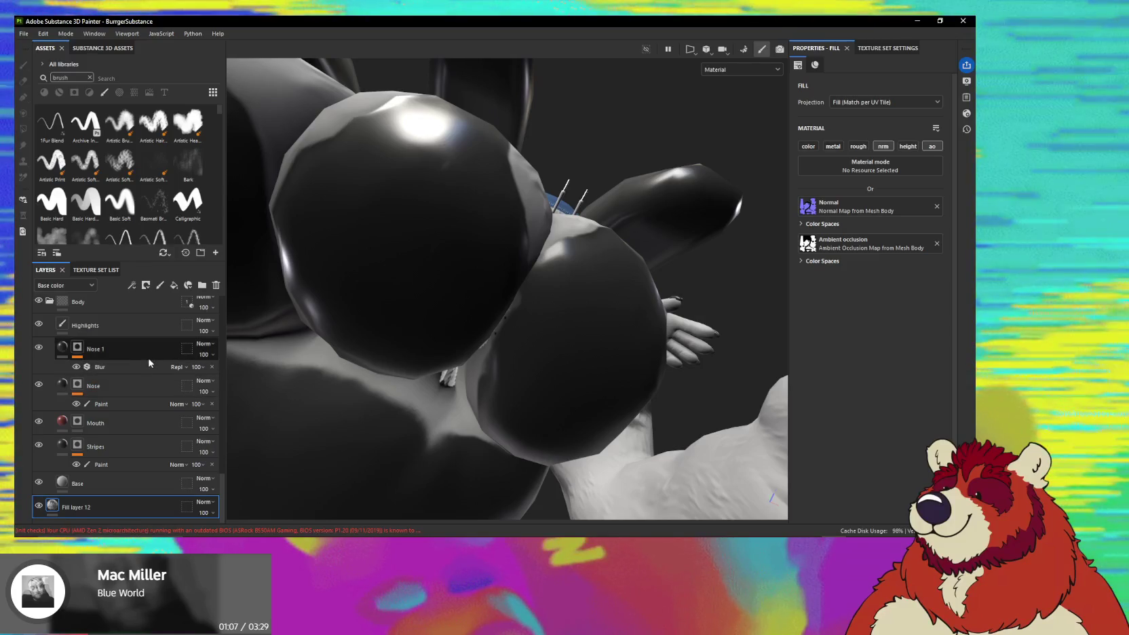
left_click(132, 406)
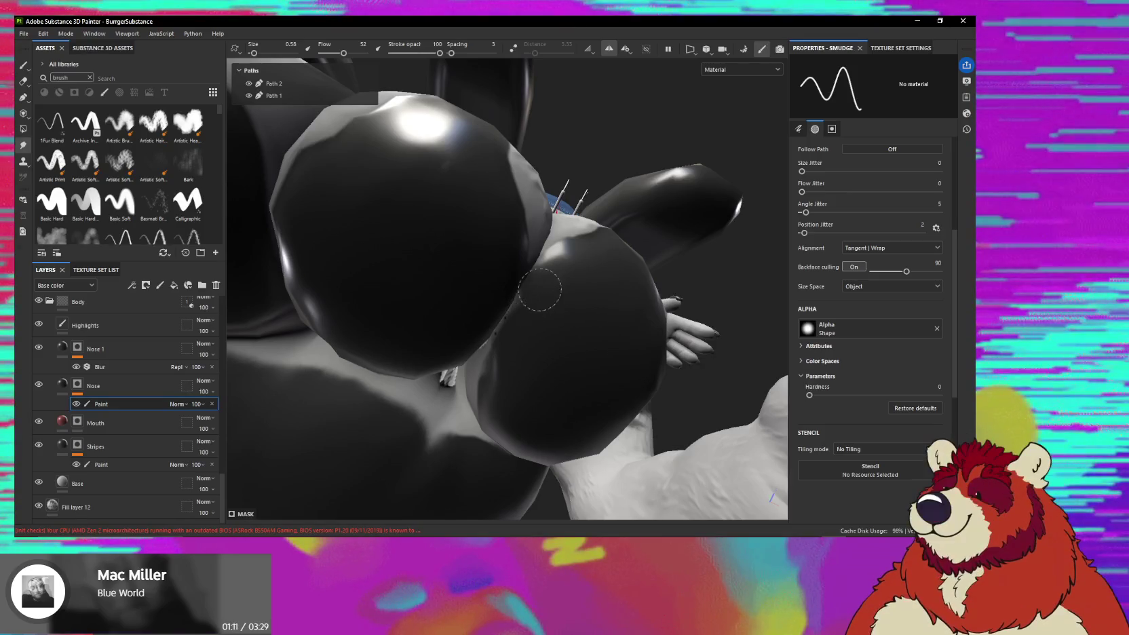
Toggle the Nose layer's visibility to compare, then select it and orbit around the nose.
left_click(38, 385)
left_click(39, 385)
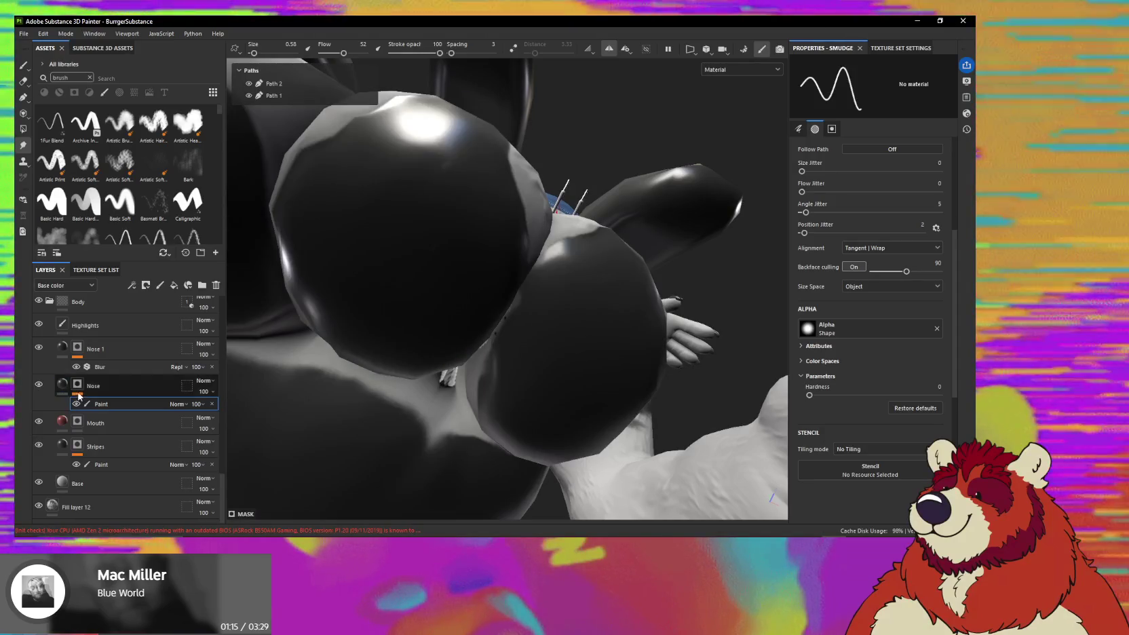
left_click(76, 386)
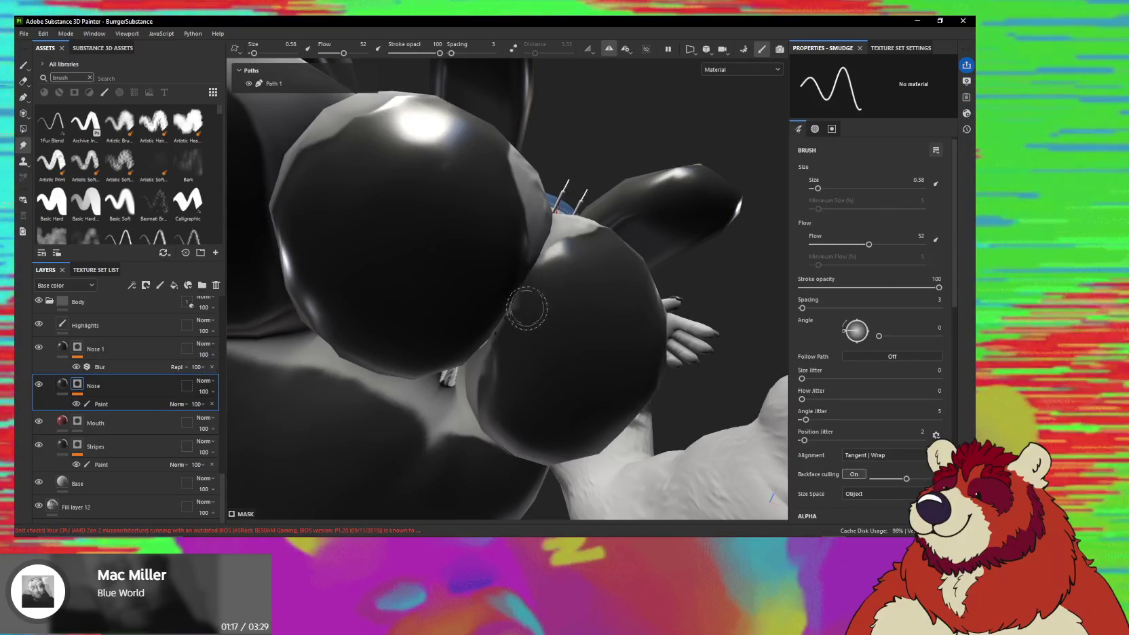
left_click_drag(523, 317, 537, 289, "alt")
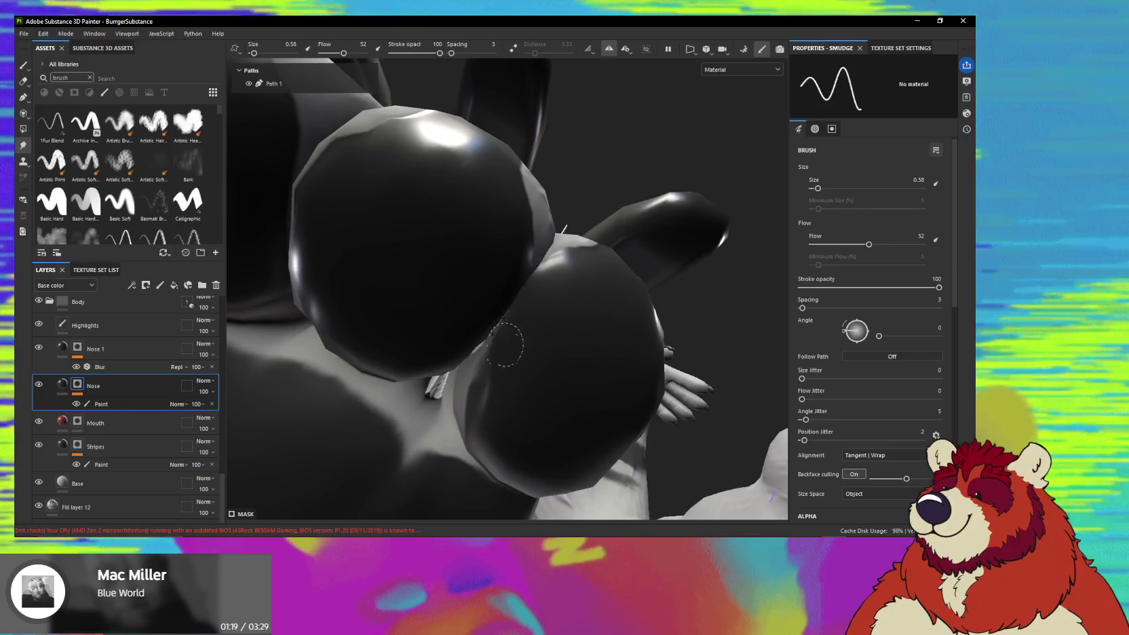
mouse_move(485, 384)
left_mouse_down("alt")
mouse_move(350, 287)
mouse_move(398, 308)
mouse_move(465, 297)
mouse_move(432, 297)
mouse_move(400, 273)
mouse_move(476, 269)
mouse_move(409, 295)
mouse_move(438, 297)
mouse_move(494, 242)
mouse_move(543, 253)
left_mouse_up("alt")
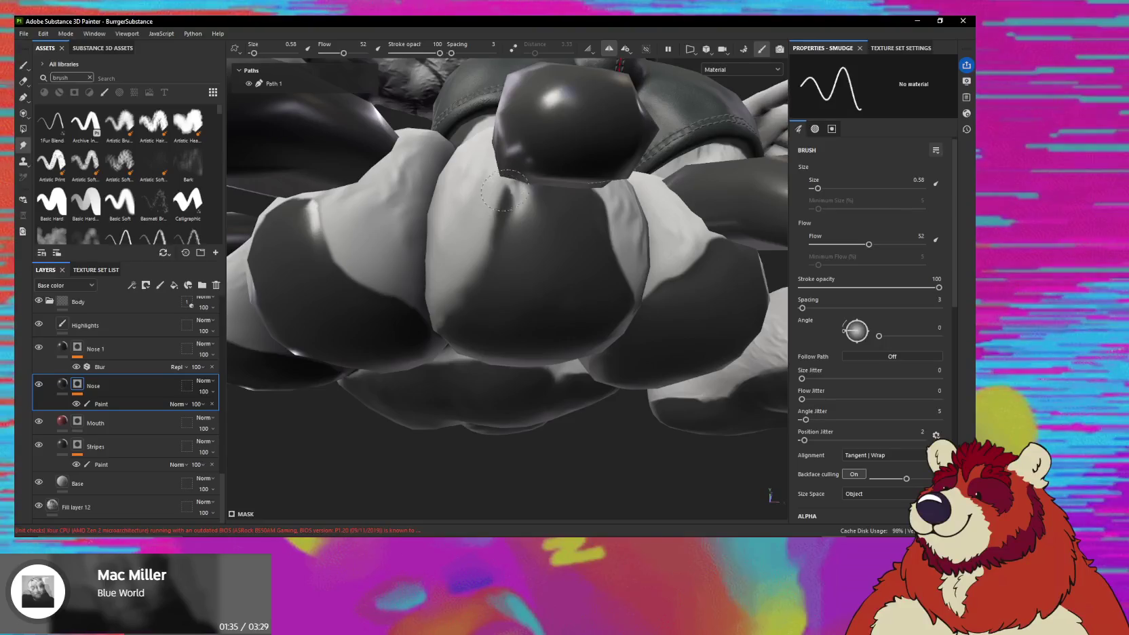
mouse_move(502, 196)
left_mouse_down("alt")
mouse_move(529, 244)
mouse_move(517, 222)
mouse_move(514, 242)
mouse_move(436, 222)
mouse_move(496, 245)
mouse_move(488, 240)
mouse_move(608, 234)
mouse_move(536, 251)
left_mouse_up("alt")
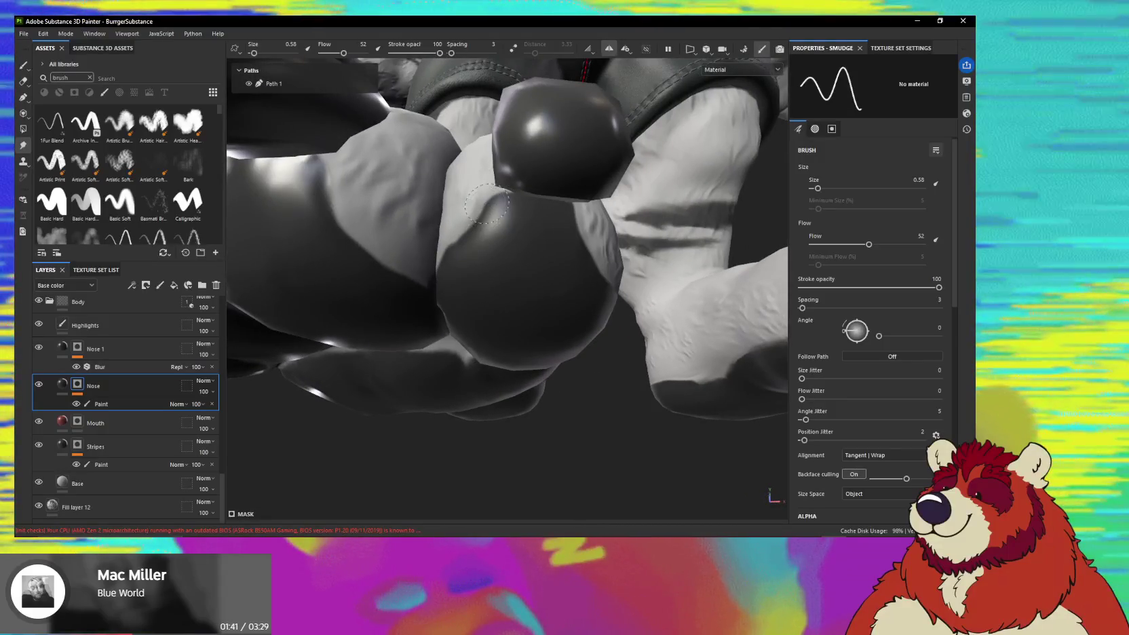
mouse_move(486, 203)
left_mouse_down("alt")
mouse_move(532, 259)
mouse_move(474, 272)
mouse_move(496, 243)
left_mouse_up("alt")
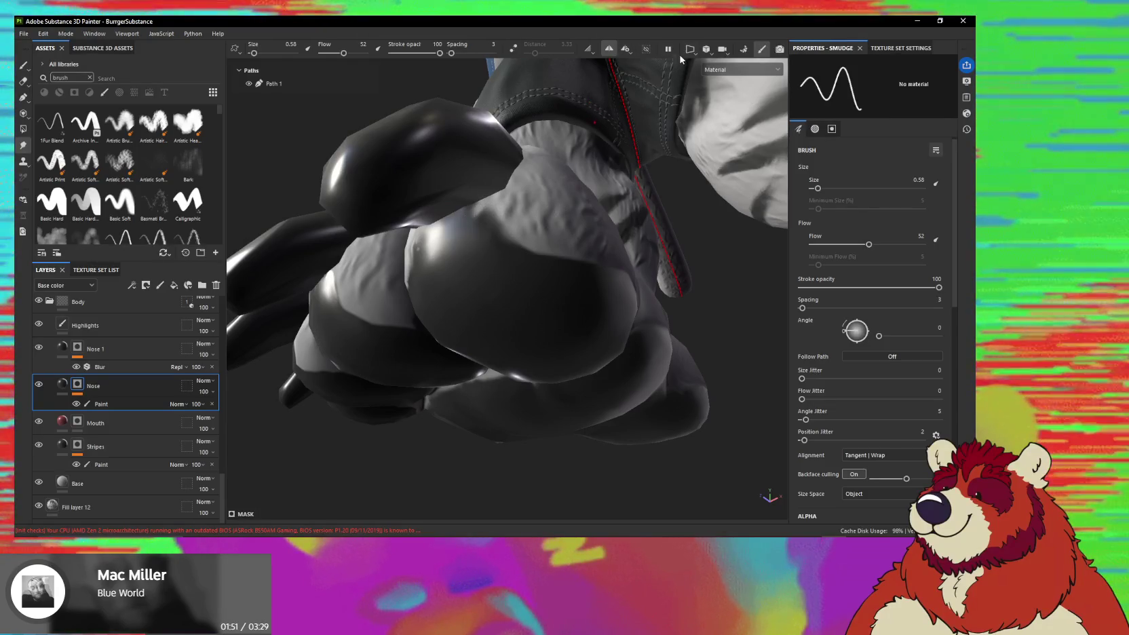
Reveal the dark stripe, switch to the Paint brush, and zoom out.
left_click(647, 48)
left_click_drag(474, 203, 461, 258, "alt")
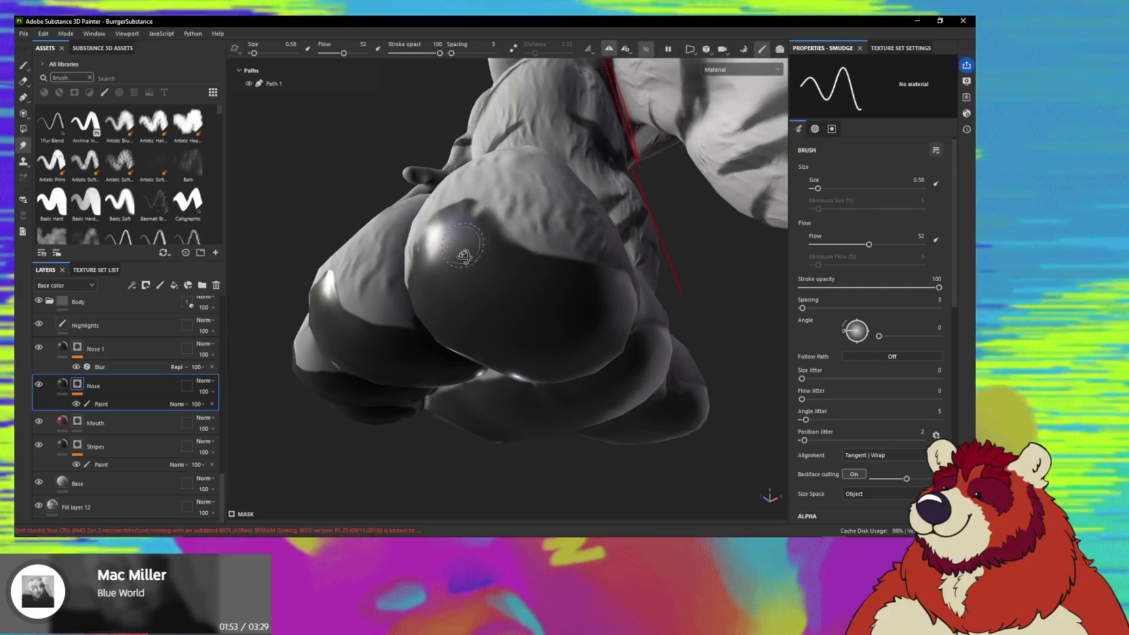
scroll(465, 206, "up", 4)
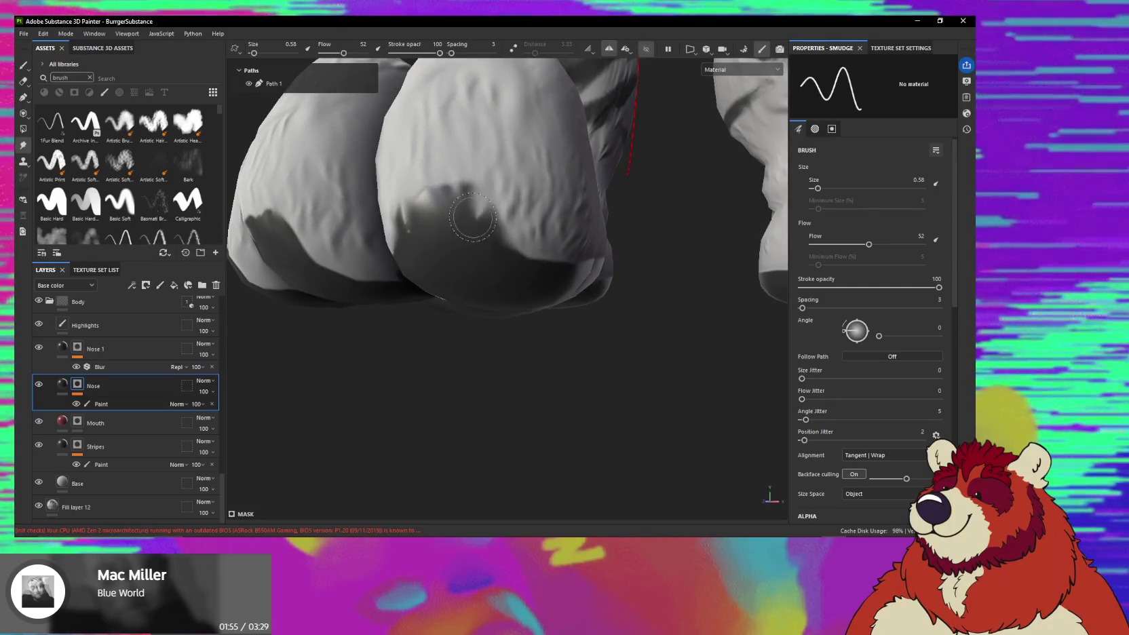
left_click_drag(451, 201, 466, 200, "alt")
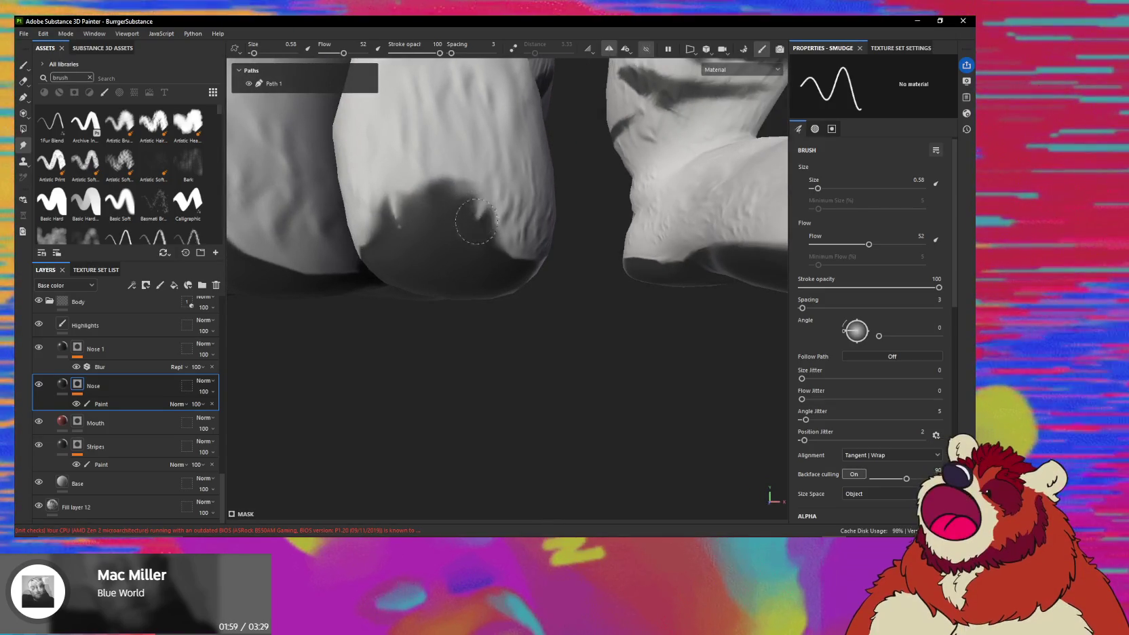
mouse_move(471, 218)
left_mouse_down("alt")
mouse_move(479, 242)
mouse_move(438, 211)
mouse_move(411, 224)
left_mouse_up("alt")
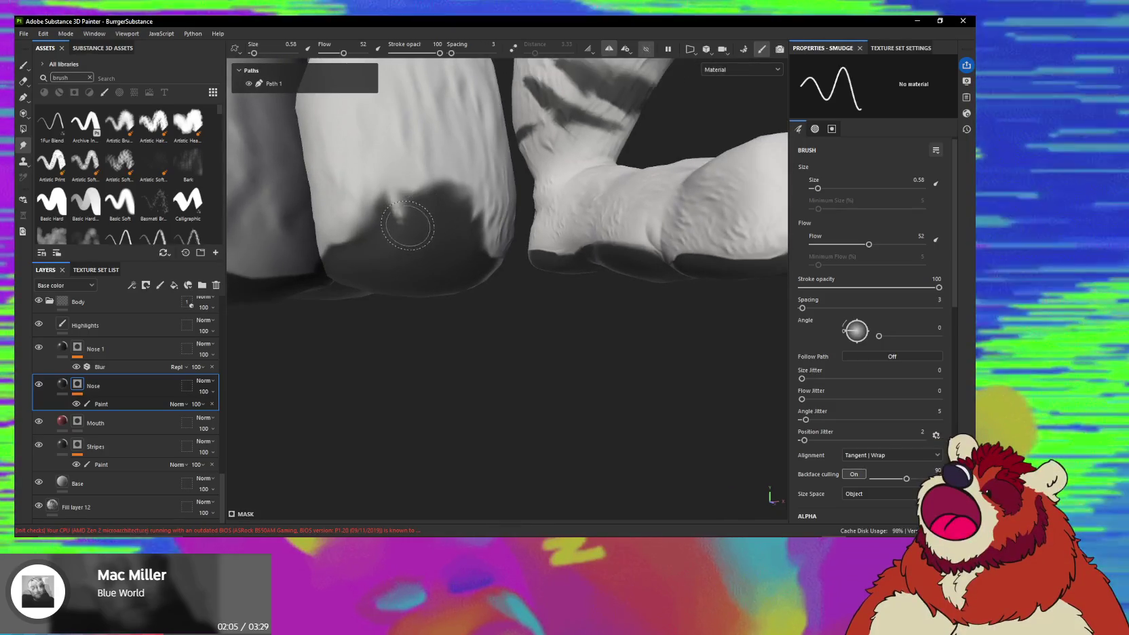
key("1")
mouse_move(403, 217)
left_mouse_down("alt")
mouse_move(462, 227)
mouse_move(431, 212)
mouse_move(424, 262)
mouse_move(504, 252)
mouse_move(569, 335)
mouse_move(475, 263)
mouse_move(504, 272)
mouse_move(471, 272)
mouse_move(516, 214)
mouse_move(500, 226)
mouse_move(455, 202)
mouse_move(423, 232)
mouse_move(448, 171)
left_mouse_up("alt")
scroll(559, 151, "down", 2)
scroll(555, 219, "down", 3)
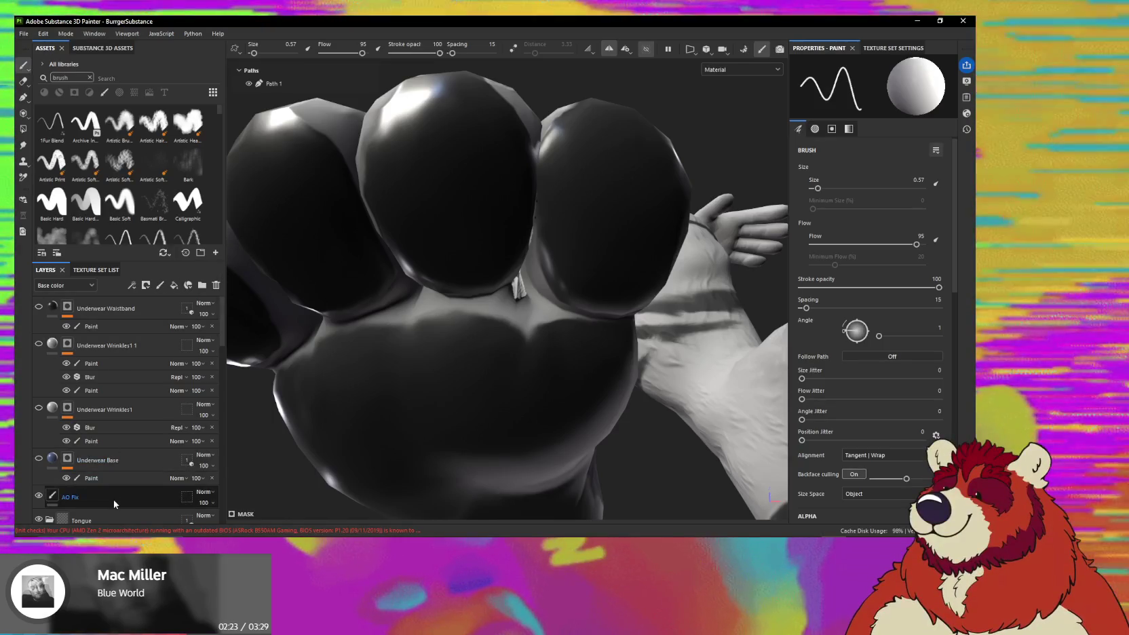
Add a fill layer named Normal Fix above AO Fix with a black mask.
left_click(112, 498)
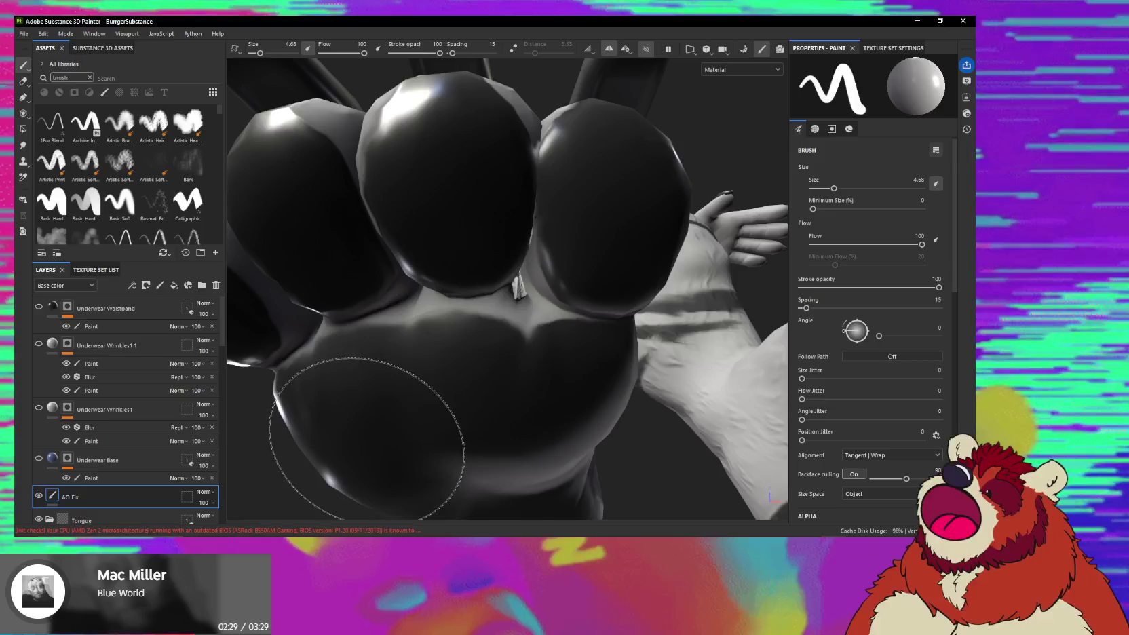
left_click(175, 285)
double_click(89, 438)
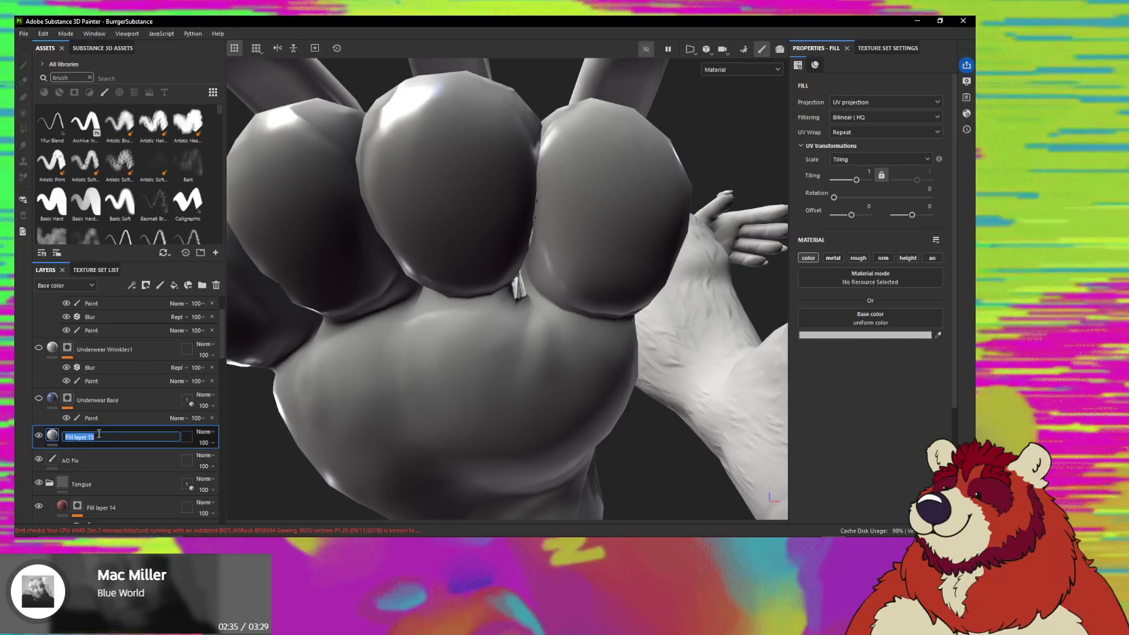
type("N")
key("Return")
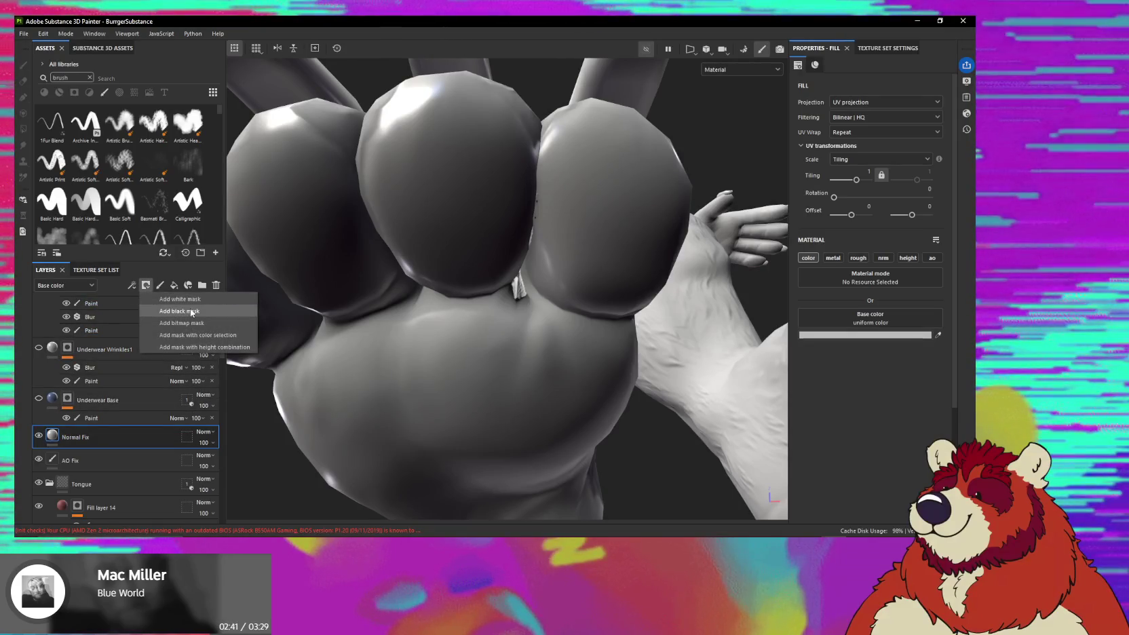
left_click(190, 310)
Limit Normal Fix to the nrm channel with Normal blending, then select its mask.
left_click(51, 436)
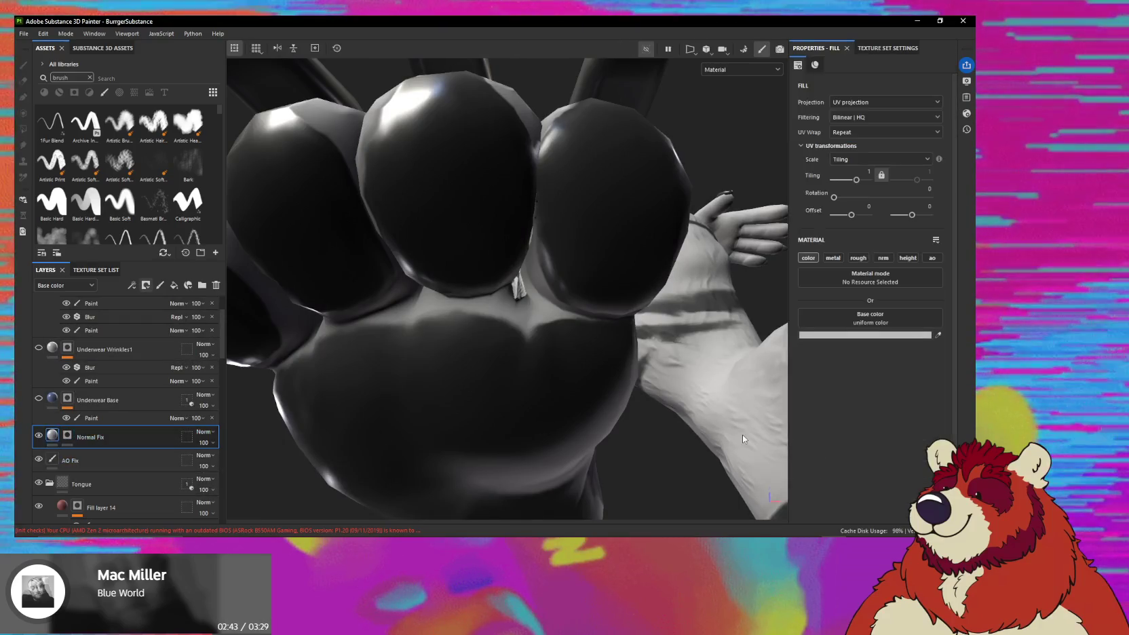
left_click(817, 257)
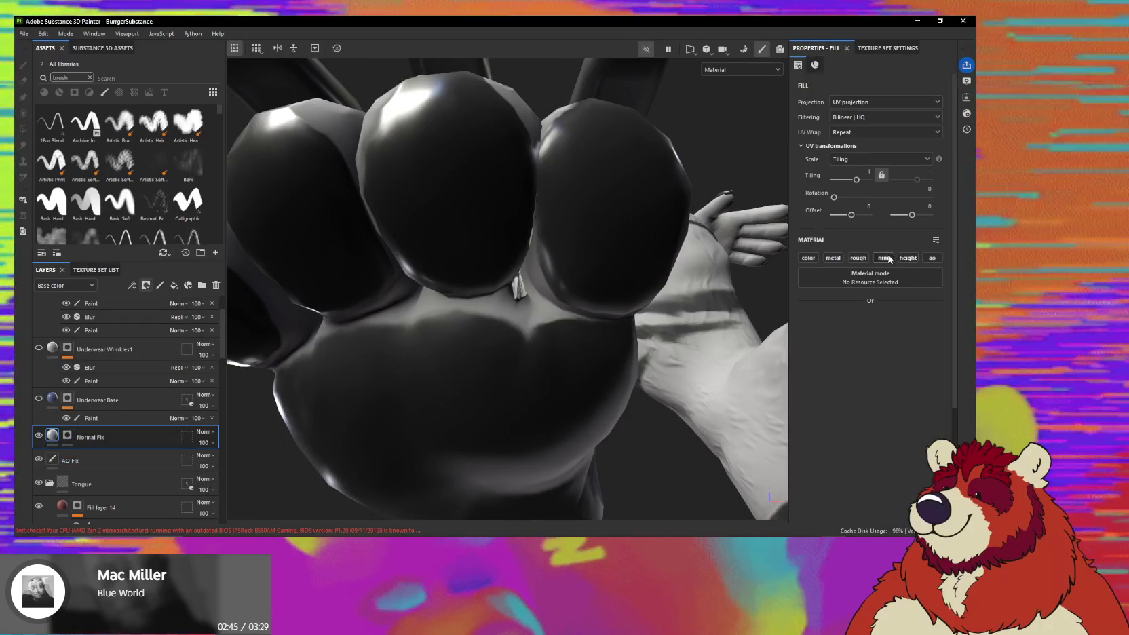
left_click(882, 258)
left_click(83, 286)
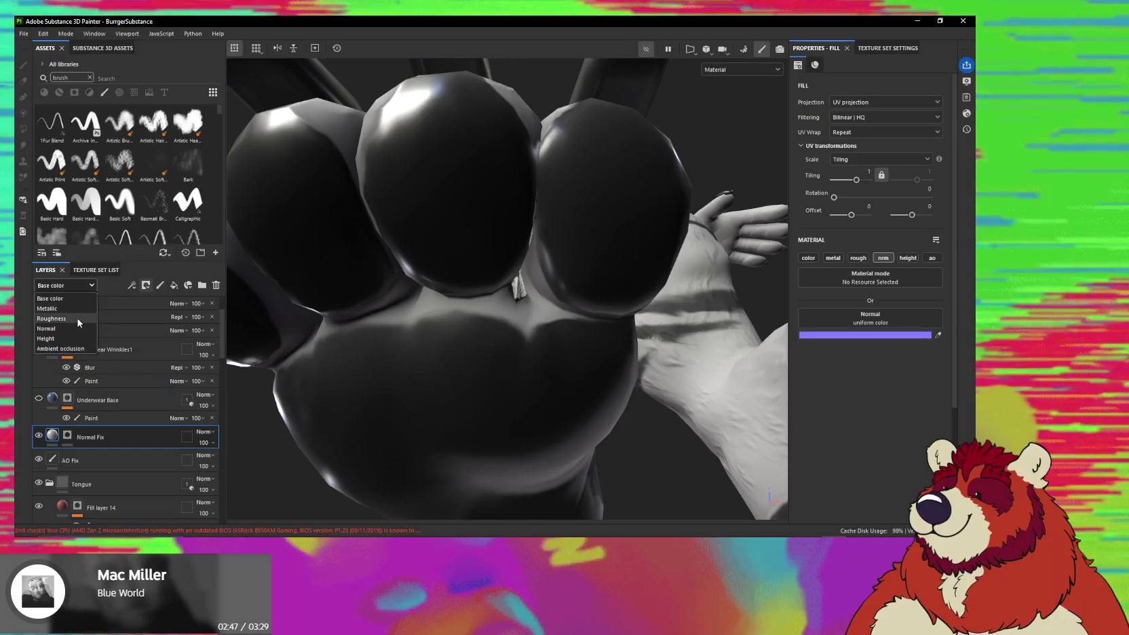
left_click(203, 431)
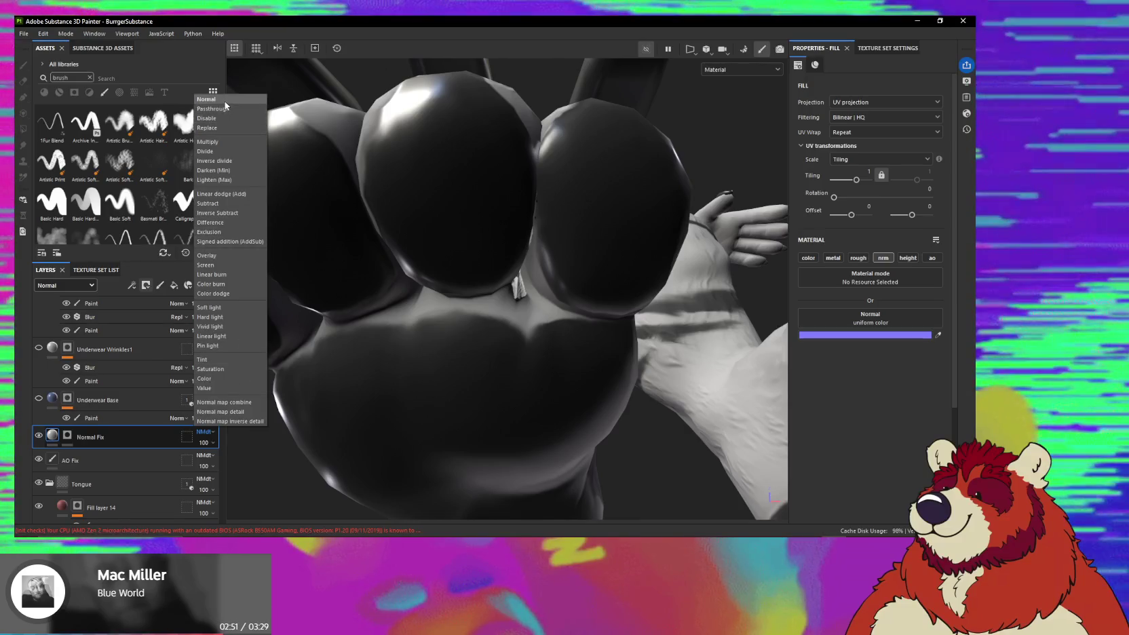
left_click(226, 102)
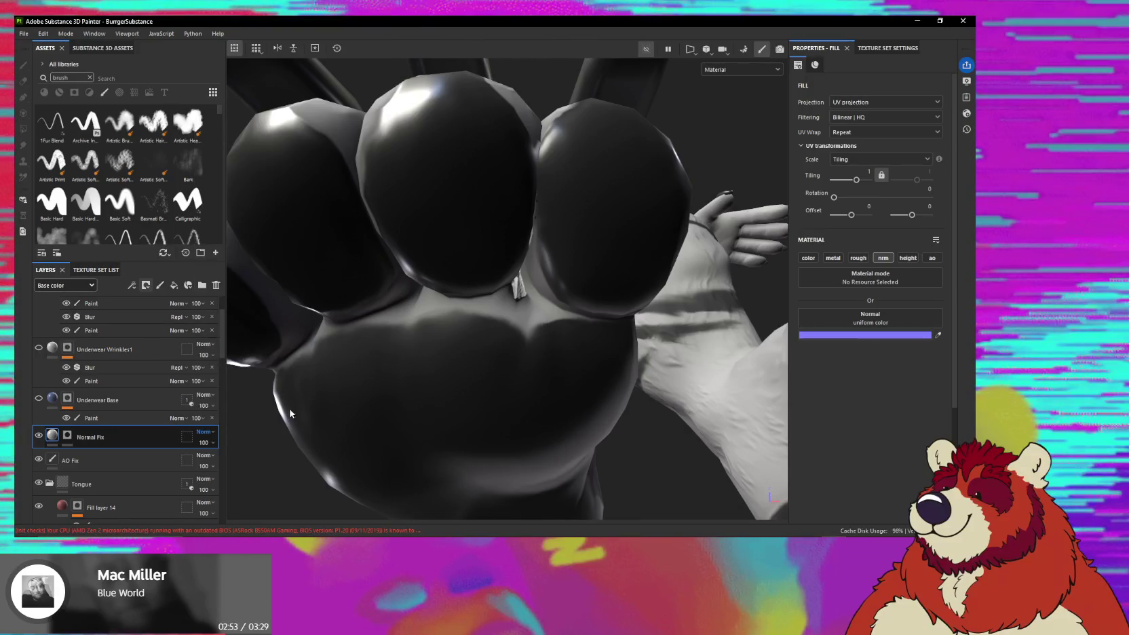
left_click_drag(397, 410, 488, 360, "alt")
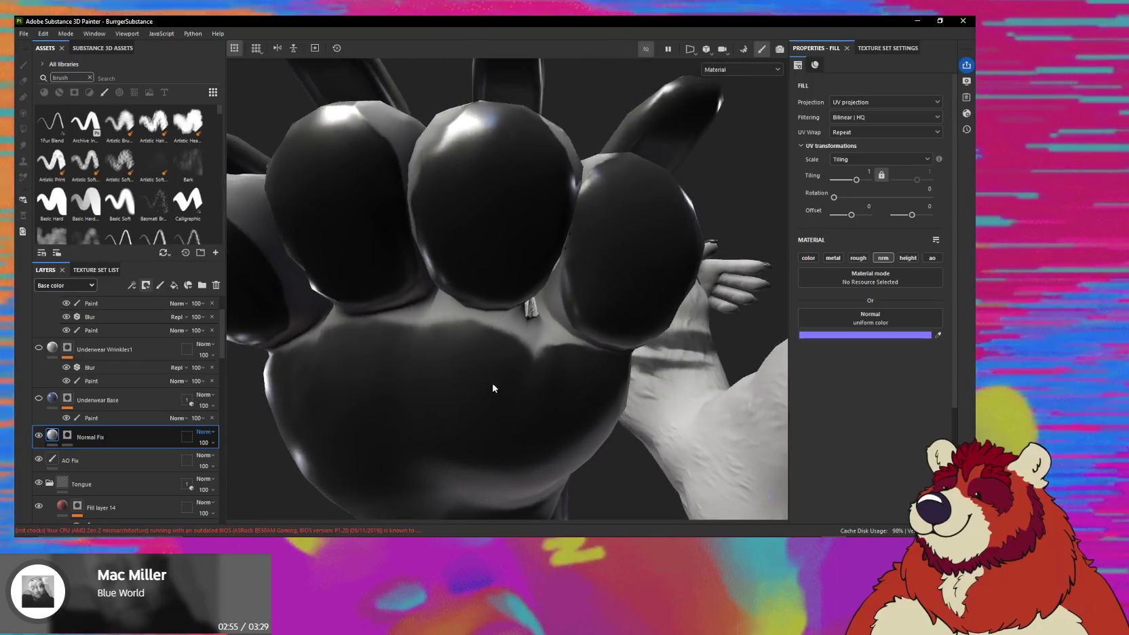
scroll(511, 336, "up", 3)
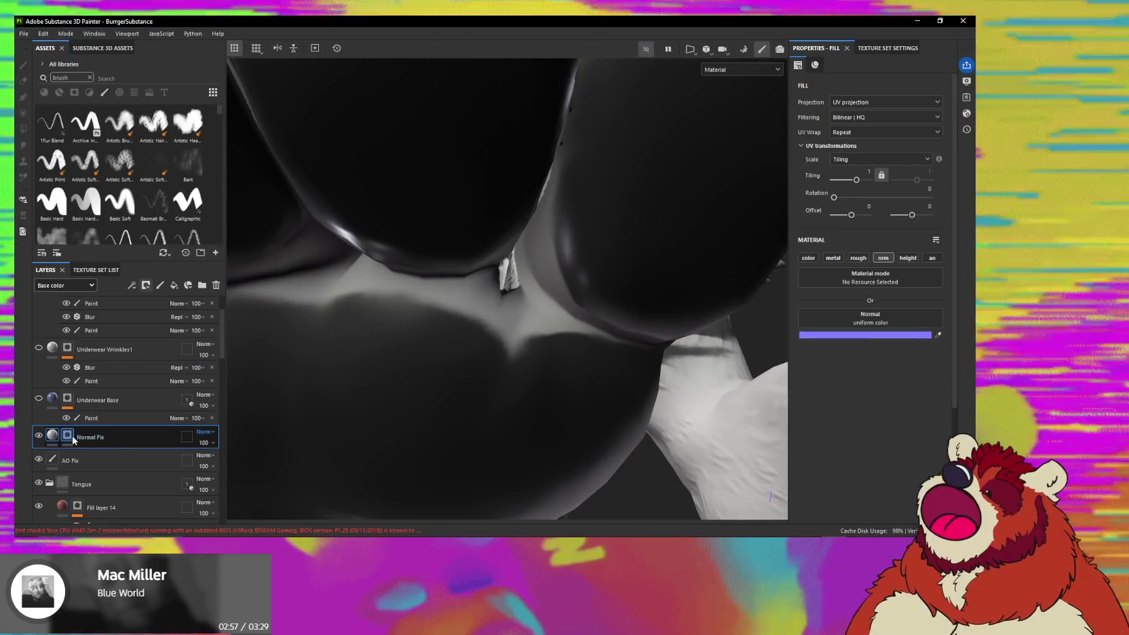
left_click(67, 434)
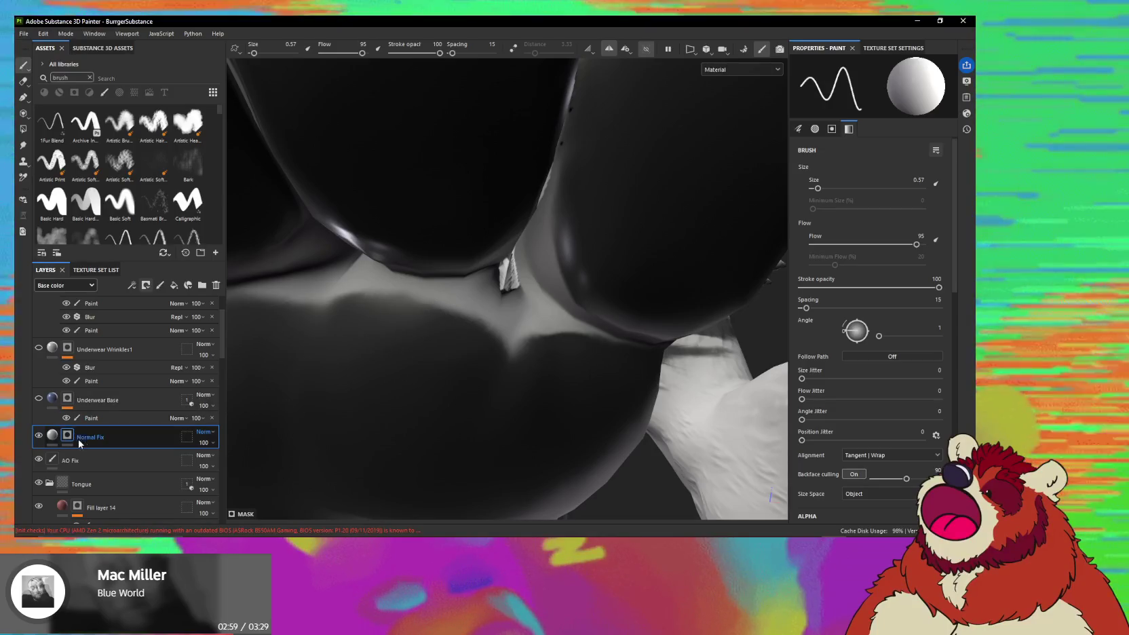
Add a paint effect to the Normal Fix layer's black mask and orbit the model.
right_click(100, 440)
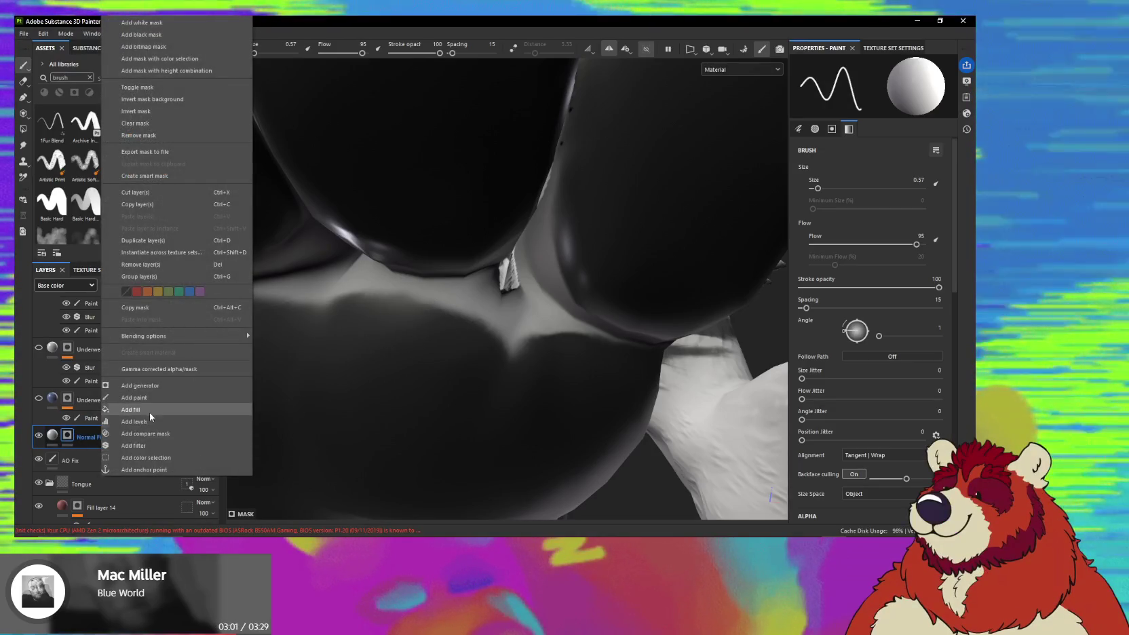
left_click(149, 398)
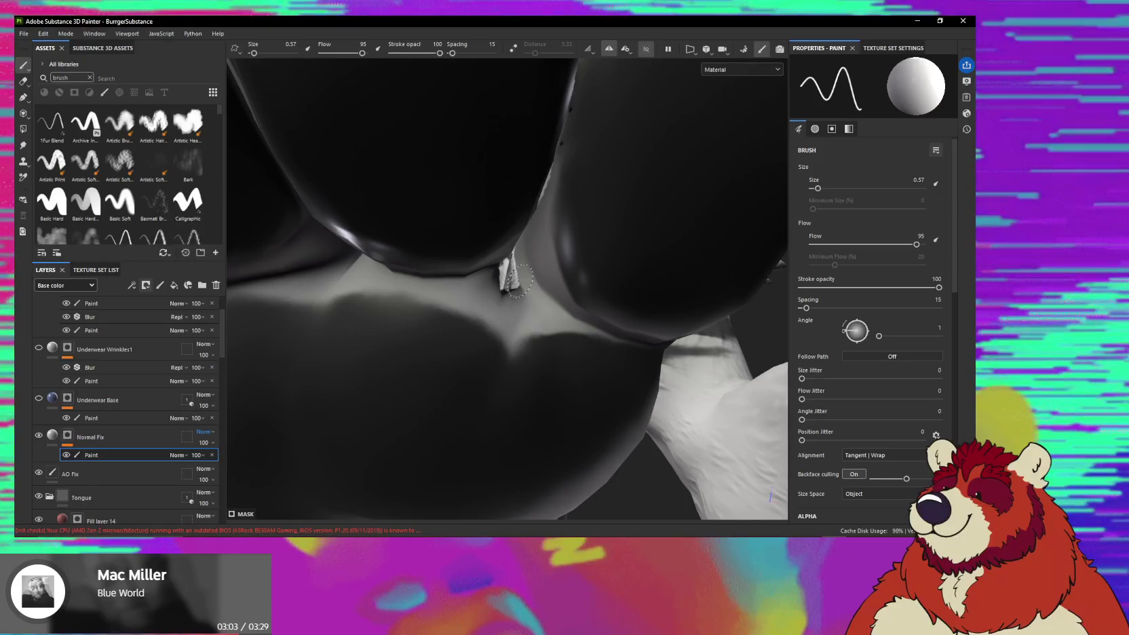
left_click_drag(508, 263, 527, 310, "alt")
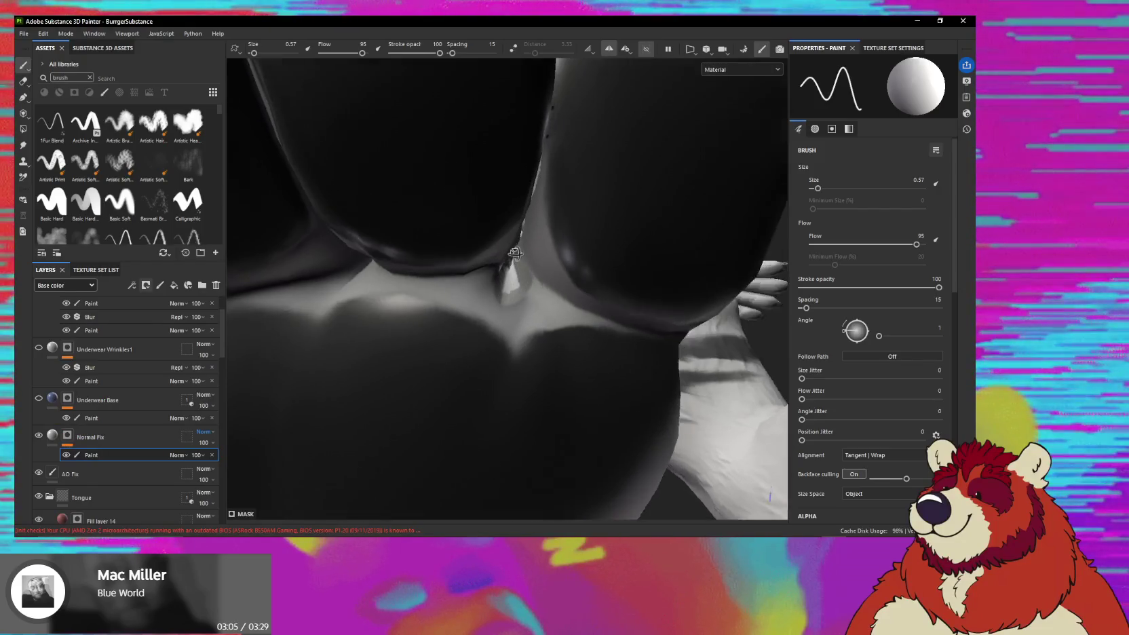
mouse_move(539, 435)
left_mouse_down("alt")
mouse_move(552, 455)
mouse_move(474, 454)
mouse_move(453, 353)
mouse_move(528, 350)
mouse_move(454, 352)
mouse_move(462, 322)
mouse_move(673, 234)
mouse_move(717, 256)
left_mouse_up("alt")
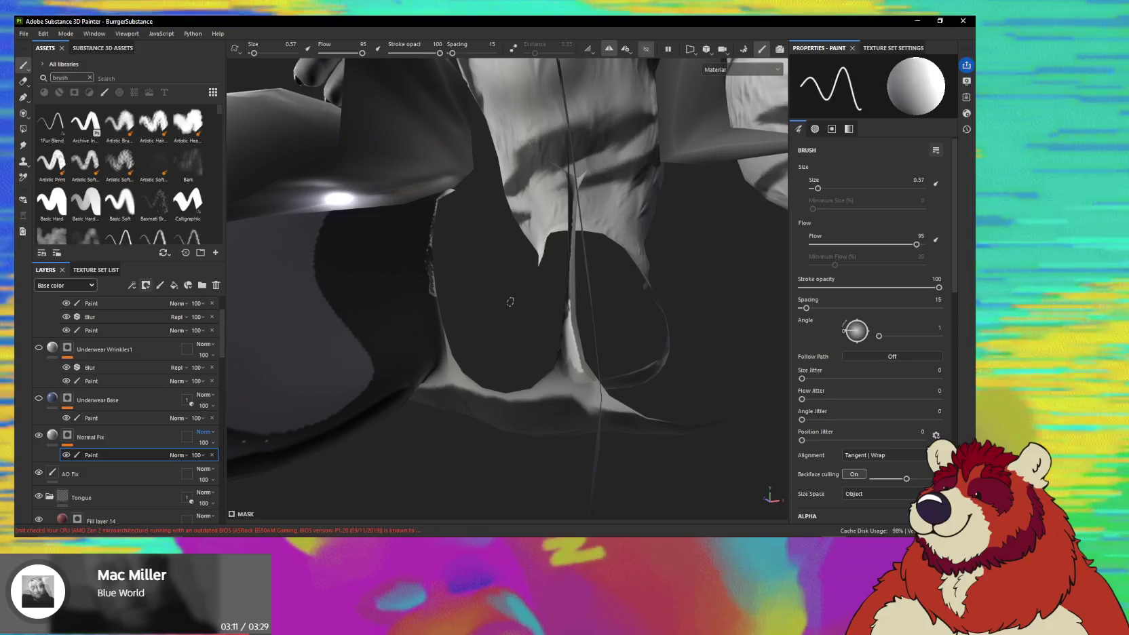
Split the viewport into side-by-side 3D and 2D UV views.
left_click_drag(513, 301, 671, 162, "alt")
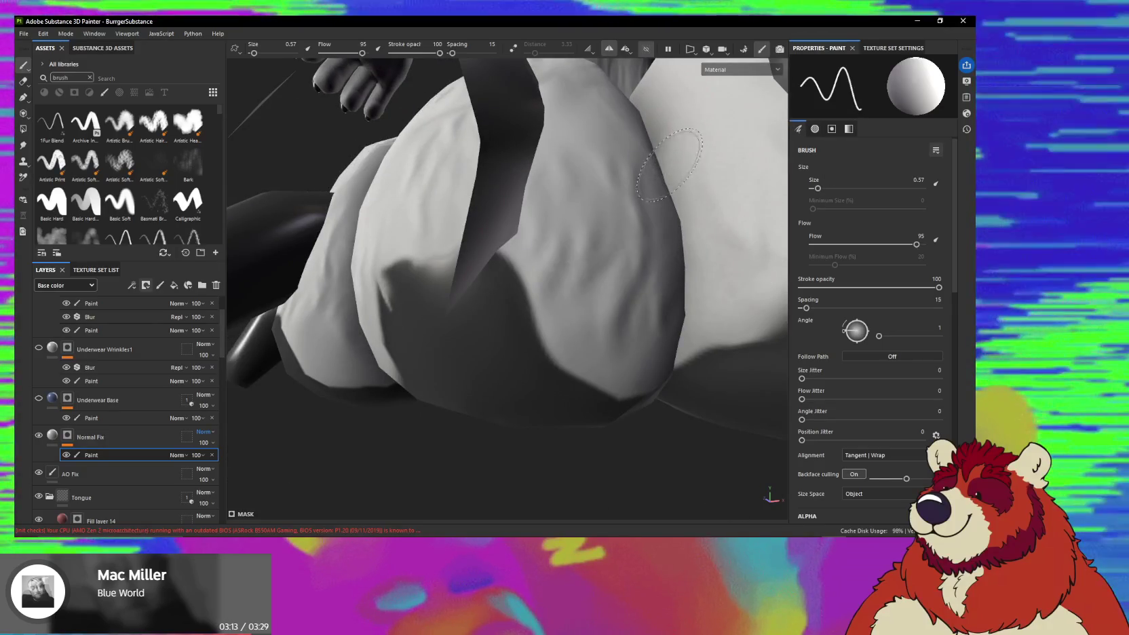
key("F1")
scroll(616, 202, "up", 3)
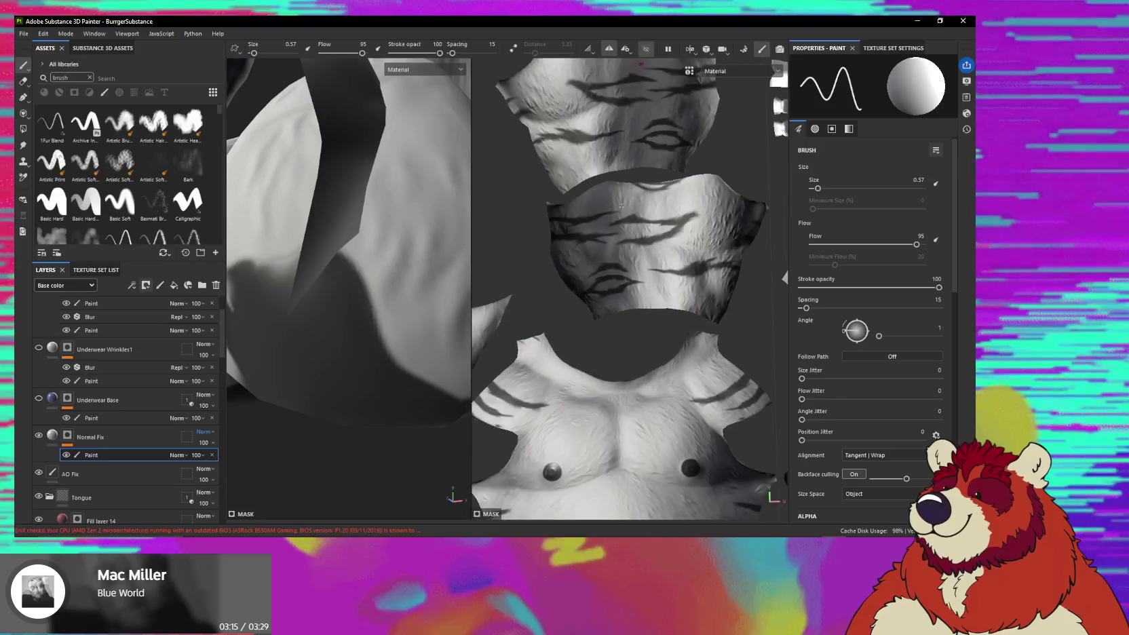
Tilt, straighten and pan the 2D UV layout, then refit it to the view.
scroll(616, 201, "down", 3)
scroll(631, 210, "down", 2)
left_click_drag(645, 326, 672, 307, "alt")
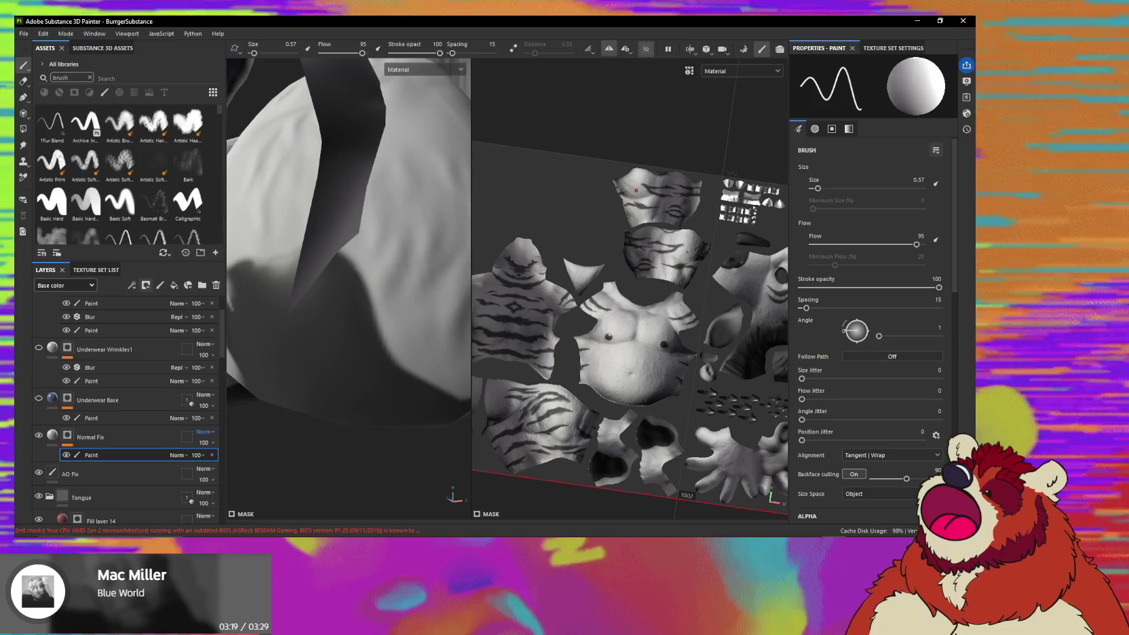
left_click_drag(615, 280, 639, 280, "alt")
key("p")
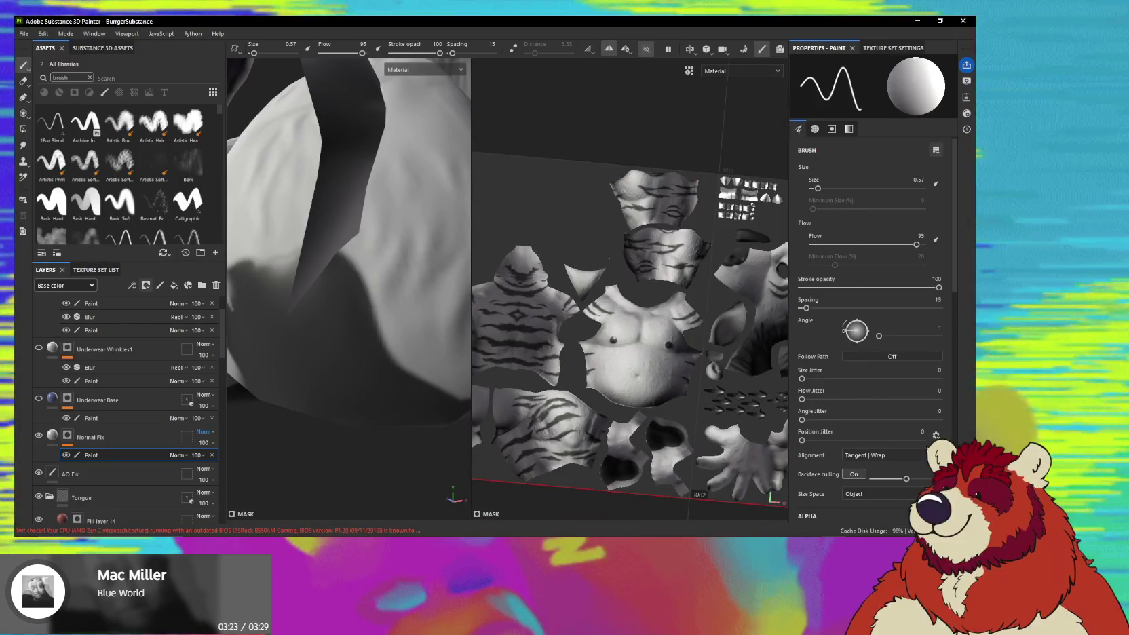
middle_click_drag(589, 271, 671, 240)
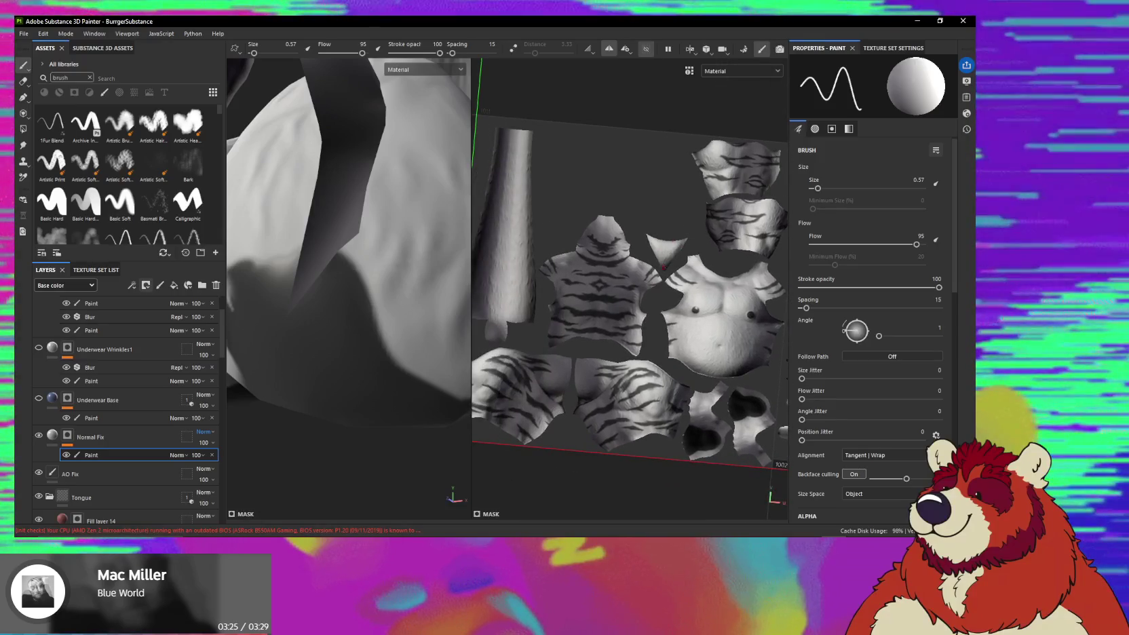
key("f")
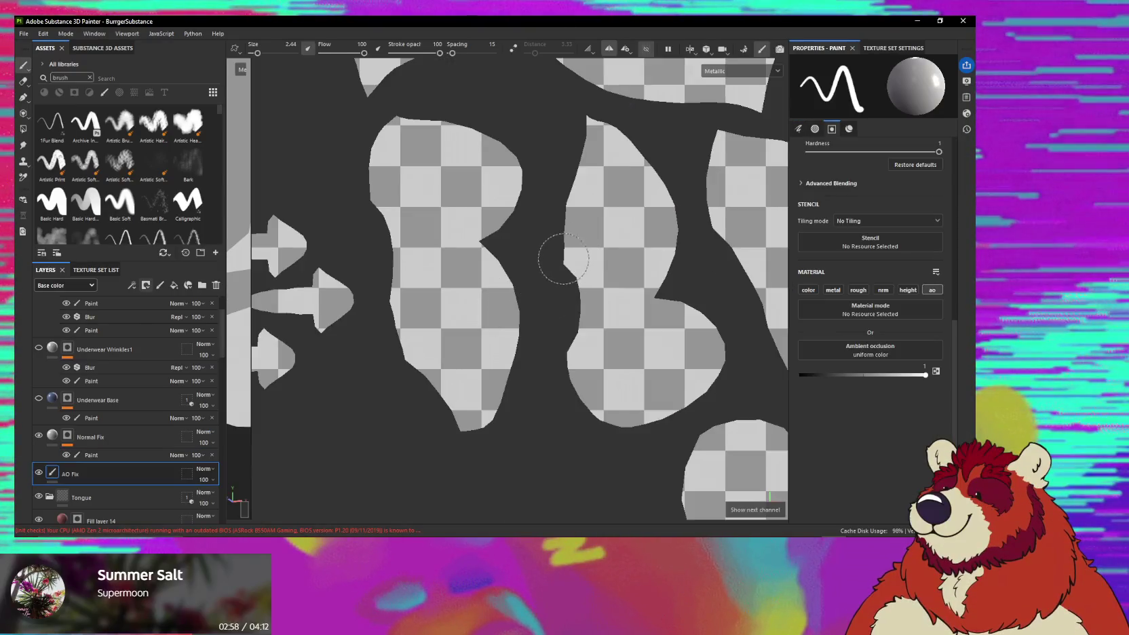
Set the viewport display channel from the normal map back to Material.
key("c")
key("c")
key("c")
key("c")
key("c")
left_click(735, 71)
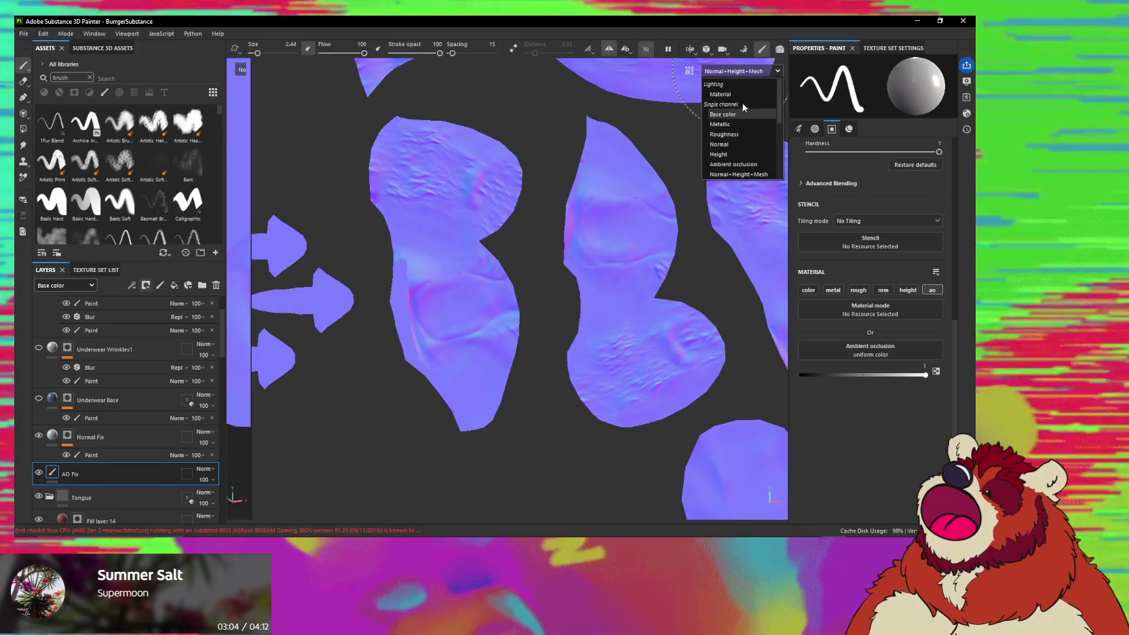
left_click(720, 94)
scroll(480, 288, "up", 2)
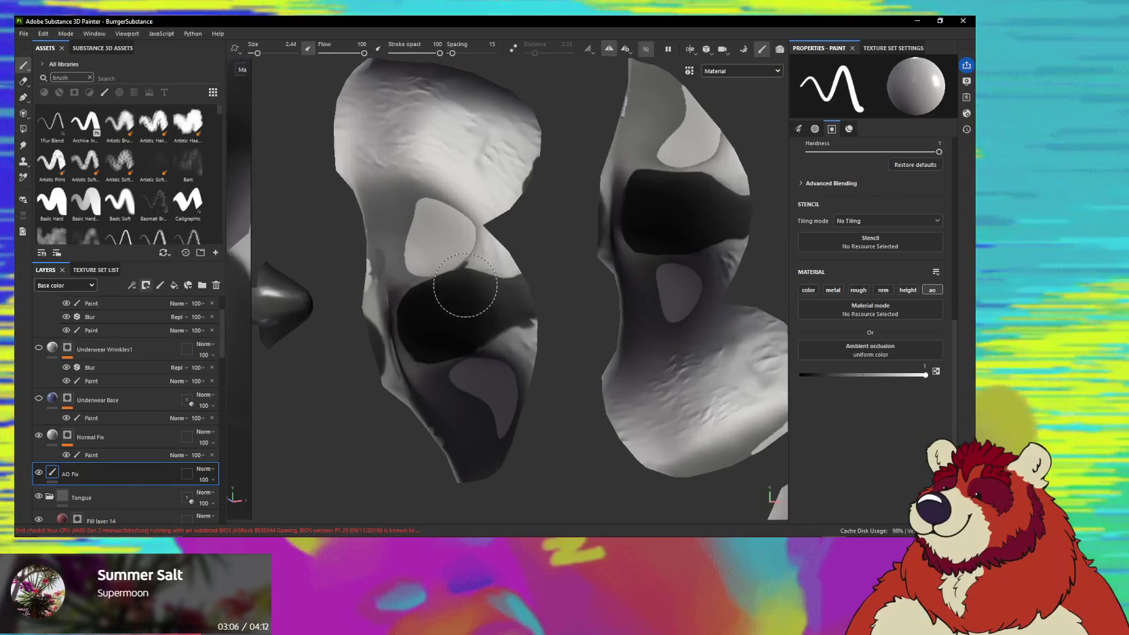
scroll(434, 217, "down", 2)
scroll(427, 231, "down", 2)
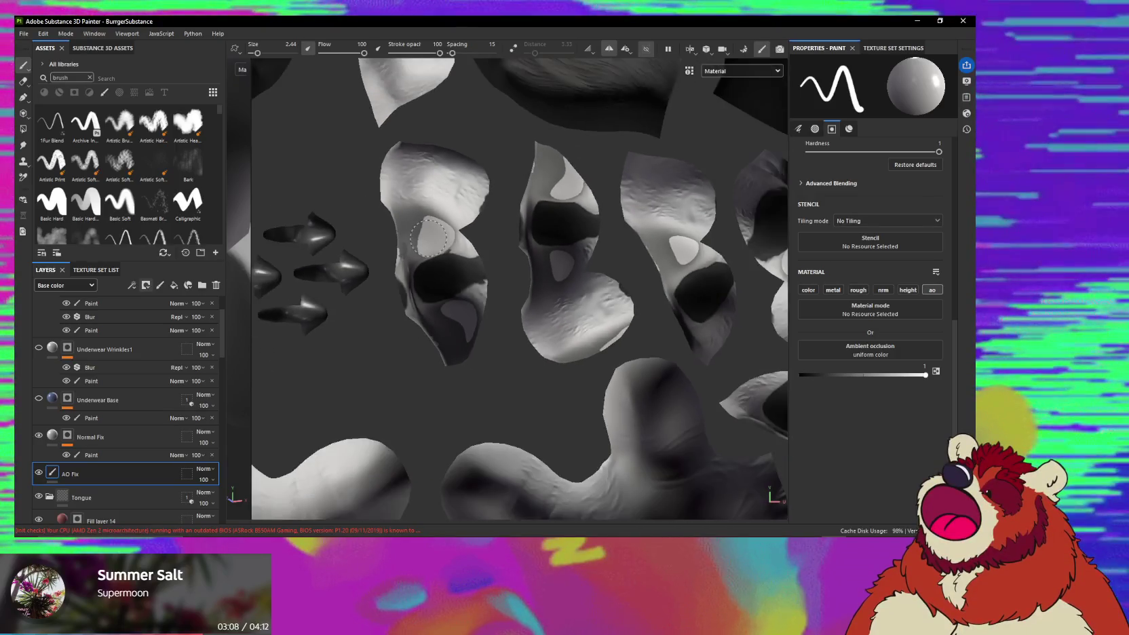
scroll(422, 243, "down", 2)
scroll(419, 252, "down", 1)
scroll(420, 253, "down", 1)
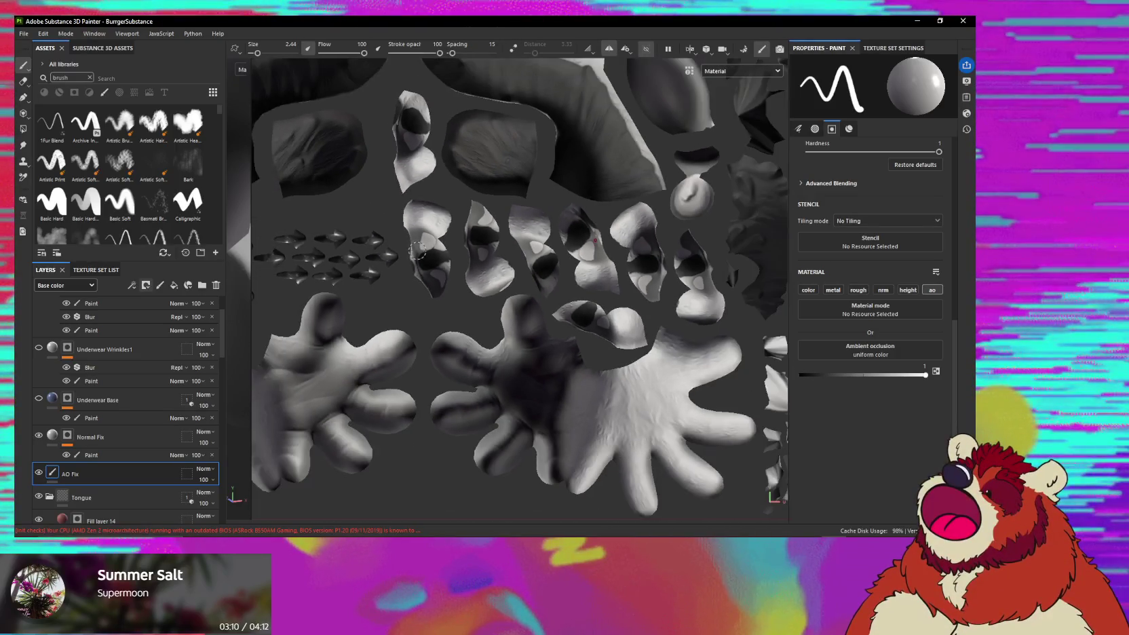
scroll(421, 255, "down", 1)
scroll(422, 258, "down", 1)
scroll(421, 247, "up", 4)
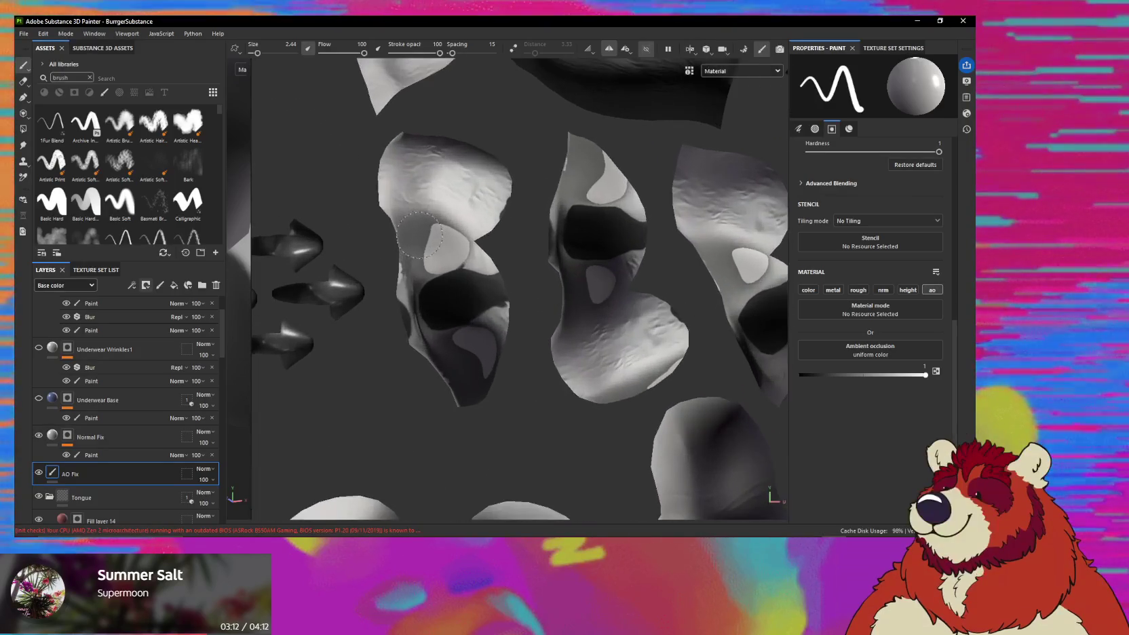
left_click(739, 71)
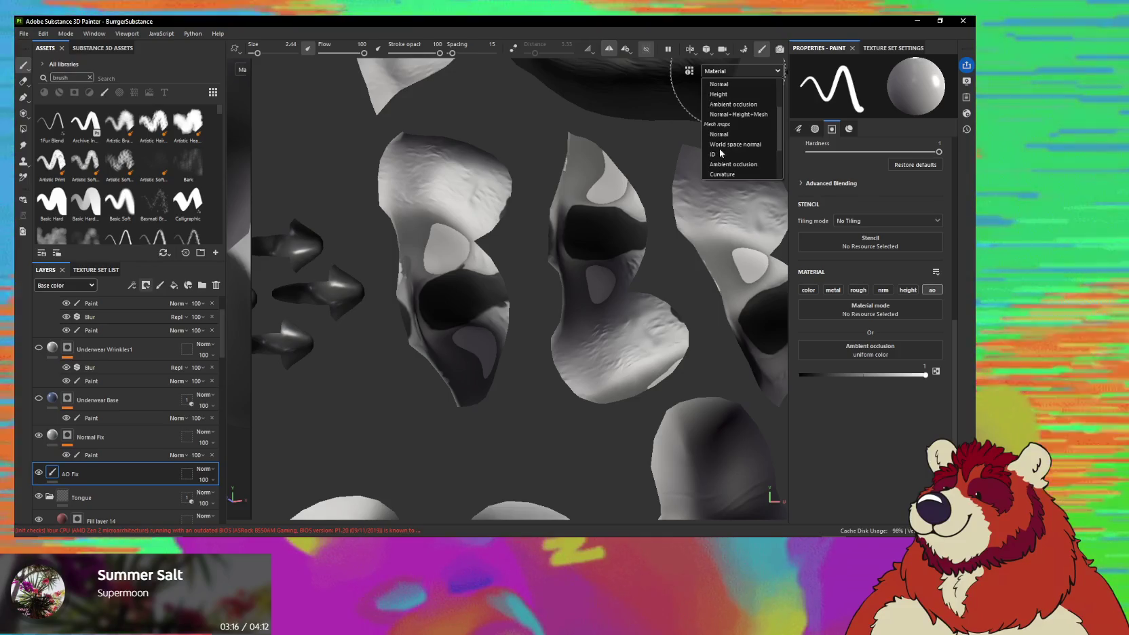
Preview world-space normals, return to Material, and rotate the lighting on the UV islands.
left_click(752, 145)
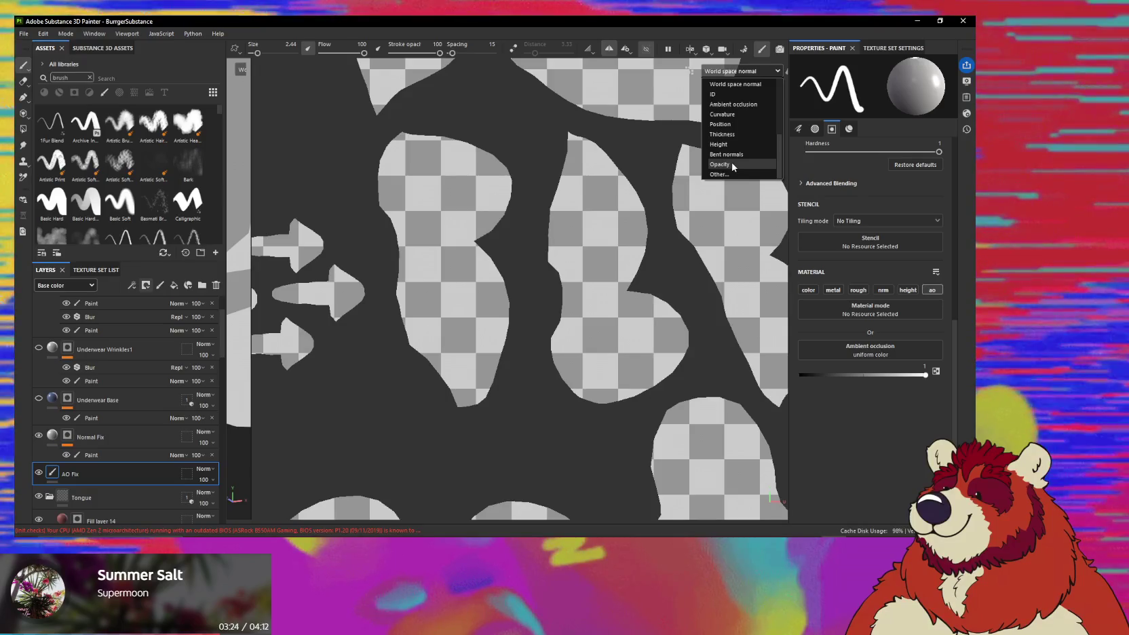
scroll(736, 165, "up", 5)
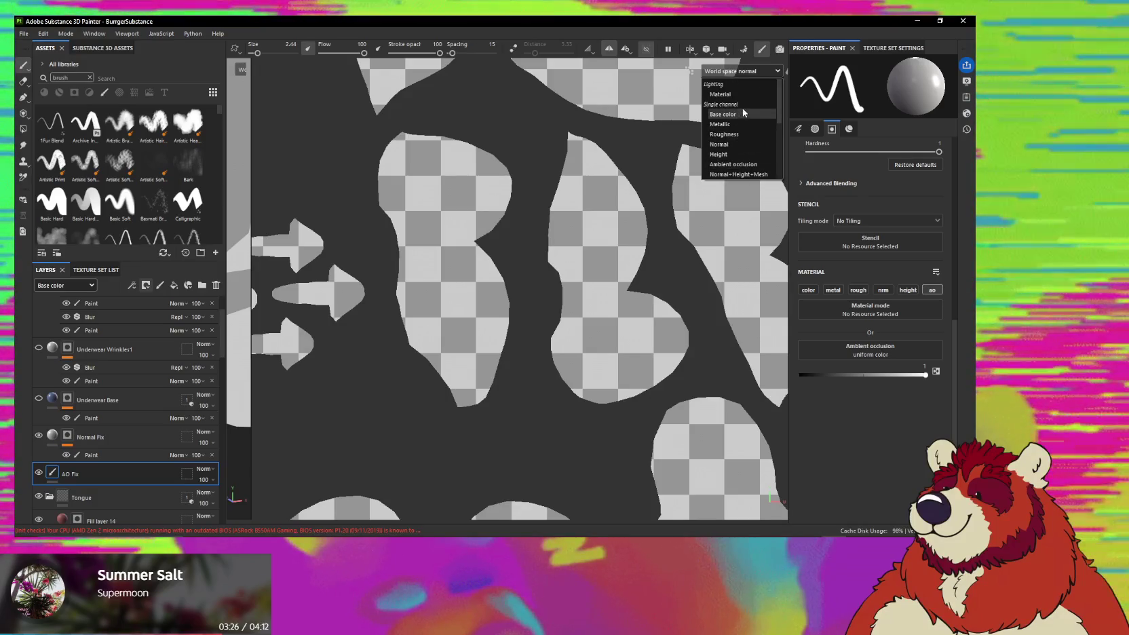
left_click(720, 94)
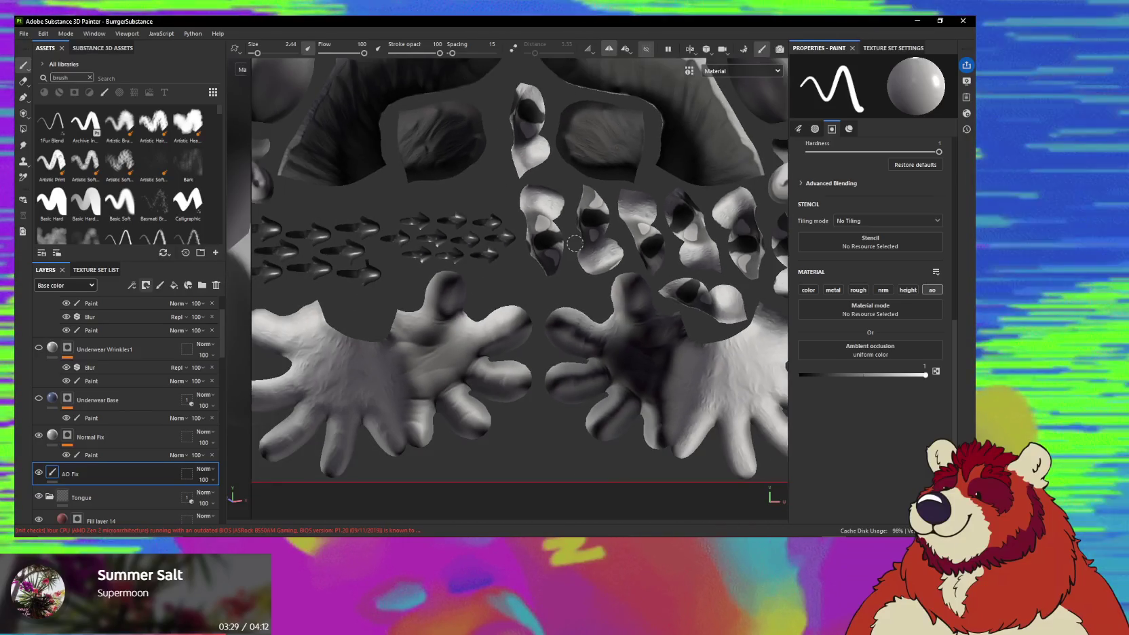
mouse_move(574, 243)
right_mouse_down("shift")
mouse_move(699, 247)
mouse_move(638, 246)
mouse_move(578, 268)
right_mouse_up("shift")
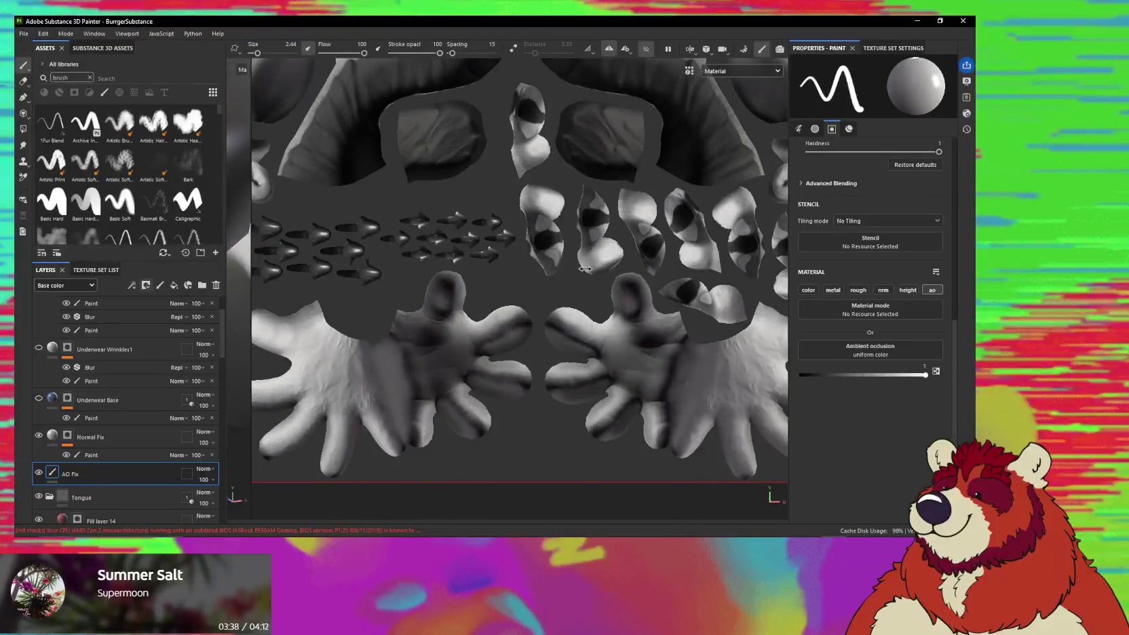
right_click_drag(578, 268, 565, 242, "shift")
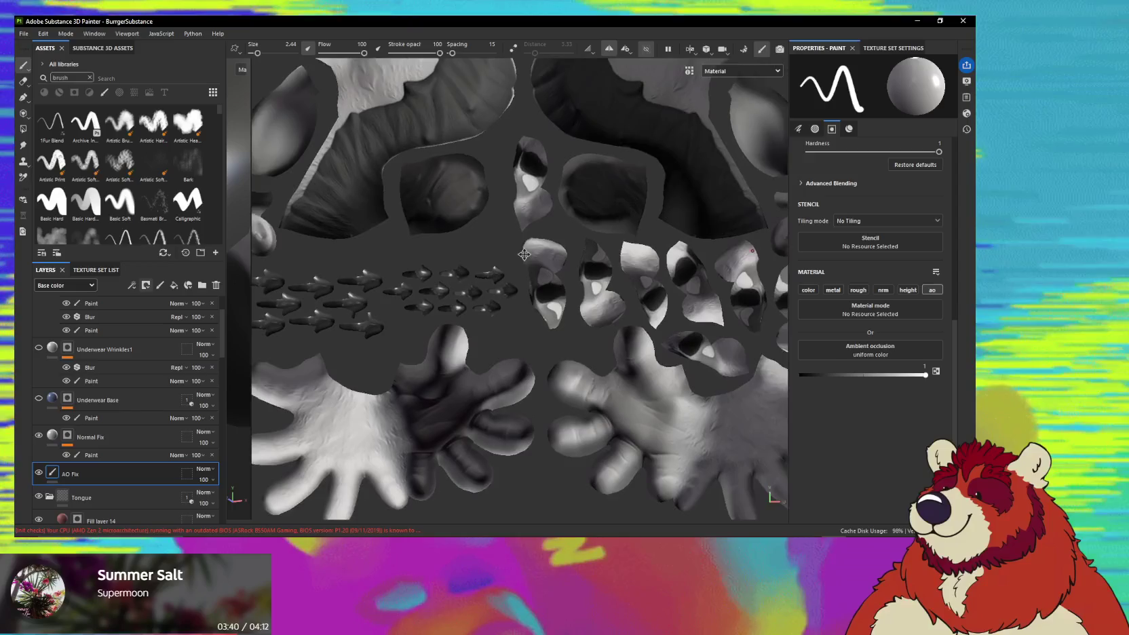
scroll(441, 306, "up", 2)
scroll(407, 373, "up", 3)
scroll(383, 404, "up", 2)
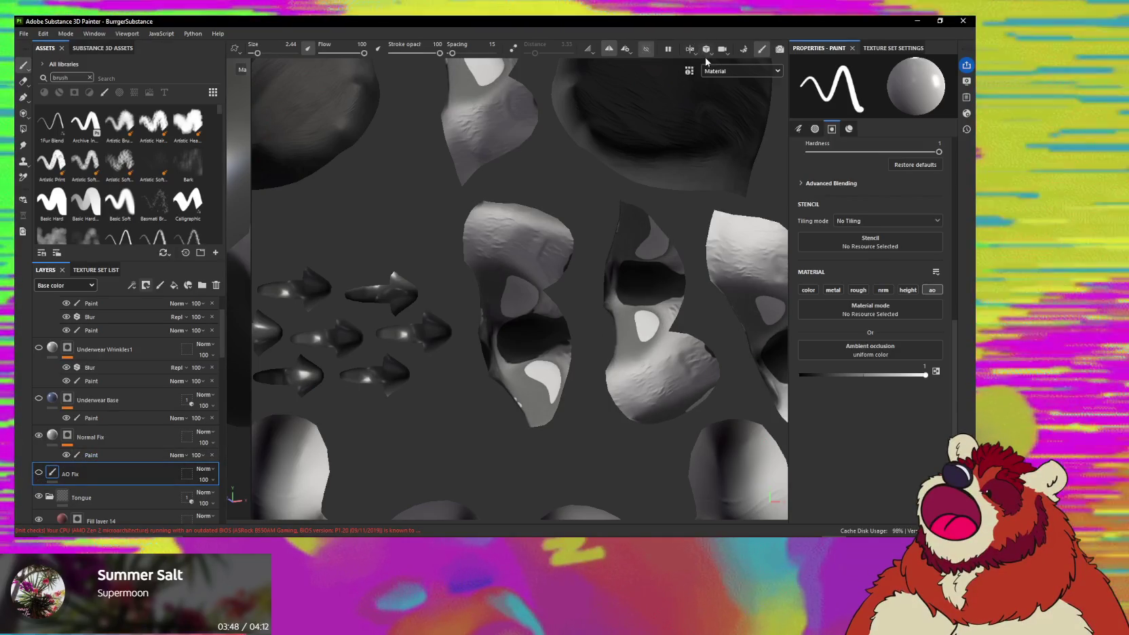
scroll(717, 76, "up", 2)
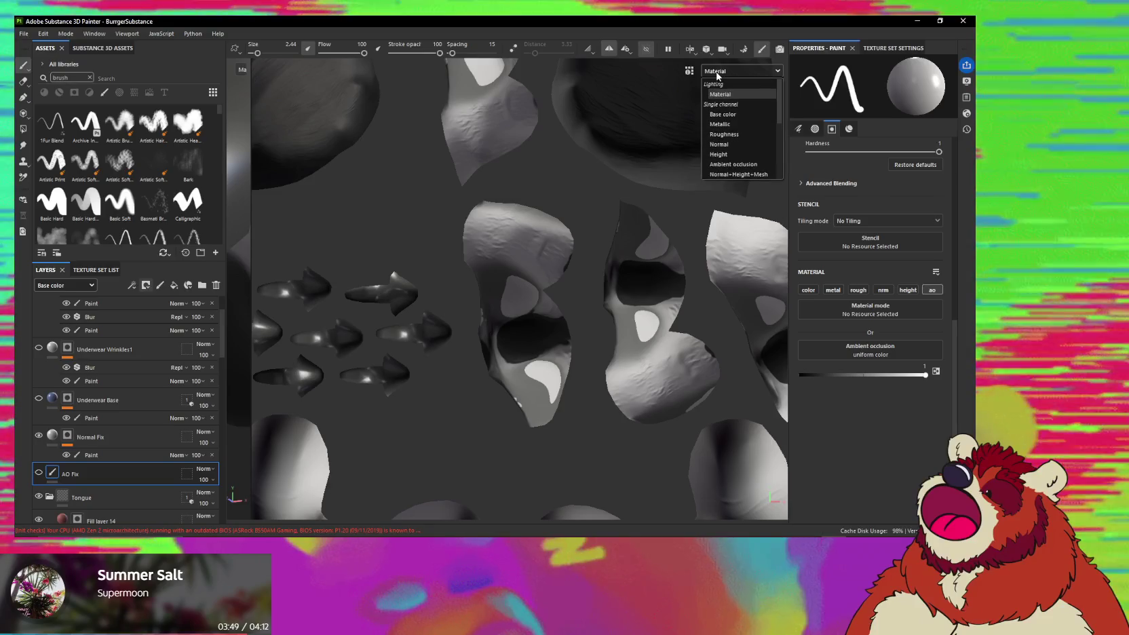
Cycle the display through Metallic, Roughness, Normal, Height and Normal+Height+Mesh channels.
left_click(735, 126)
left_click(739, 71)
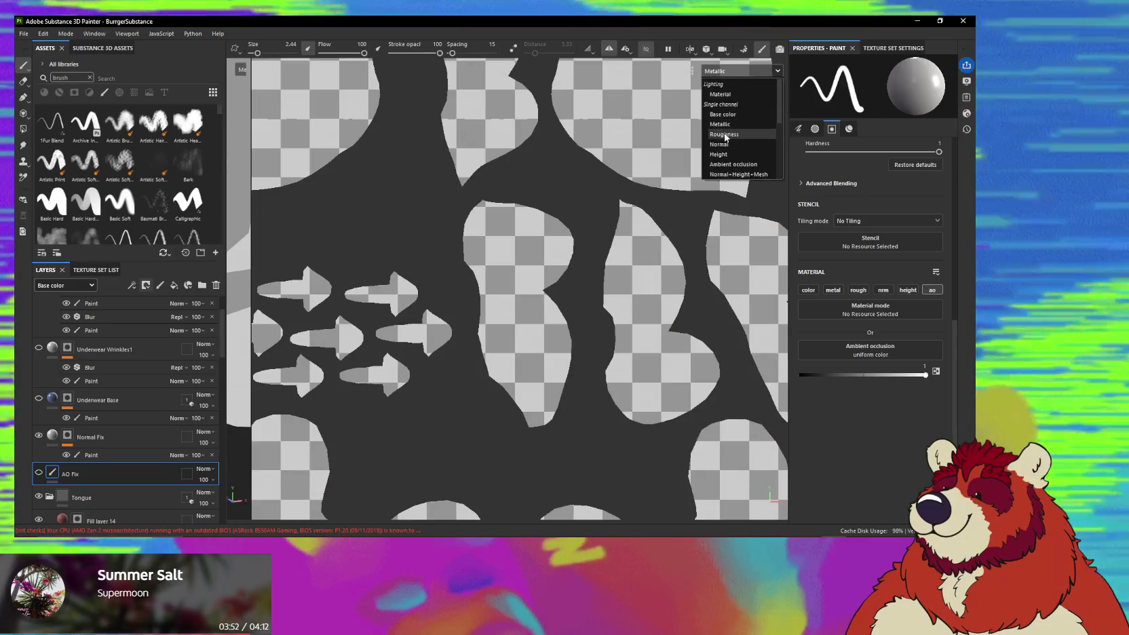
left_click(723, 134)
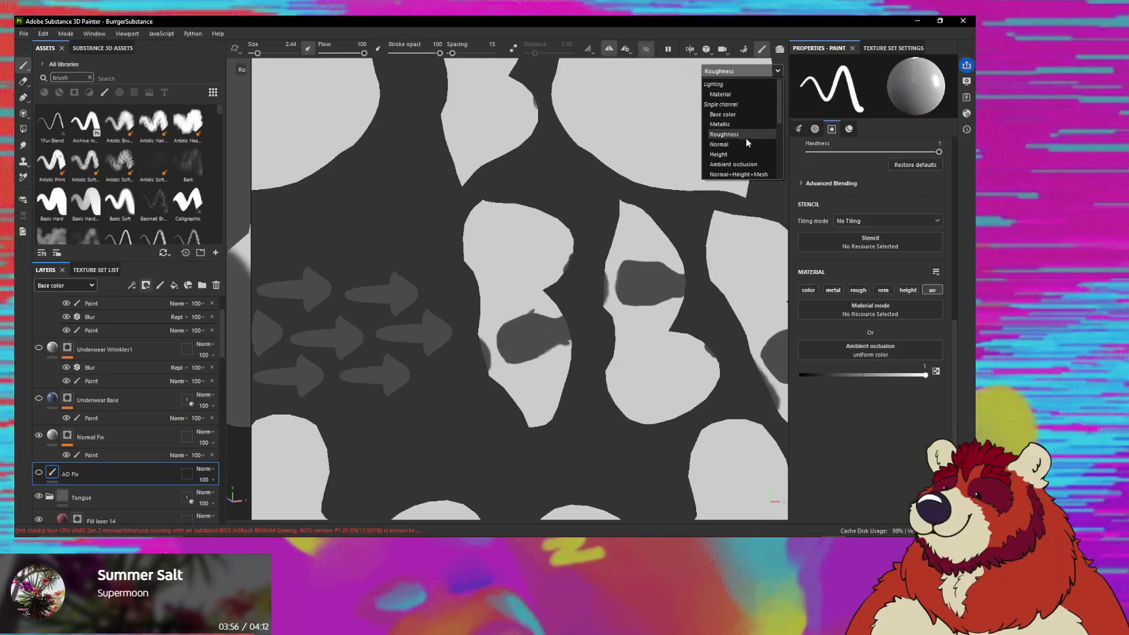
left_click(744, 145)
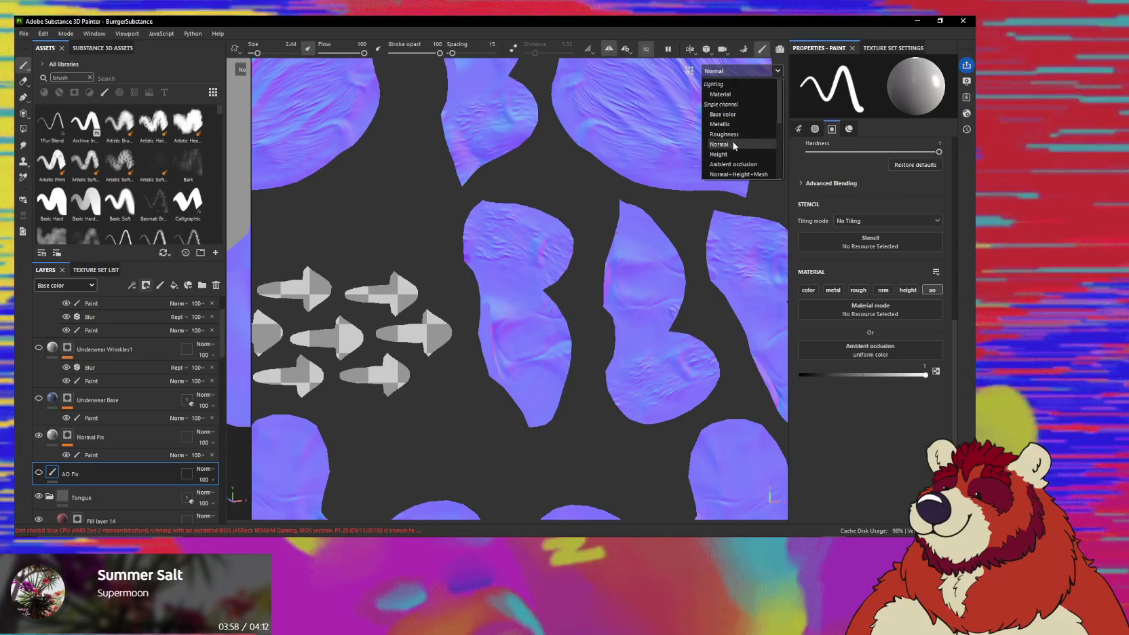
left_click(718, 154)
left_click(738, 70)
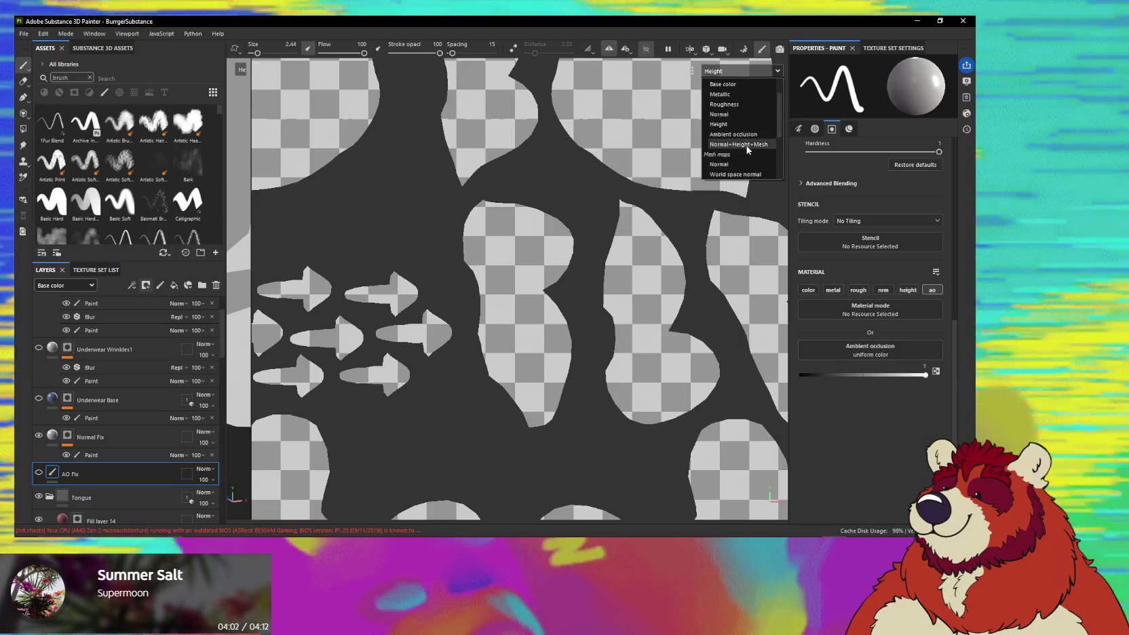
left_click(747, 144)
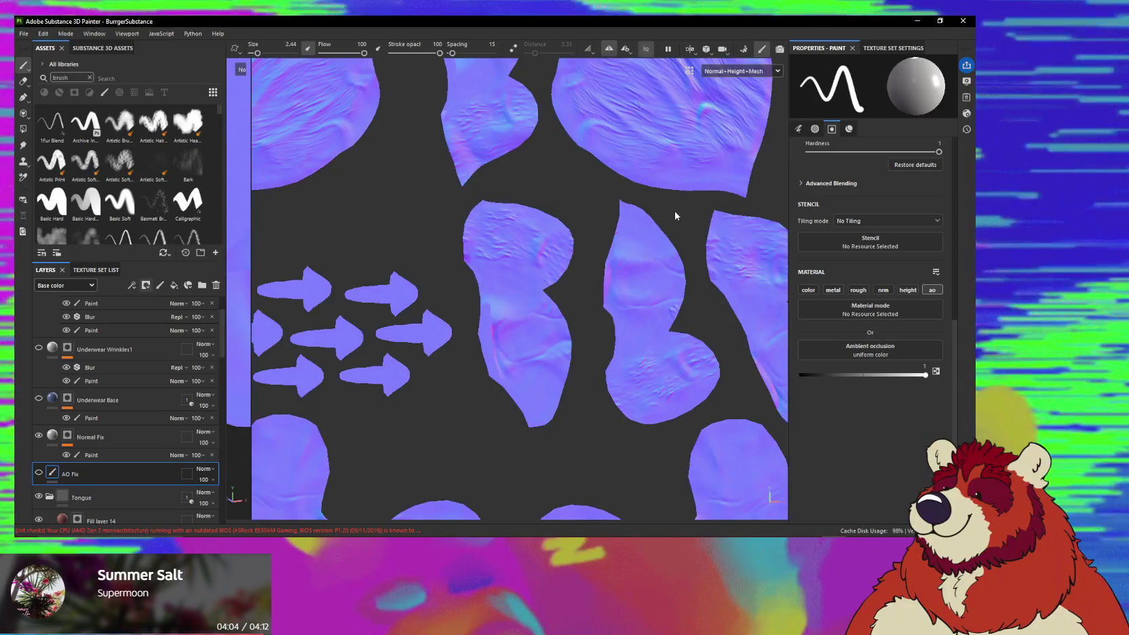
Pan across the UV islands and switch the display back to Material.
scroll(675, 216, "down", 2)
middle_click_drag(614, 212, 435, 278)
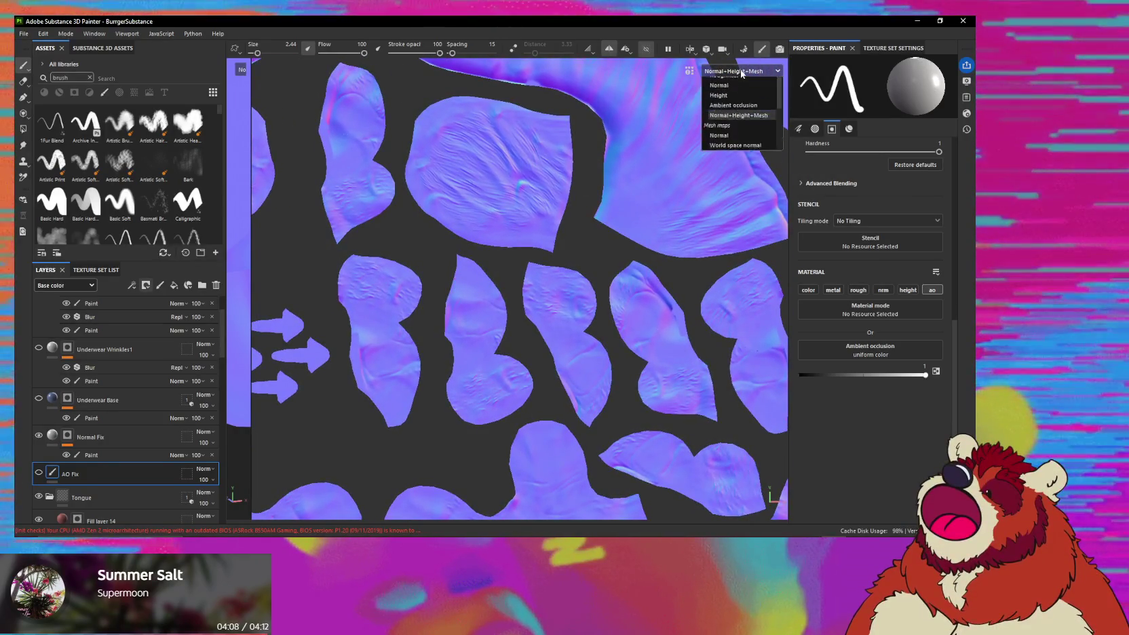
scroll(743, 146, "up", 3)
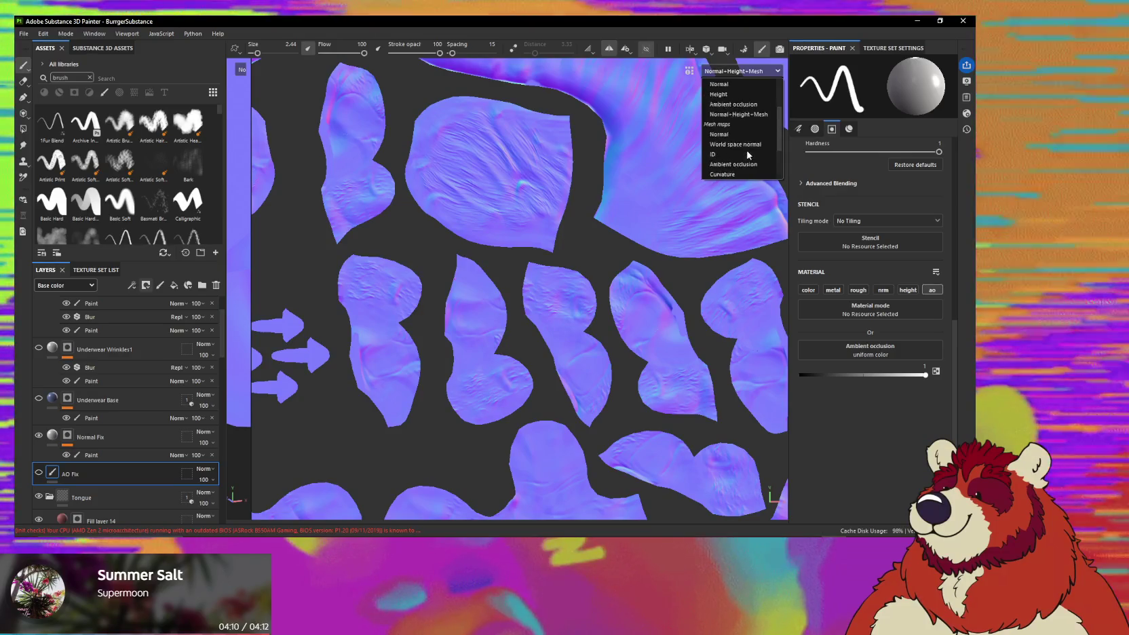
left_click(726, 93)
mouse_move(667, 156)
left_mouse_down("alt")
mouse_move(490, 273)
mouse_move(558, 251)
left_mouse_up("alt")
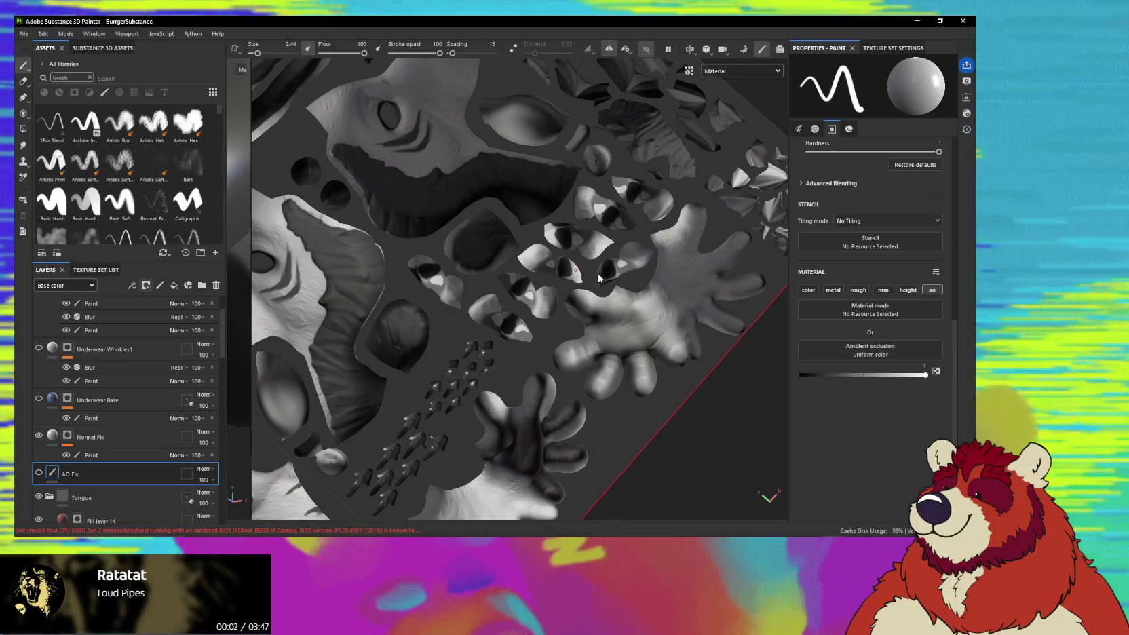
Switch to the 3D-only view and orbit in on the character's fist.
scroll(558, 251, "up", 5)
scroll(557, 255, "down", 5)
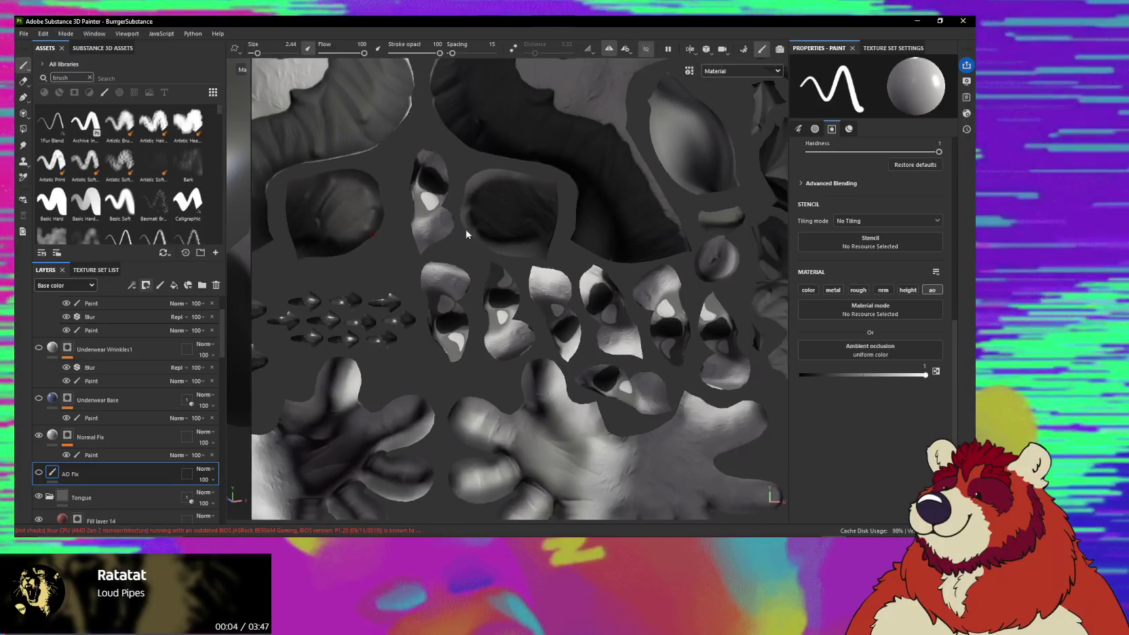
key("F2")
mouse_move(355, 203)
left_mouse_down("alt")
mouse_move(449, 233)
mouse_move(565, 394)
mouse_move(538, 315)
mouse_move(515, 319)
mouse_move(540, 348)
mouse_move(516, 367)
left_mouse_up("alt")
scroll(490, 299, "down", 5)
scroll(530, 407, "up", 3)
scroll(521, 360, "up", 2)
scroll(521, 360, "down", 5)
scroll(511, 318, "up", 2)
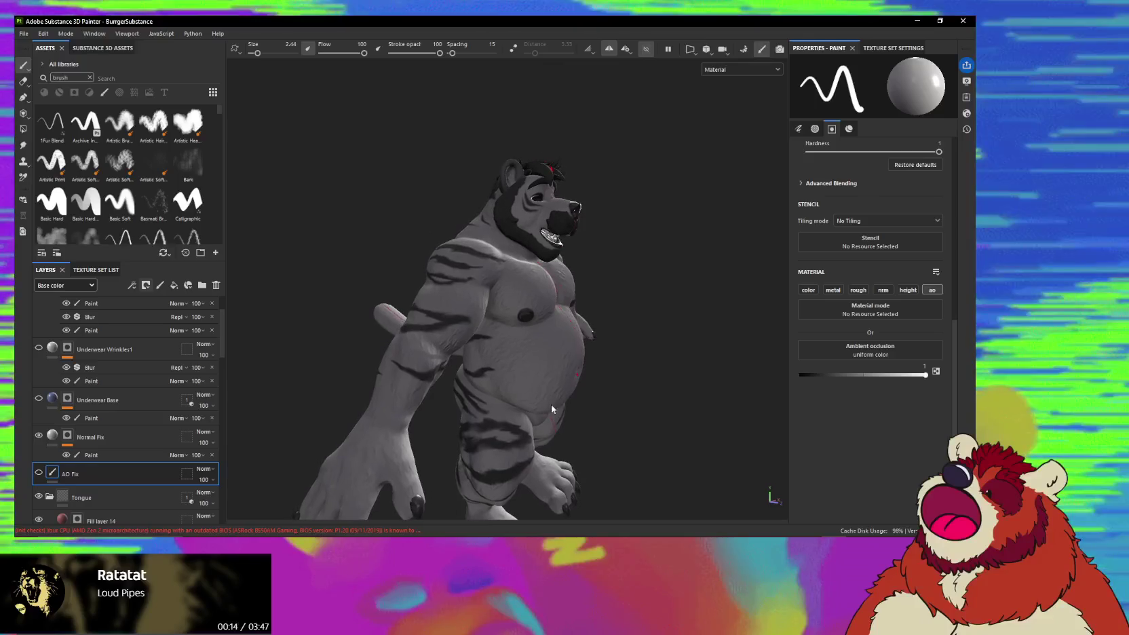
Frame a close, tilted view of the arm and chest and set brush size 2.41.
middle_click_drag(515, 367, 513, 375, "alt")
scroll(512, 376, "up", 3)
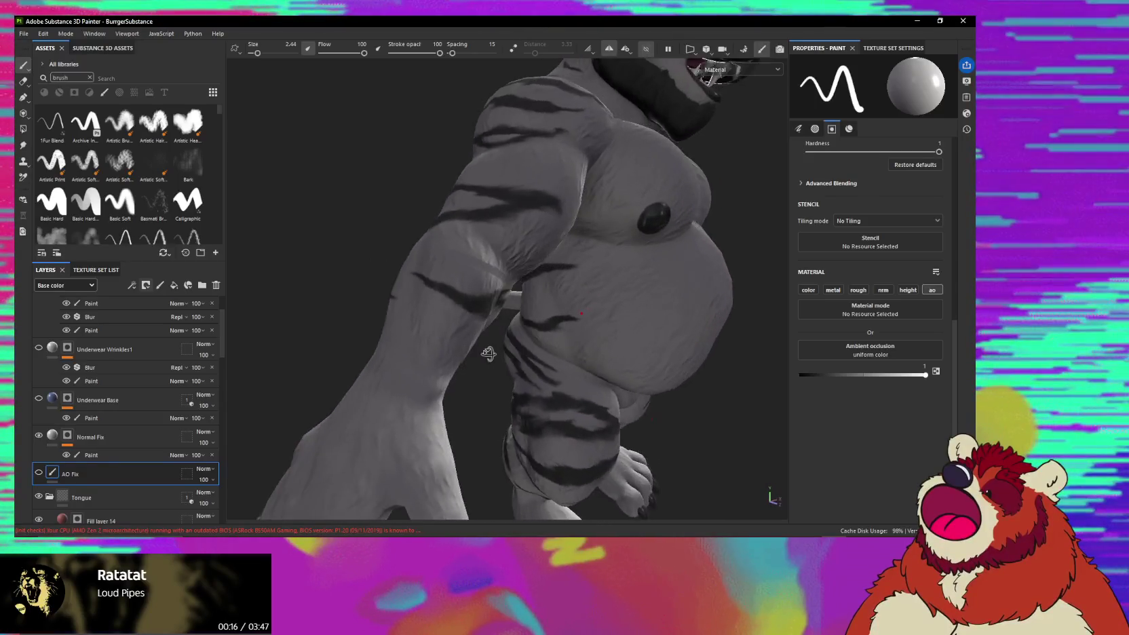
left_click_drag(564, 328, 429, 335, "alt")
scroll(538, 391, "up", 2)
mouse_move(537, 391)
left_mouse_down("alt")
mouse_move(575, 335)
mouse_move(522, 353)
mouse_move(426, 297)
mouse_move(383, 246)
mouse_move(232, 234)
mouse_move(386, 209)
mouse_move(599, 306)
left_mouse_up("alt")
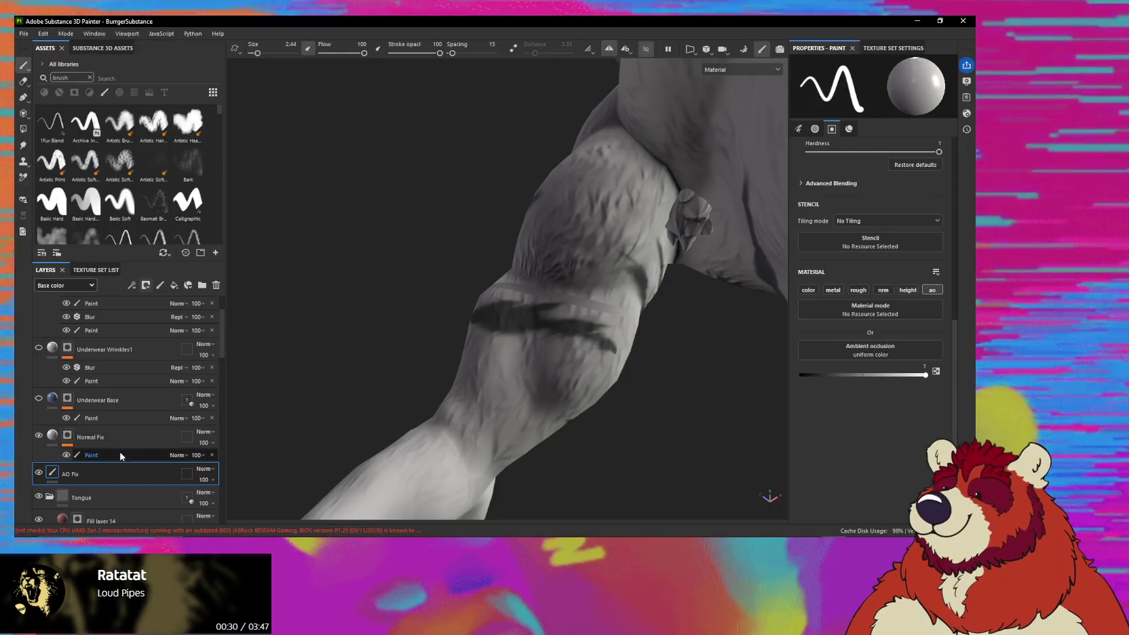
right_click_drag(425, 383, 568, 306, "ctrl")
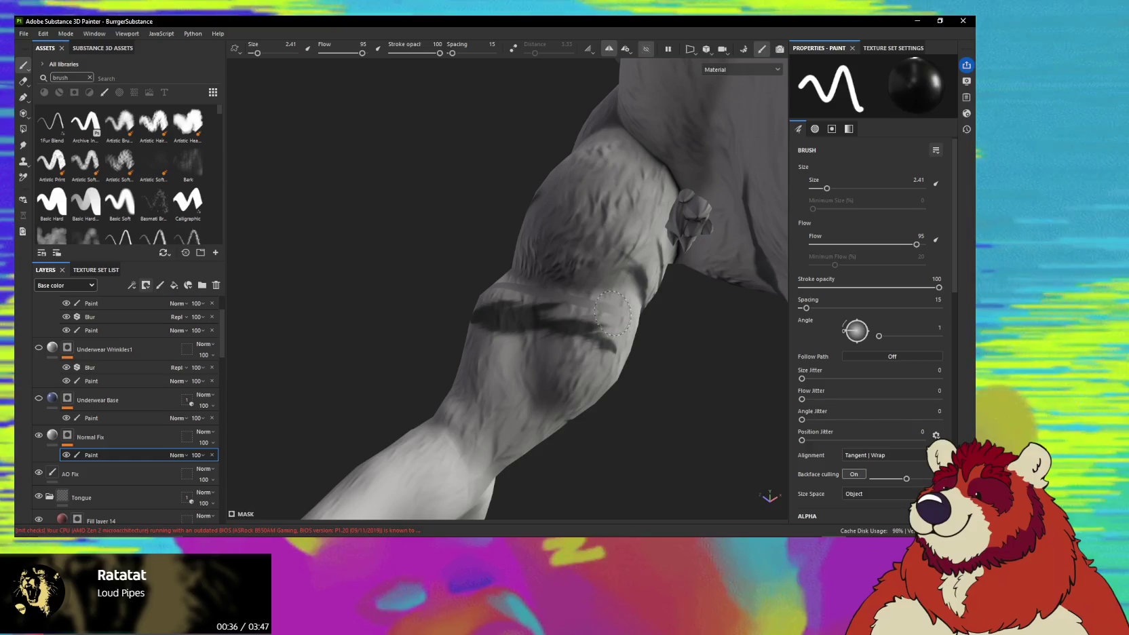
Show the Normal channel on the model and orbit from the outstretched arm down to the feet.
mouse_move(521, 286)
left_mouse_down("alt")
mouse_move(506, 320)
mouse_move(521, 257)
left_mouse_up("alt")
mouse_move(497, 217)
left_mouse_down("alt")
mouse_move(17, 21)
mouse_move(731, 219)
mouse_move(516, 244)
mouse_move(716, 103)
left_mouse_up("alt")
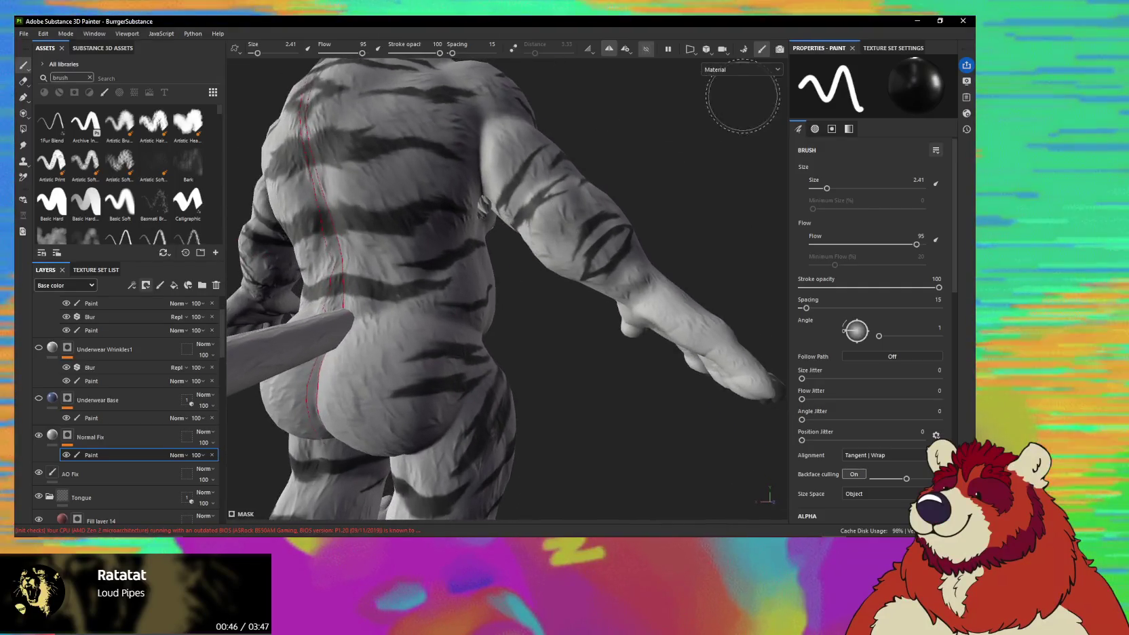
left_click(750, 72)
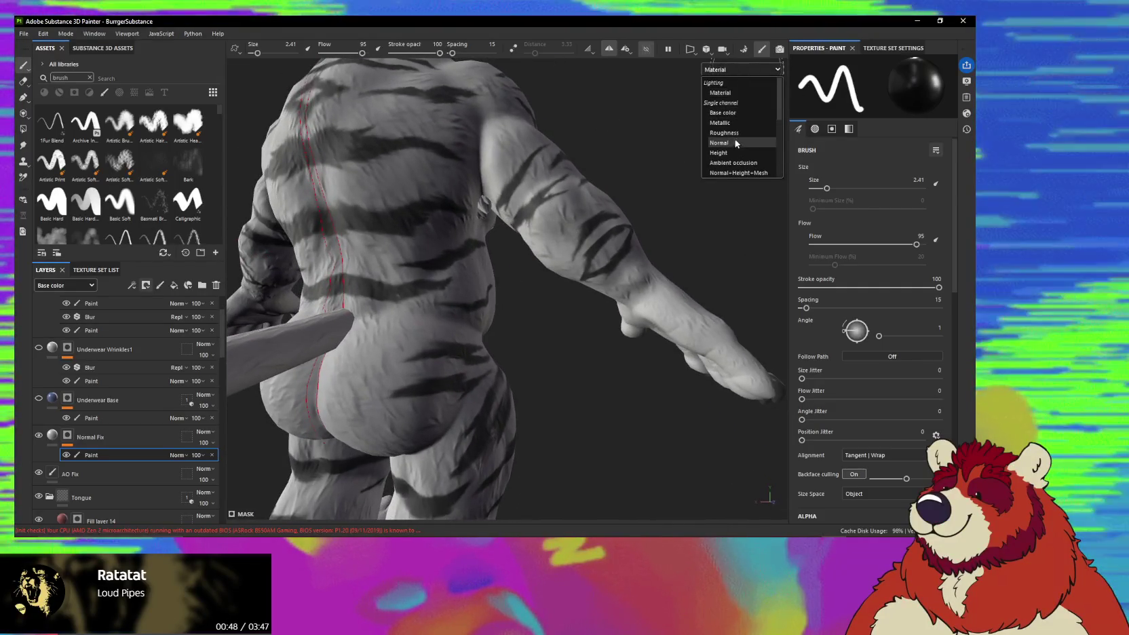
left_click(734, 142)
mouse_move(640, 244)
left_mouse_down("alt")
mouse_move(669, 240)
mouse_move(578, 197)
mouse_move(663, 310)
mouse_move(506, 274)
mouse_move(514, 312)
mouse_move(536, 315)
mouse_move(493, 311)
mouse_move(578, 245)
mouse_move(564, 193)
mouse_move(566, 424)
left_mouse_up("alt")
mouse_move(499, 350)
middle_mouse_down("alt")
mouse_move(554, 429)
mouse_move(511, 27)
middle_mouse_up("alt")
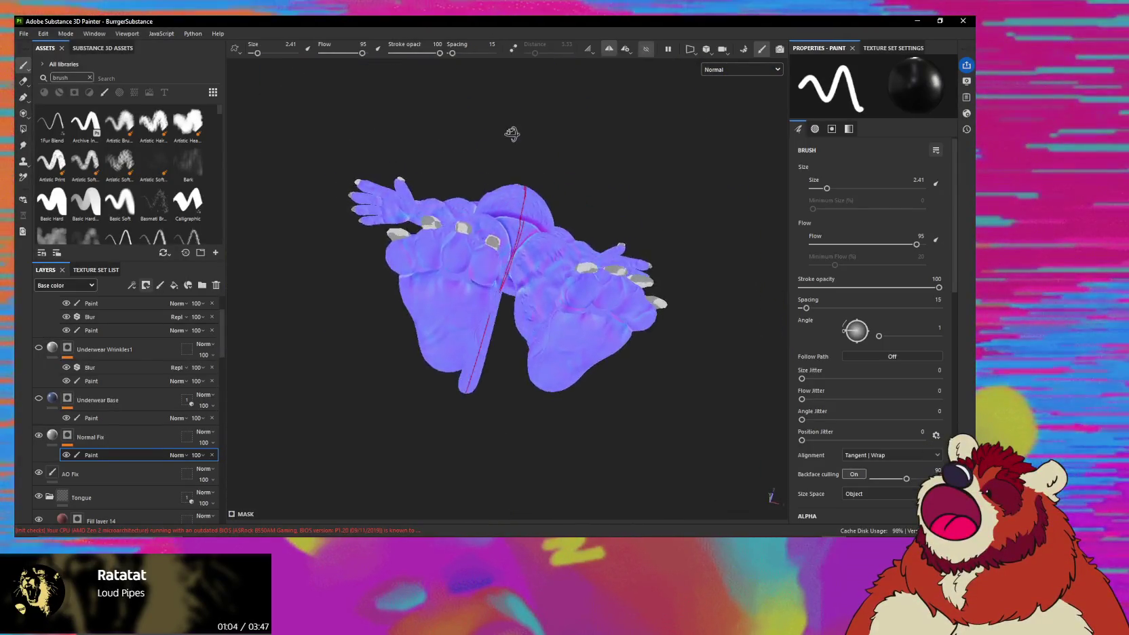
Inspect the legs, torso, shoulder and head closely in the Normal channel.
left_click_drag(486, 258, 478, 313, "alt")
mouse_move(479, 358)
left_mouse_down("alt")
mouse_move(516, 403)
mouse_move(512, 297)
mouse_move(534, 346)
mouse_move(521, 448)
left_mouse_up("alt")
left_click_drag(533, 341, 538, 382, "alt")
left_click_drag(504, 347, 507, 308, "alt")
scroll(510, 269, "up", 3)
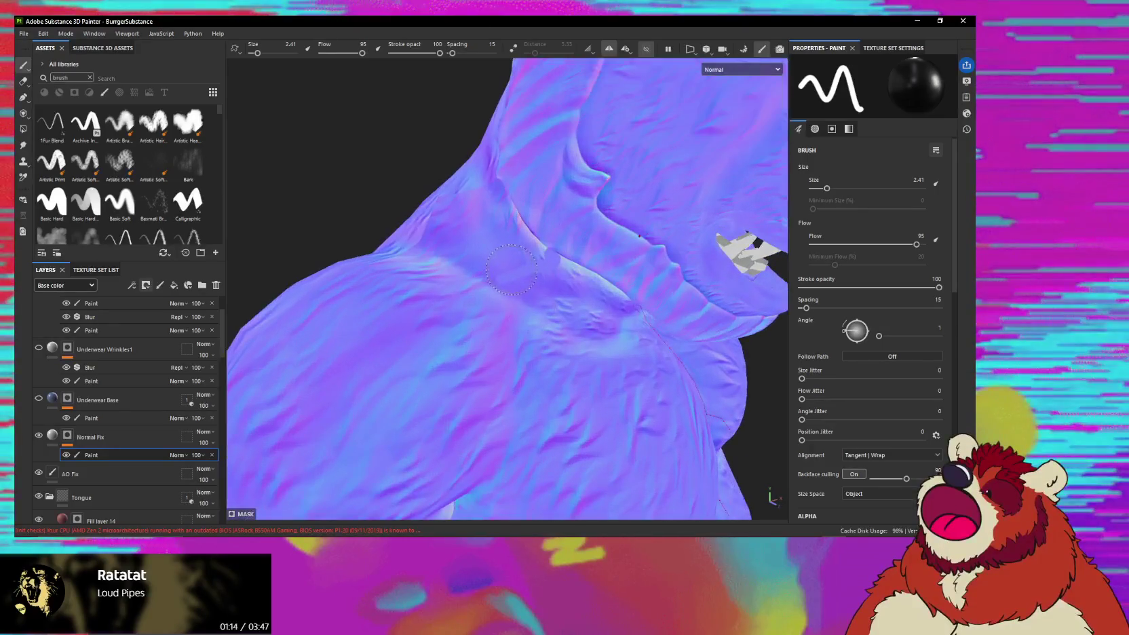
left_click_drag(557, 255, 536, 240, "alt")
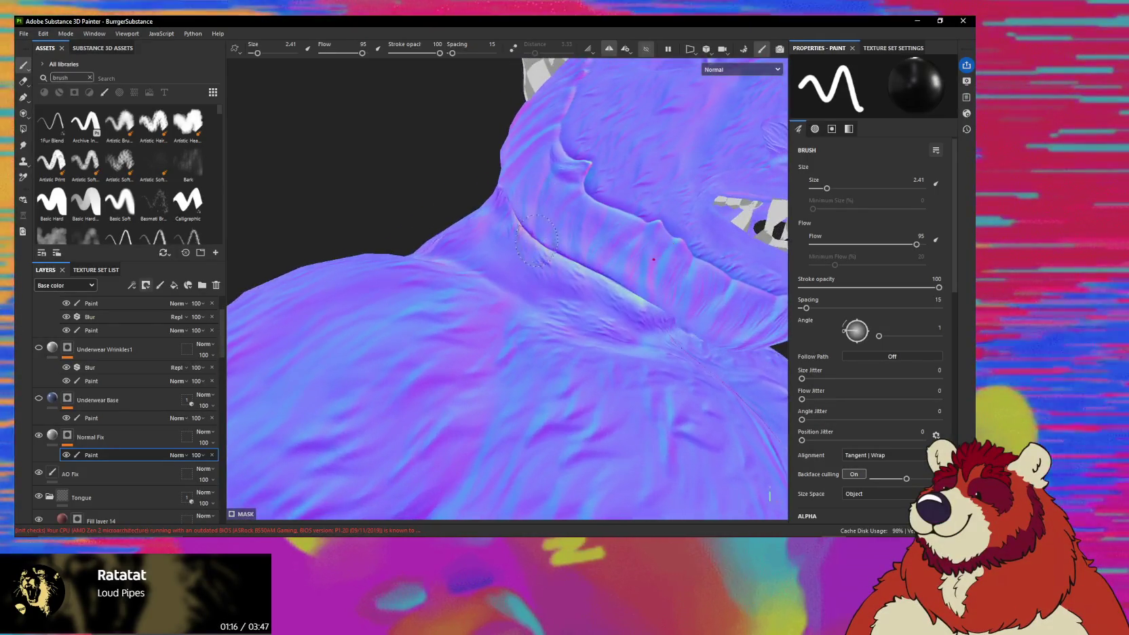
scroll(588, 272, "down", 5)
scroll(434, 285, "up", 3)
mouse_move(587, 272)
left_mouse_down("alt")
mouse_move(411, 290)
mouse_move(383, 277)
mouse_move(391, 257)
mouse_move(484, 272)
mouse_move(475, 285)
left_mouse_up("alt")
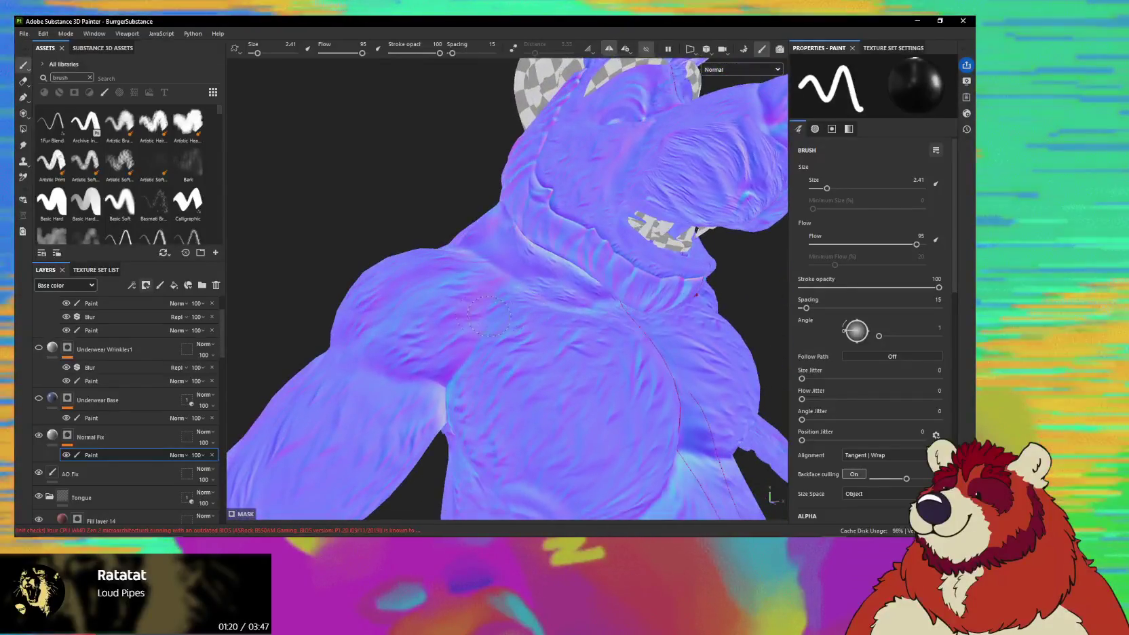
middle_click_drag(475, 284, 490, 329, "alt")
Check the body in the Mask channel from rear, side and top, then return to Material.
left_click(742, 70)
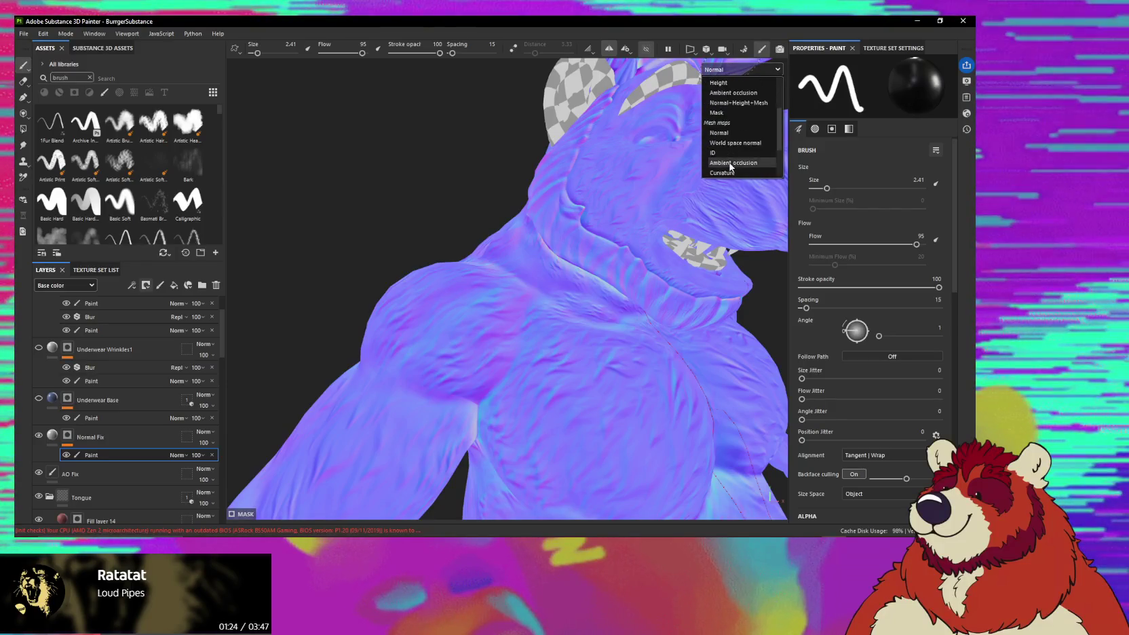
left_click(718, 173)
mouse_move(721, 156)
left_mouse_down("alt")
mouse_move(520, 394)
mouse_move(604, 512)
left_mouse_up("alt")
scroll(491, 315, "up", 2)
middle_click_drag(492, 315, 517, 228, "alt")
left_click_drag(517, 228, 647, 209, "alt")
mouse_move(478, 260)
left_mouse_down("alt")
mouse_move(498, 214)
mouse_move(449, 315)
mouse_move(534, 373)
mouse_move(600, 315)
left_mouse_up("alt")
middle_click_drag(600, 315, 626, 292, "alt")
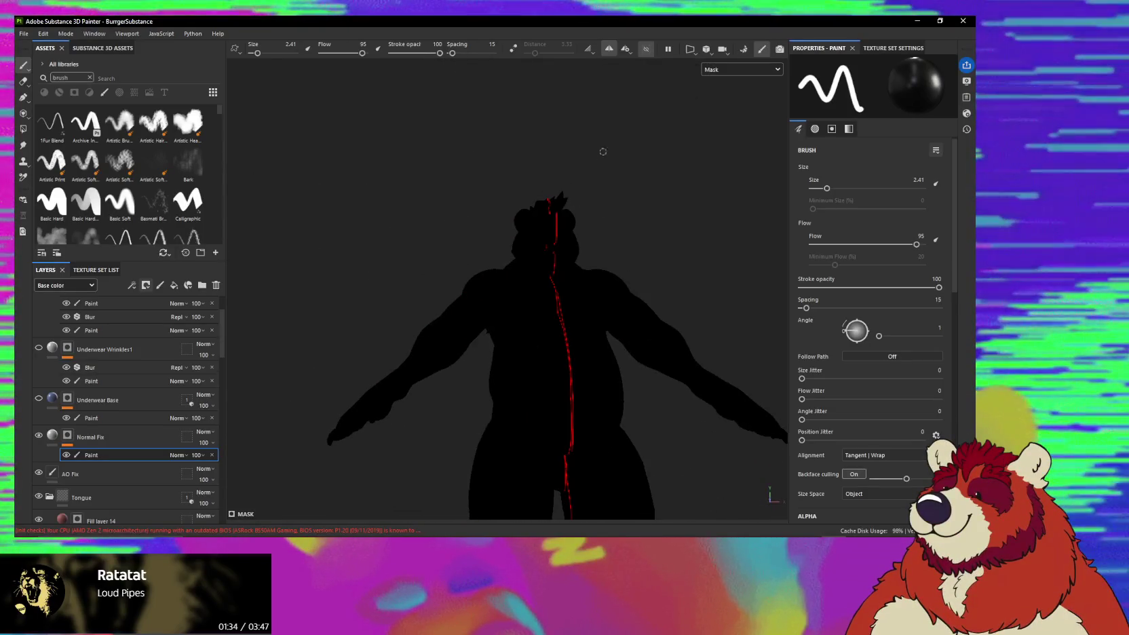
left_click(718, 92)
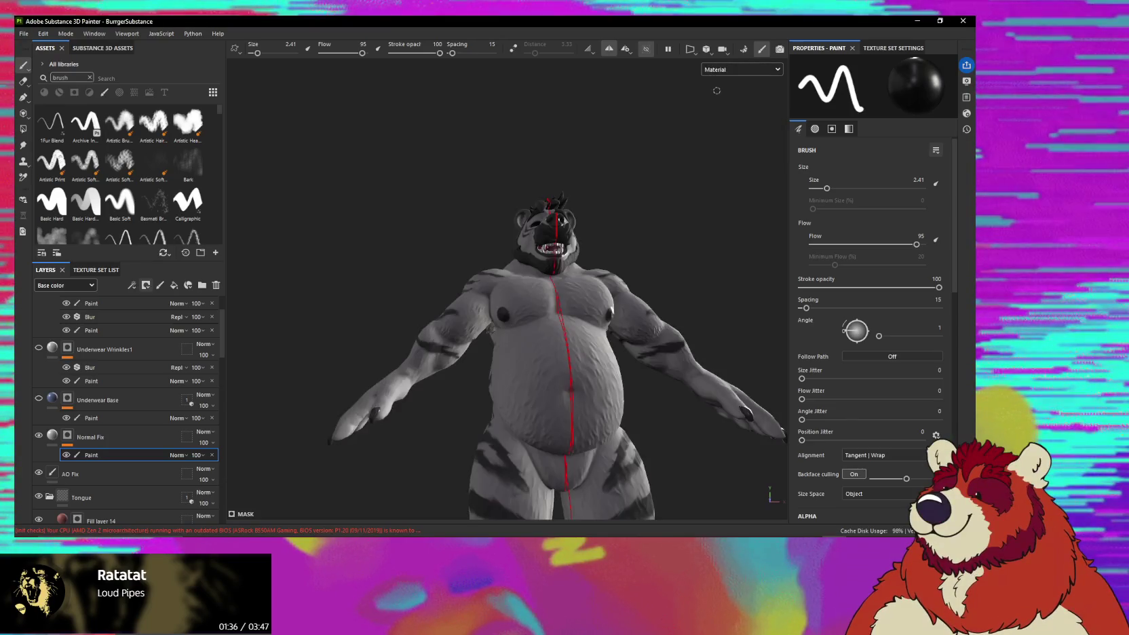
Frame a side view of the model and switch to the Paint tool.
mouse_move(449, 385)
left_mouse_down("alt")
mouse_move(418, 332)
mouse_move(492, 346)
mouse_move(515, 380)
left_mouse_up("alt")
scroll(516, 380, "up", 3)
scroll(521, 396, "up", 2)
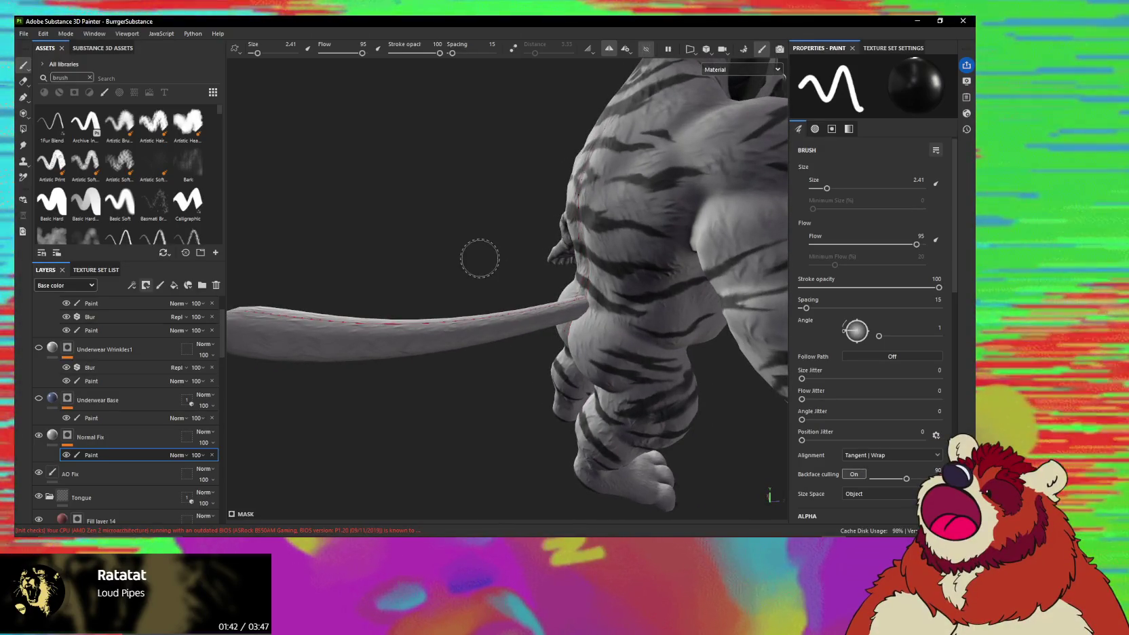
key("p")
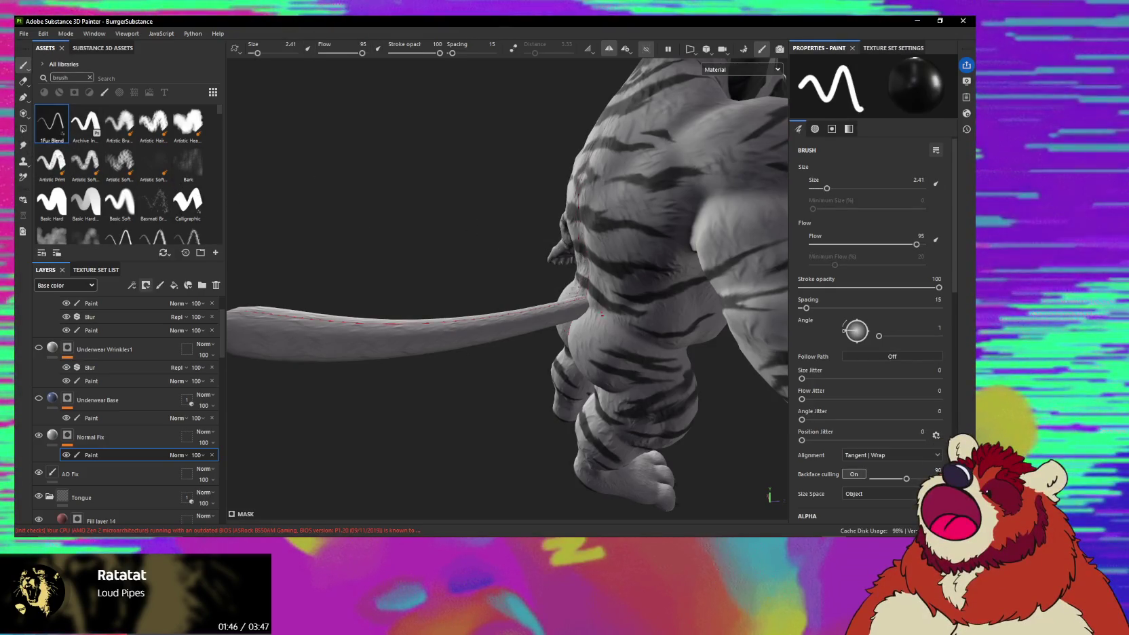
Bring the striped back and tail tip into view and scroll down the Layers panel.
left_click_drag(601, 311, 527, 314, "alt")
scroll(528, 314, "up", 2)
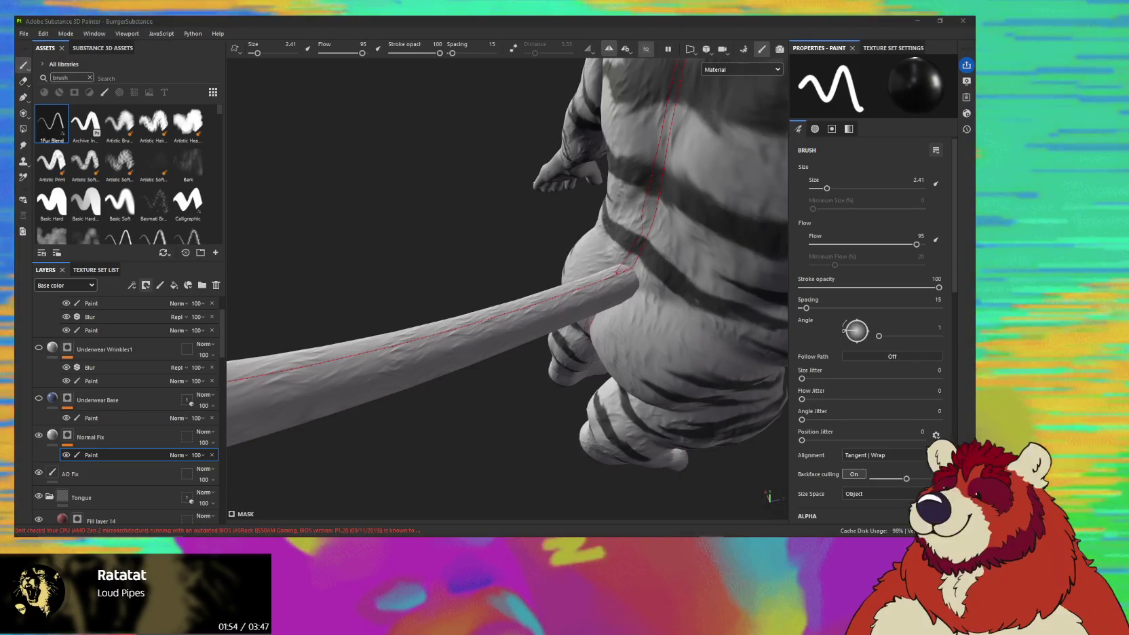
mouse_move(479, 373)
left_mouse_down("alt")
mouse_move(545, 270)
mouse_move(456, 383)
mouse_move(357, 244)
mouse_move(373, 306)
mouse_move(403, 270)
left_mouse_up("alt")
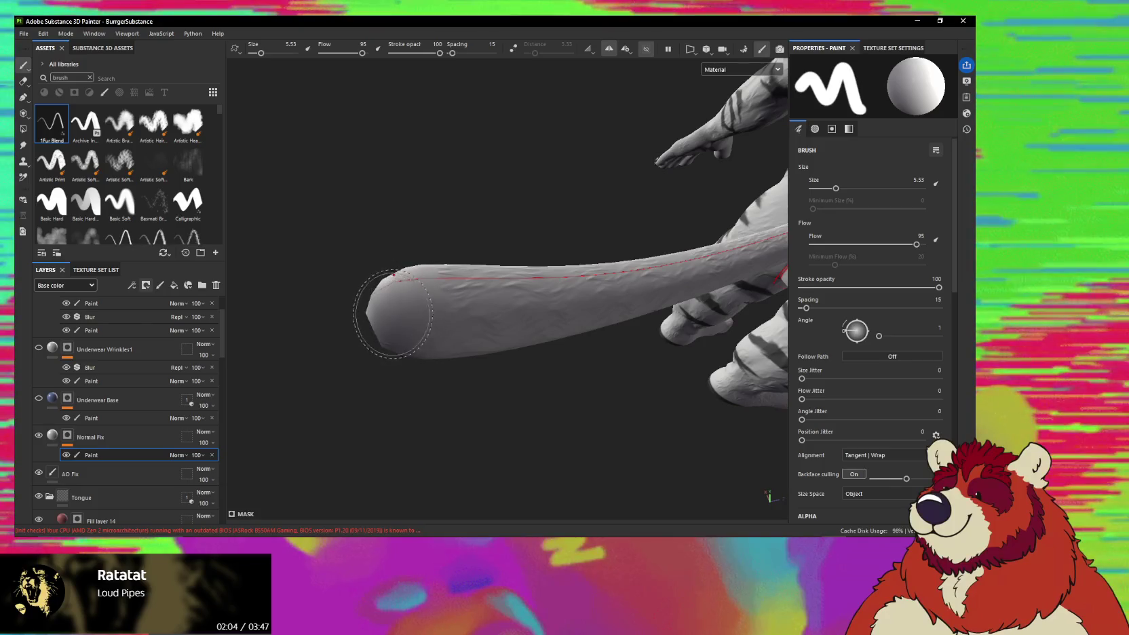
left_click_drag(434, 299, 344, 333, "alt")
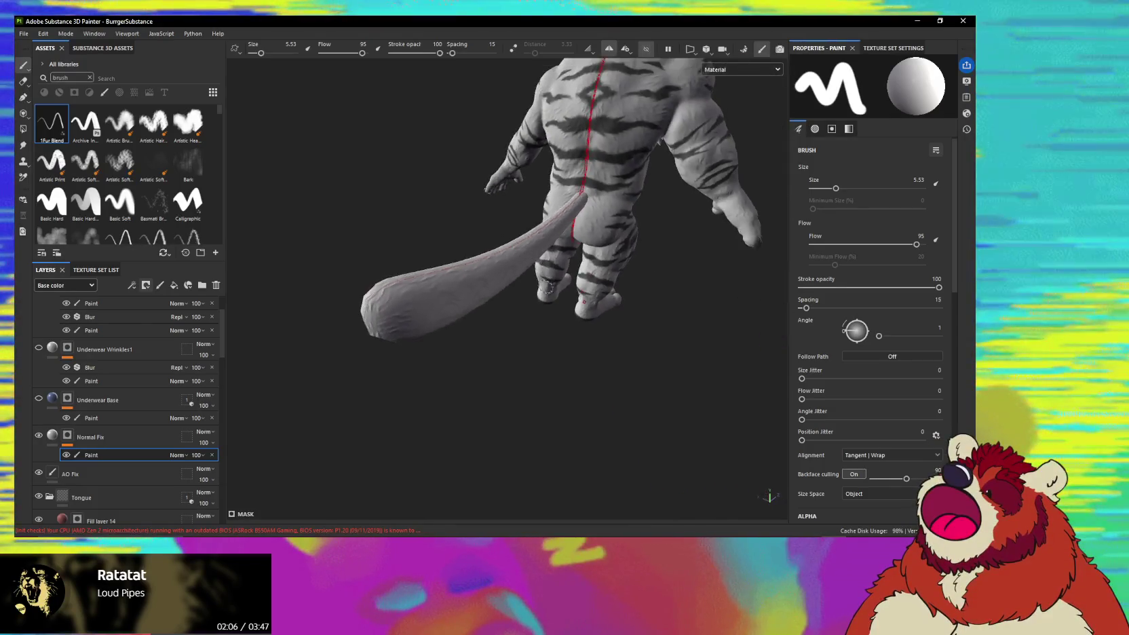
scroll(111, 408, "down", 5)
scroll(105, 435, "down", 5)
scroll(97, 461, "down", 5)
scroll(97, 461, "down", 3)
scroll(109, 462, "down", 3)
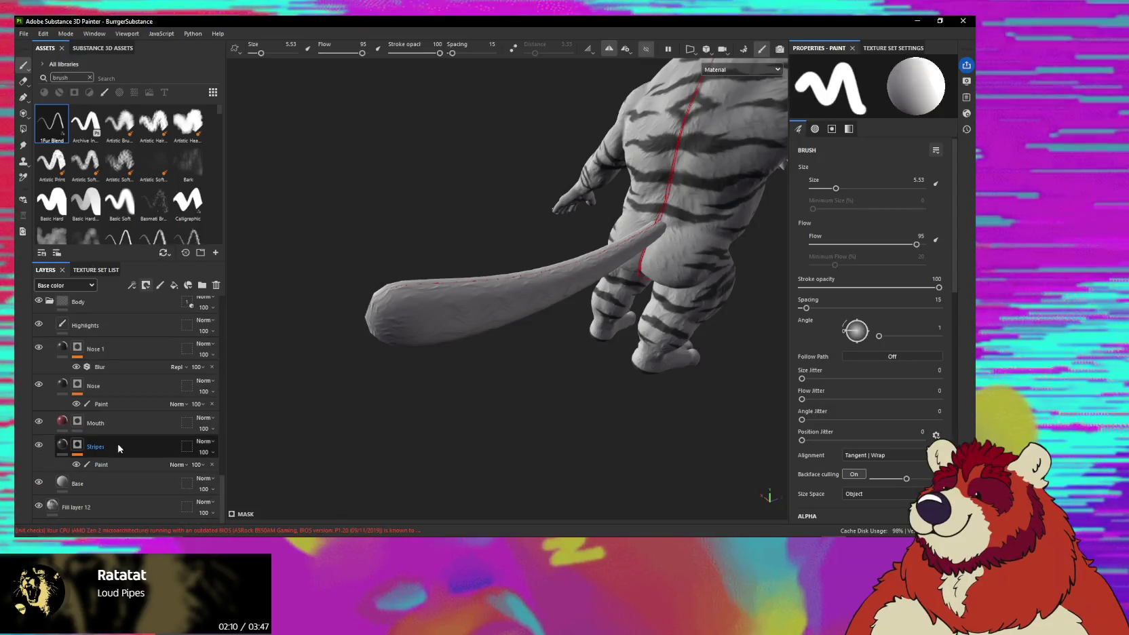
Select the Stripes paint, scroll the Layers panel up and pick the Mustache layer.
left_click(115, 464)
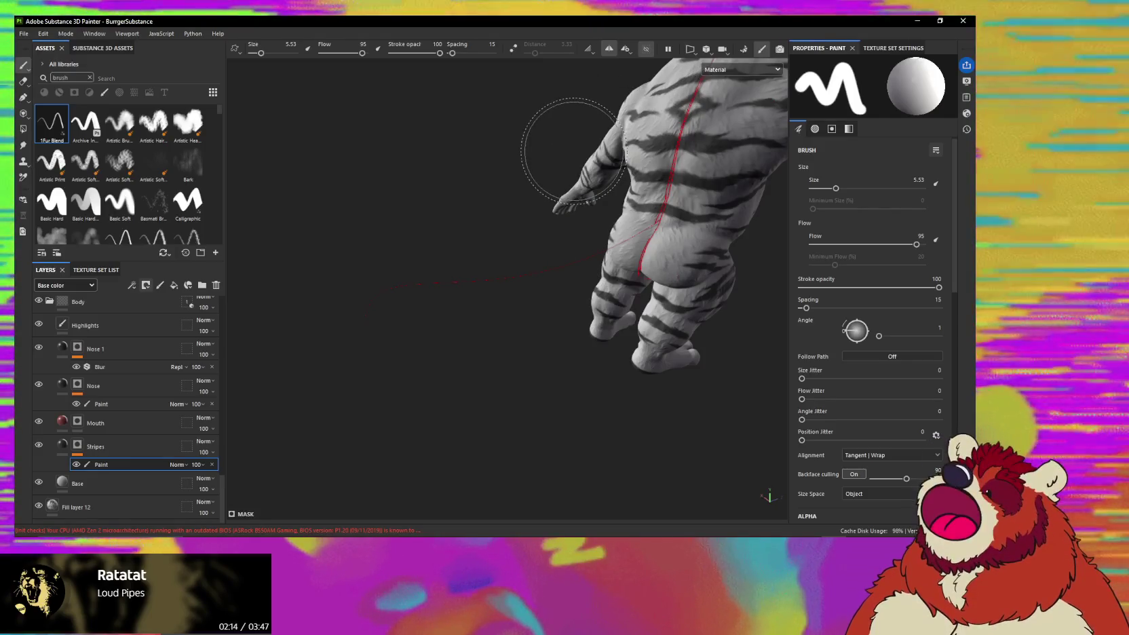
scroll(126, 387, "up", 3)
scroll(127, 387, "up", 2)
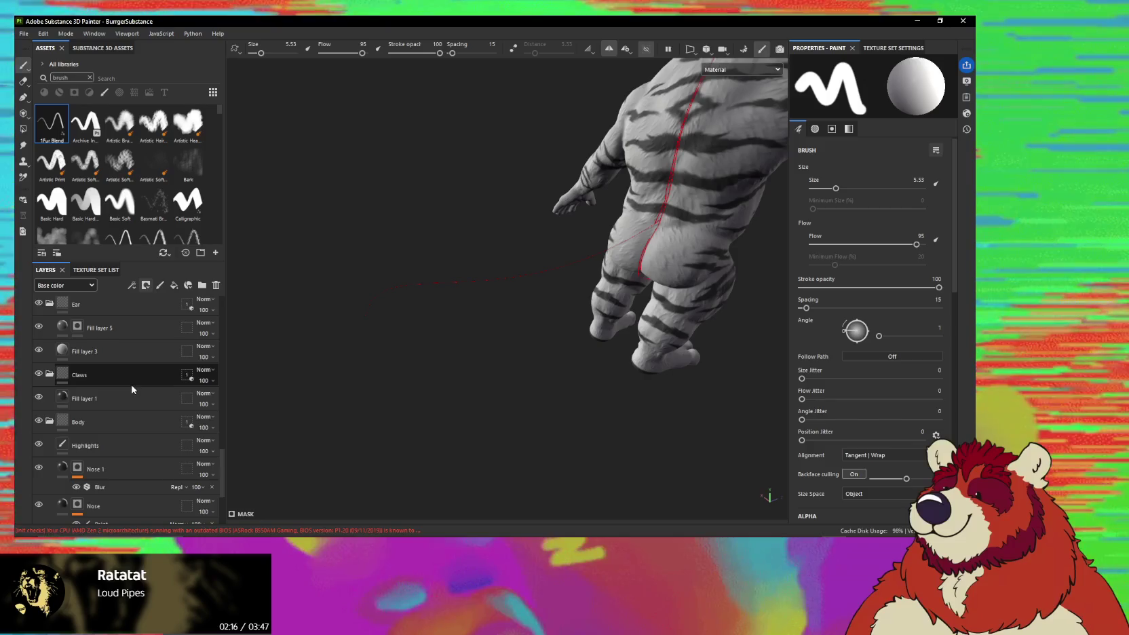
scroll(131, 389, "up", 2)
scroll(131, 388, "up", 2)
scroll(130, 388, "up", 2)
scroll(129, 388, "up", 2)
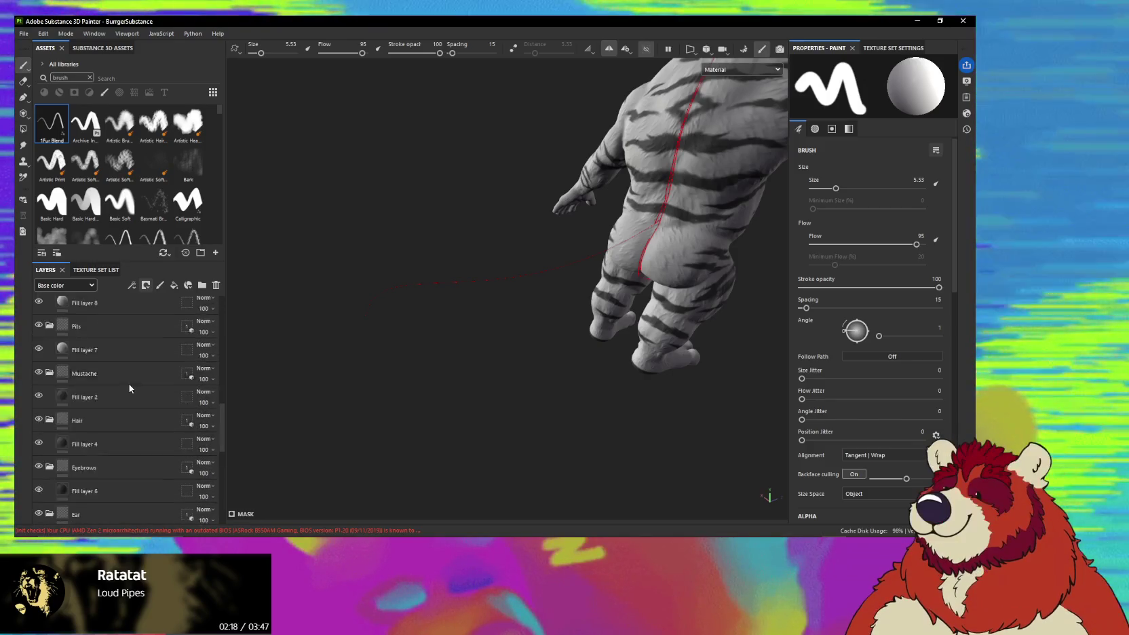
scroll(129, 392, "up", 1)
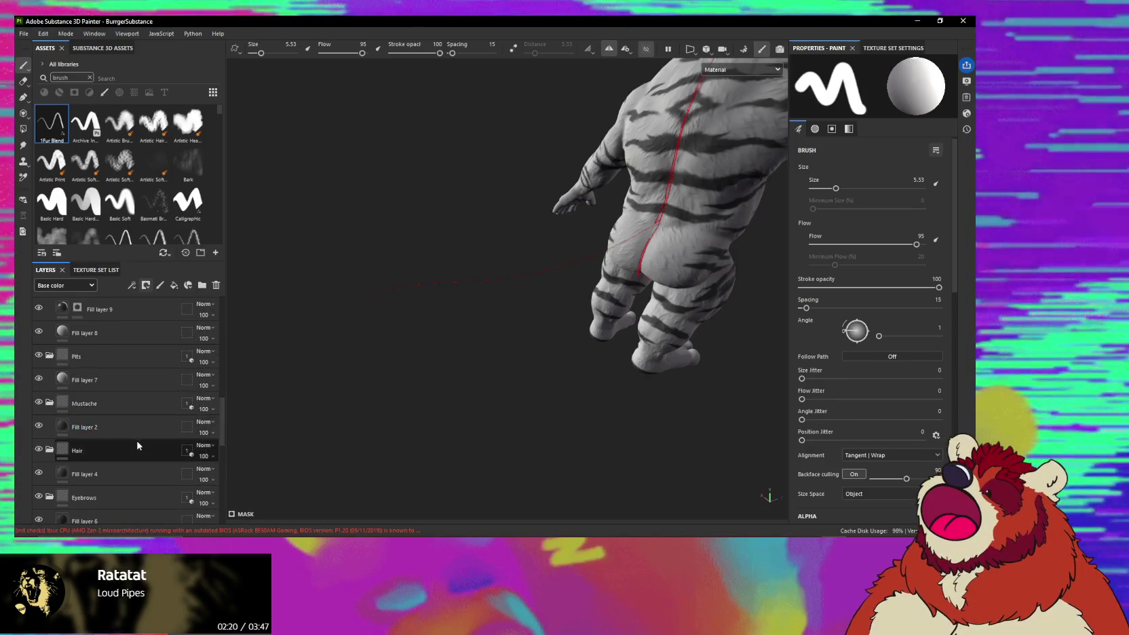
scroll(138, 450, "up", 2)
left_click(138, 466)
Select Fill layer 9, orbit the isolated tail, then turn isolation off.
scroll(137, 466, "up", 1)
left_click(116, 391)
mouse_move(497, 364)
left_mouse_down("alt")
mouse_move(610, 366)
mouse_move(466, 368)
mouse_move(509, 413)
mouse_move(395, 403)
mouse_move(574, 360)
left_mouse_up("alt")
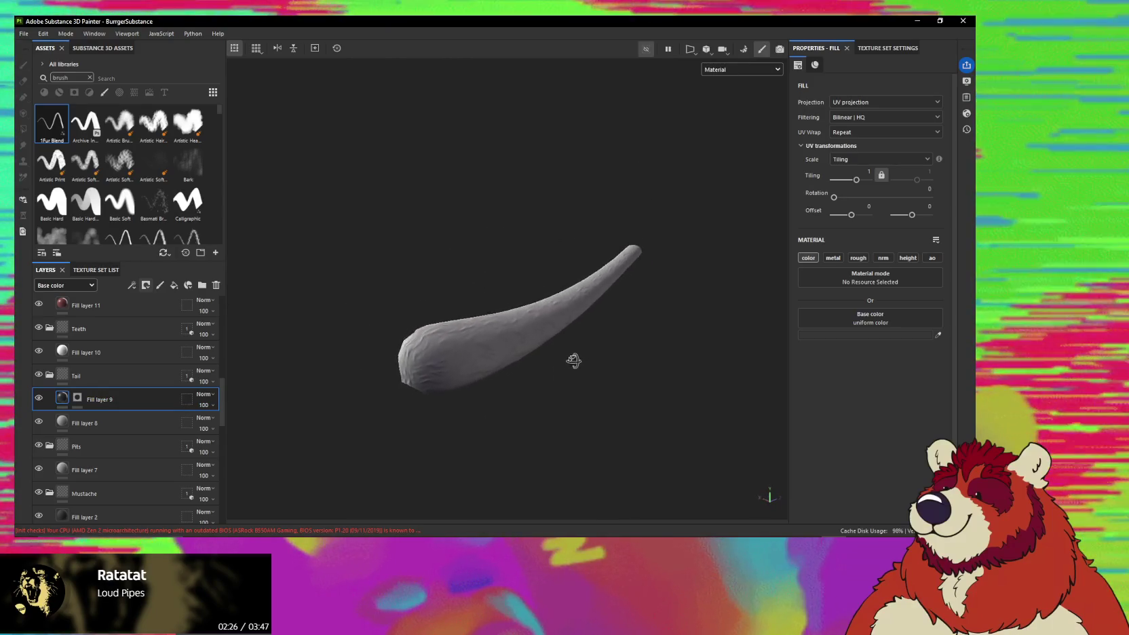
left_click(644, 50)
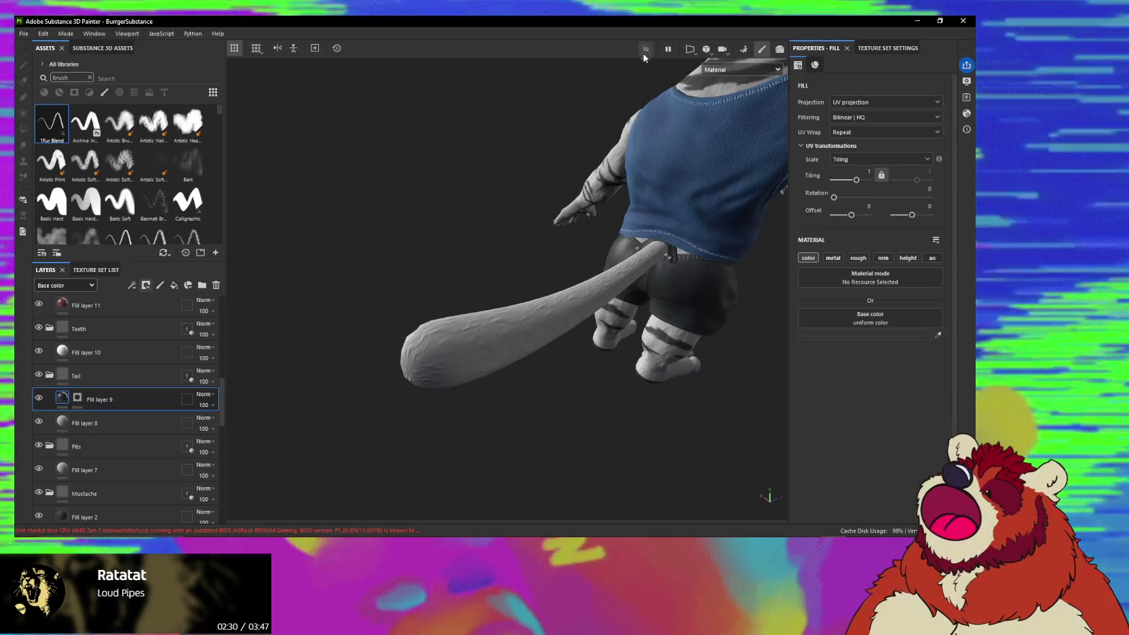
Add a paint effect to Fill layer 9's mask.
left_click_drag(537, 293, 456, 320, "alt")
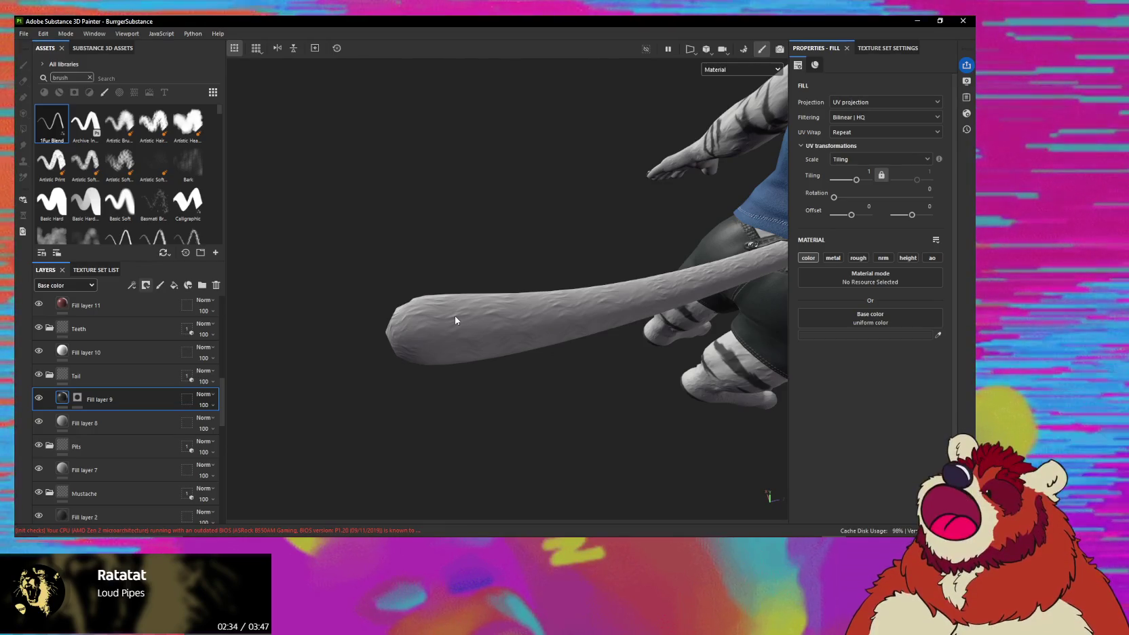
left_click(77, 397)
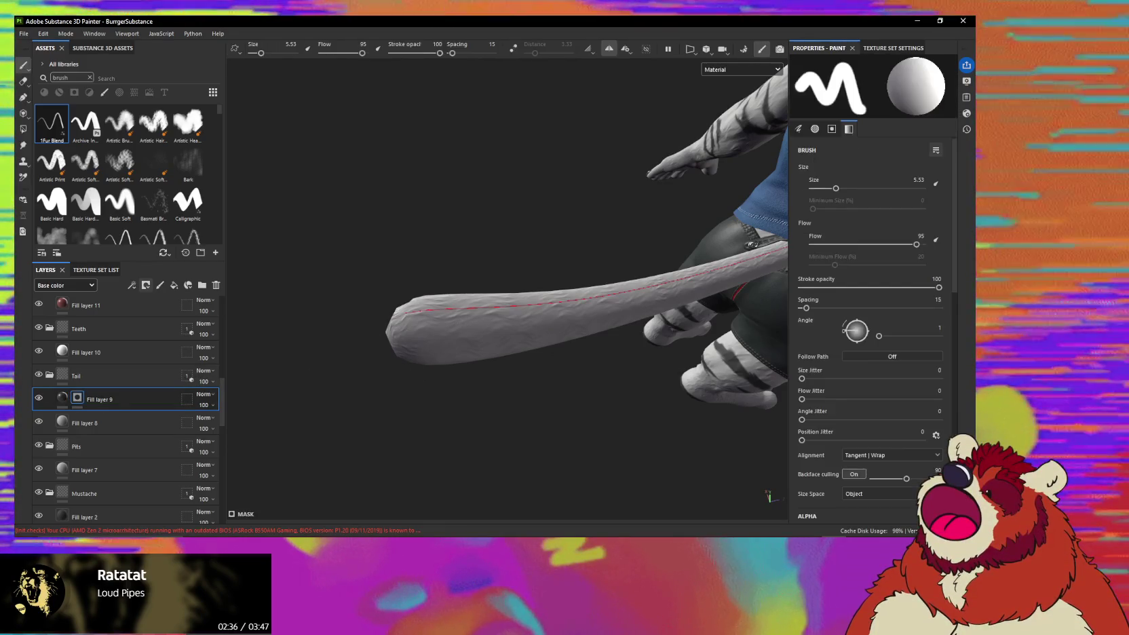
right_click(121, 402)
left_click(153, 397)
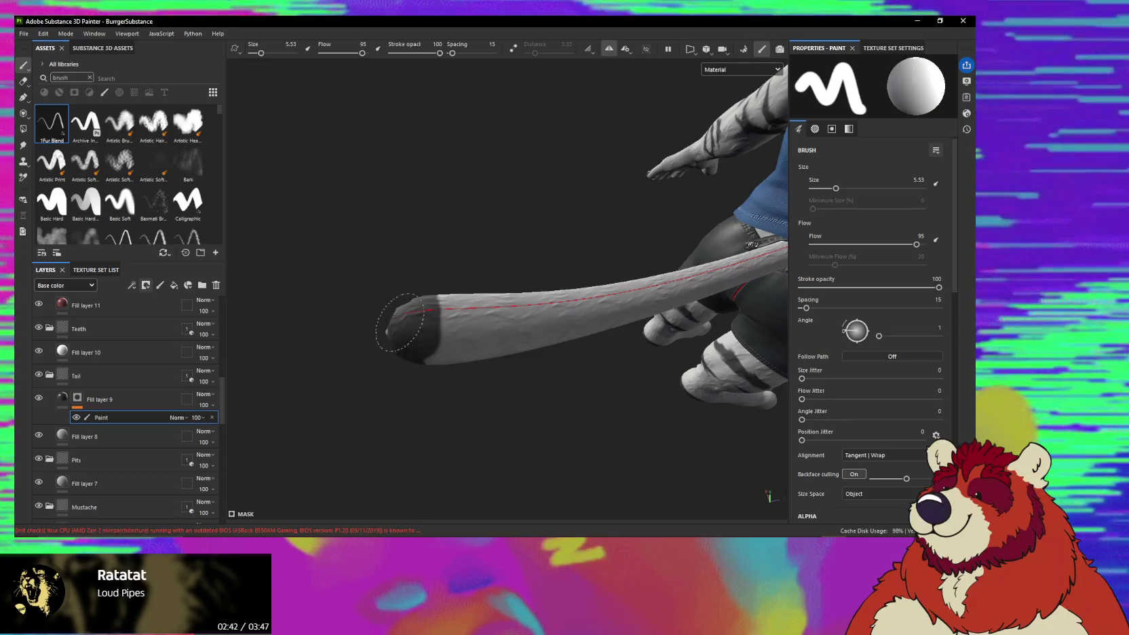
Turn the tail horizontal and paint its tip dark through the mask.
left_click_drag(752, 244, 380, 263, "alt")
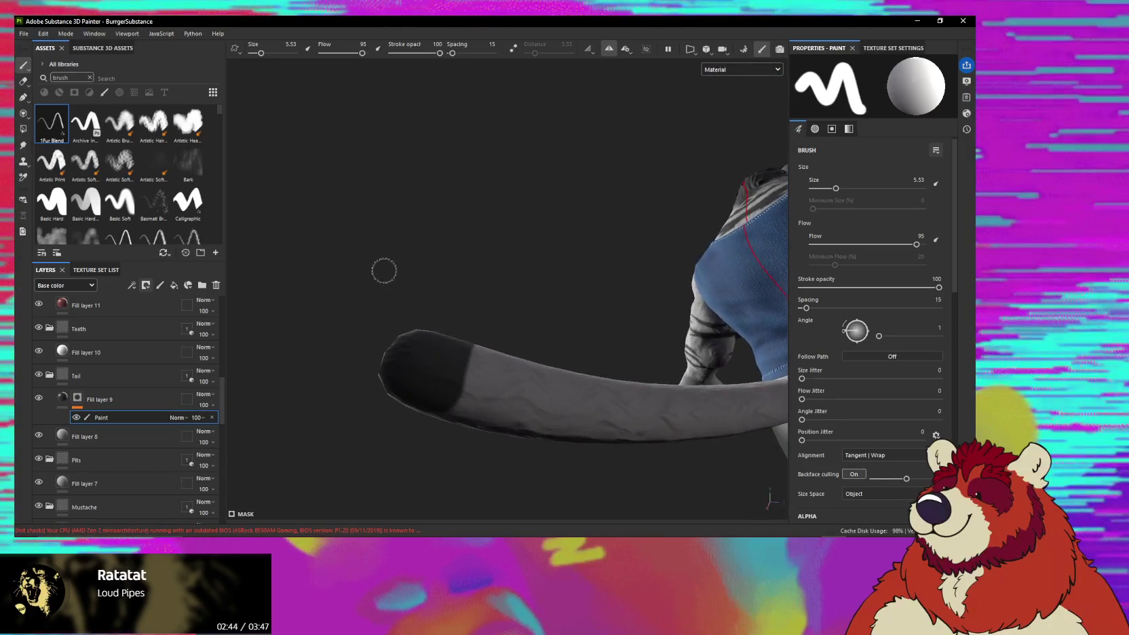
left_click_drag(436, 371, 410, 491, "alt")
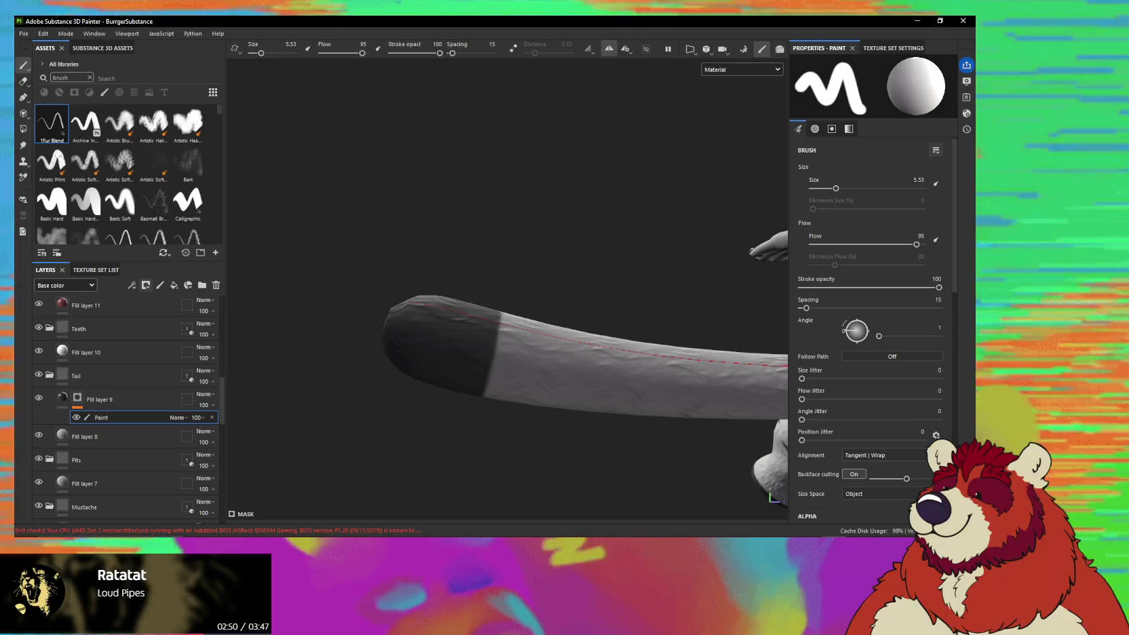
mouse_move(475, 371)
left_mouse_down("alt")
mouse_move(441, 295)
mouse_move(479, 252)
mouse_move(447, 414)
mouse_move(444, 269)
mouse_move(475, 246)
left_mouse_up("alt")
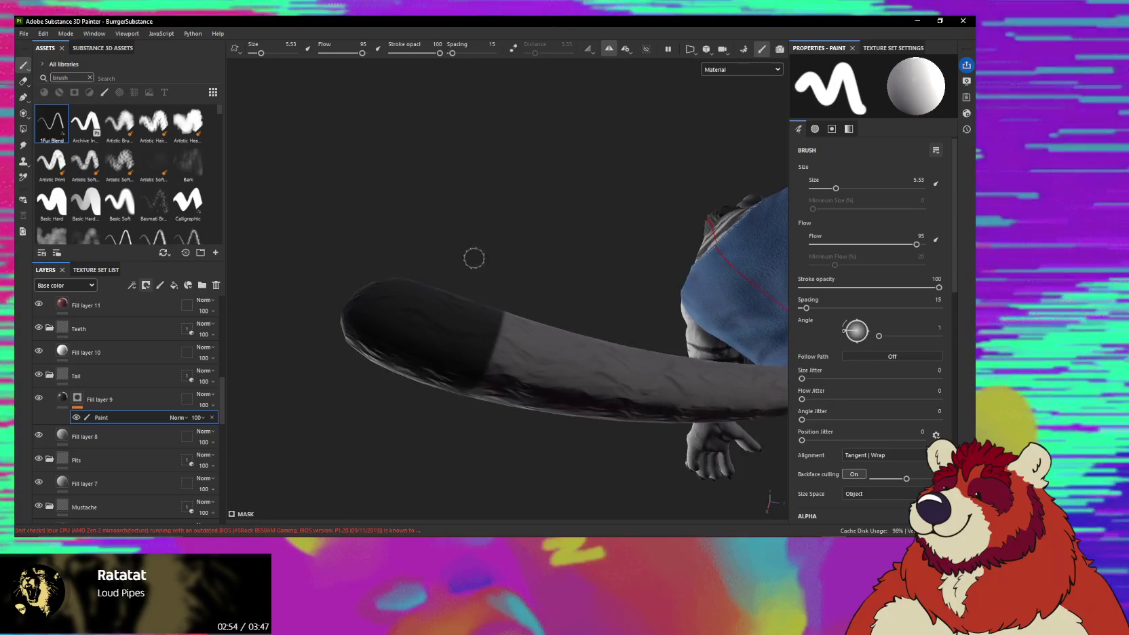
mouse_move(467, 339)
left_mouse_down("alt")
mouse_move(496, 335)
mouse_move(444, 391)
mouse_move(504, 220)
mouse_move(462, 312)
mouse_move(488, 337)
mouse_move(495, 298)
left_mouse_up("alt")
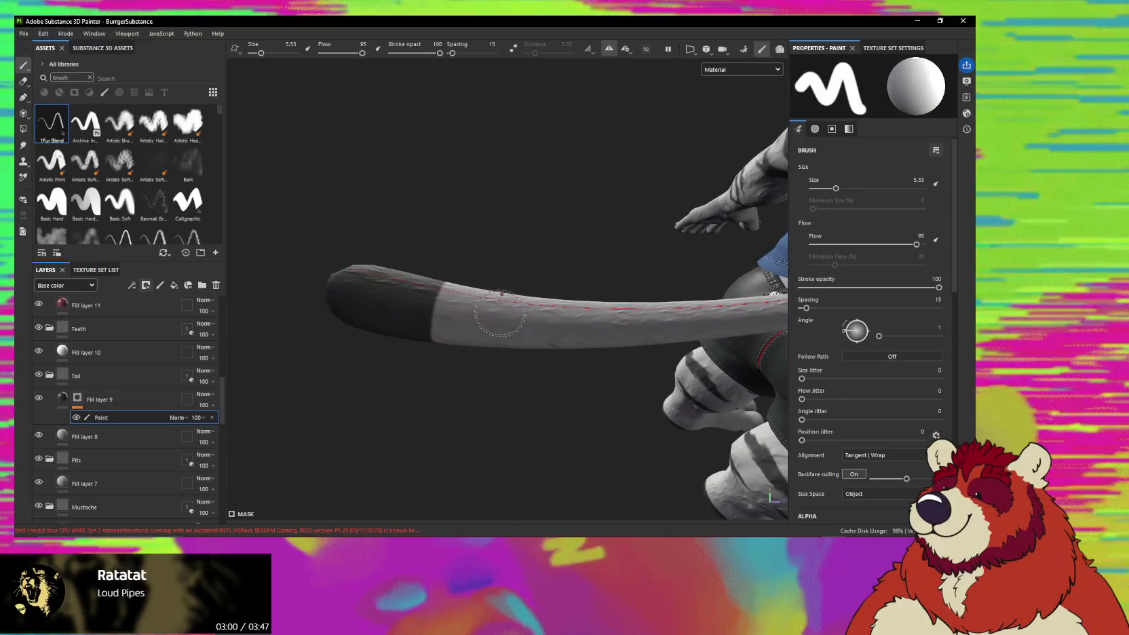
Shrink the brush to size 0.57 and make its size follow pen pressure.
key("bracketleft")
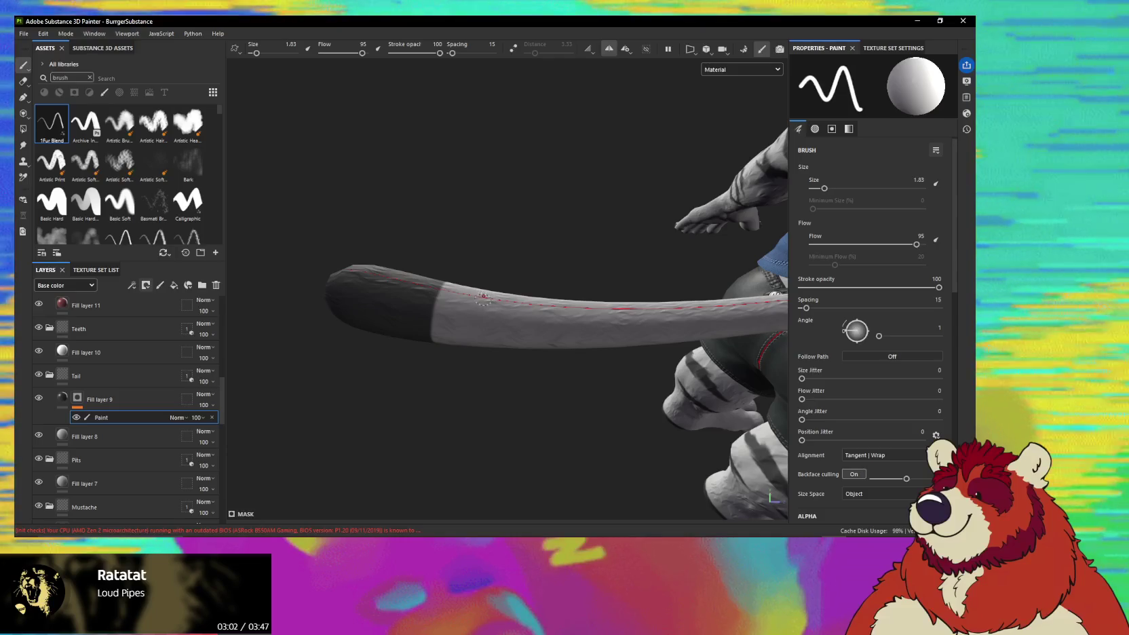
left_click(307, 47)
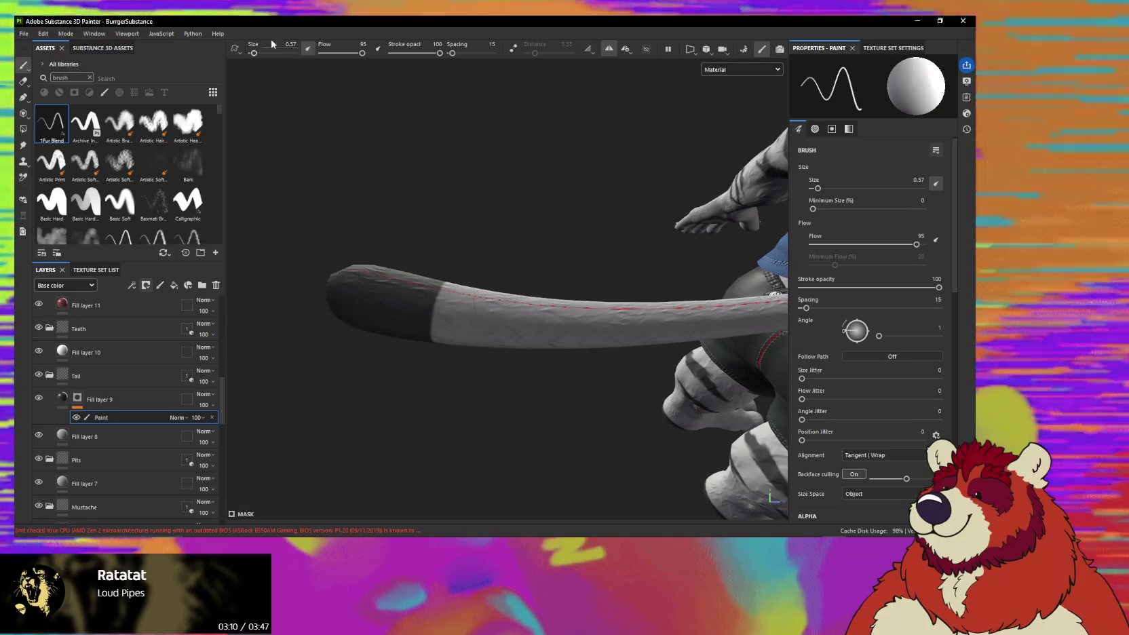
scroll(460, 293, "up", 2)
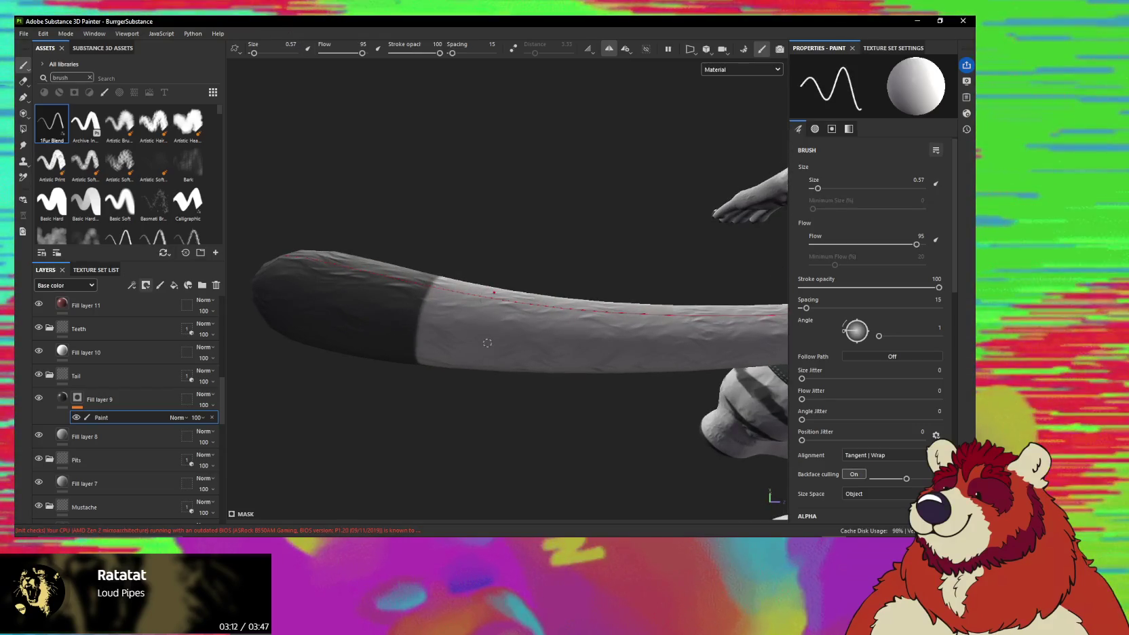
left_click_drag(487, 343, 465, 261, "alt")
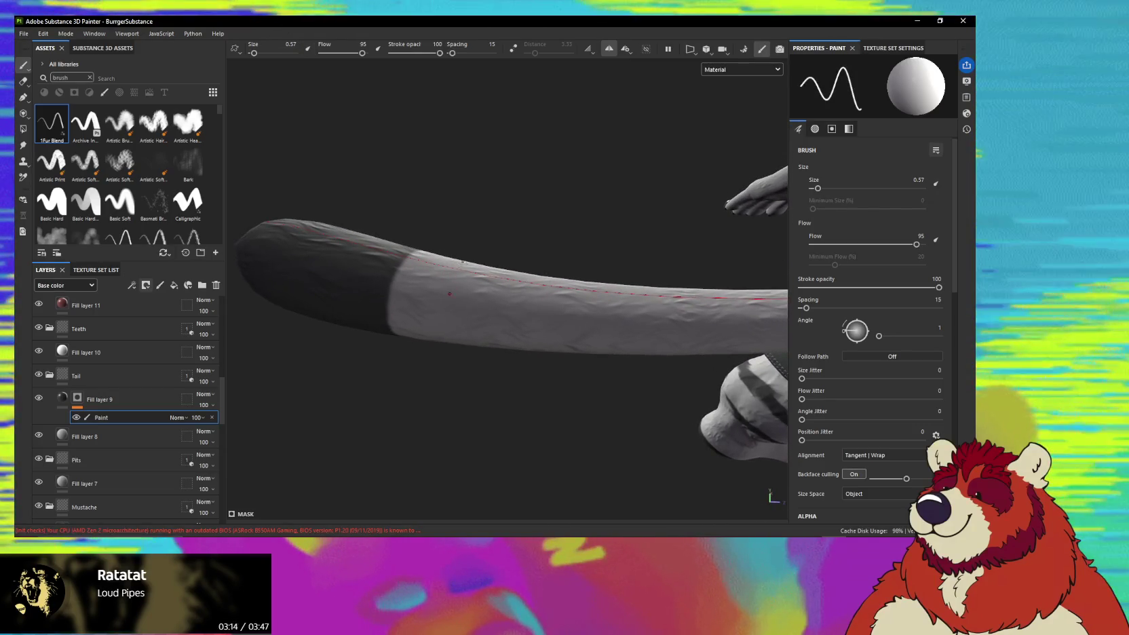
Paint the first straight dark stripe lines down the tail's light section.
left_click(455, 286, "shift")
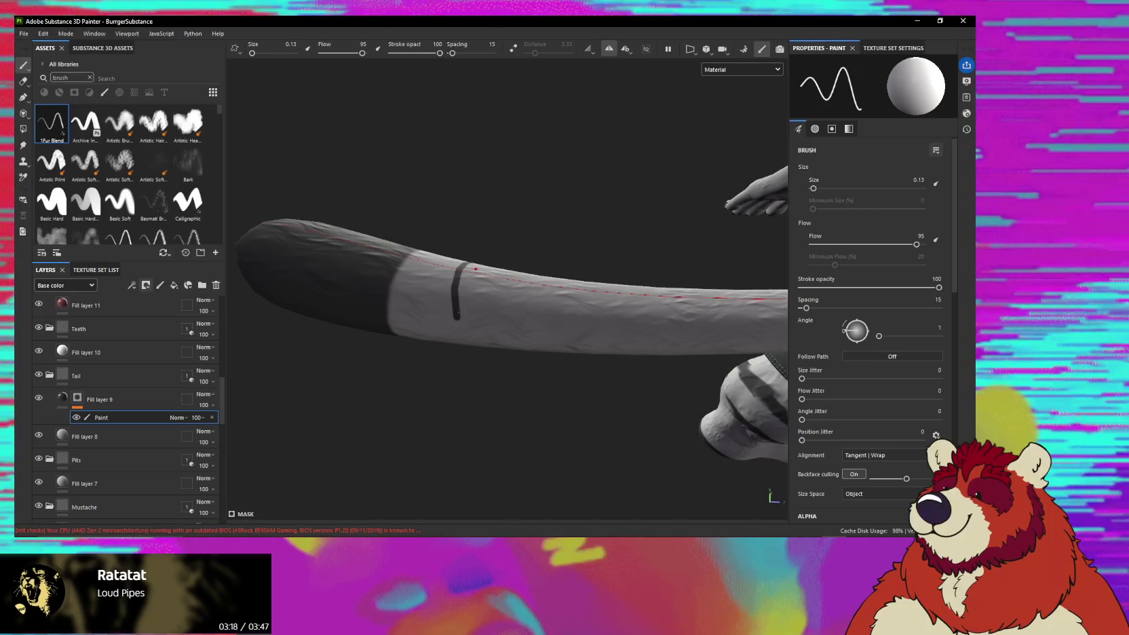
left_click_drag(456, 309, 460, 328, "alt")
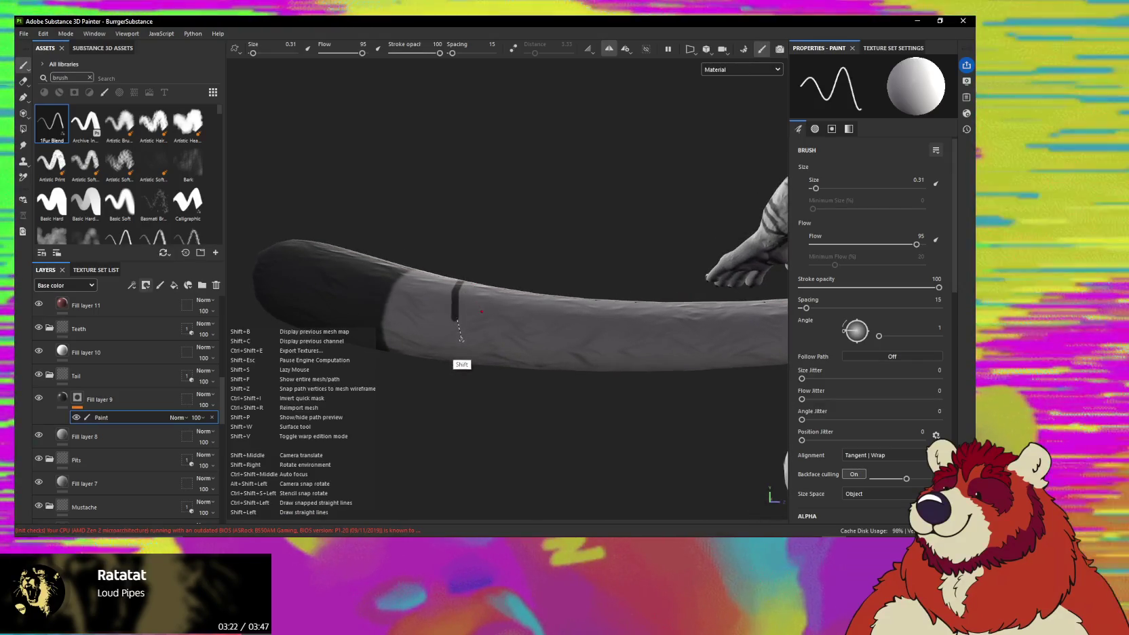
left_click_drag(456, 324, 455, 319, "alt")
left_click(462, 340, "shift")
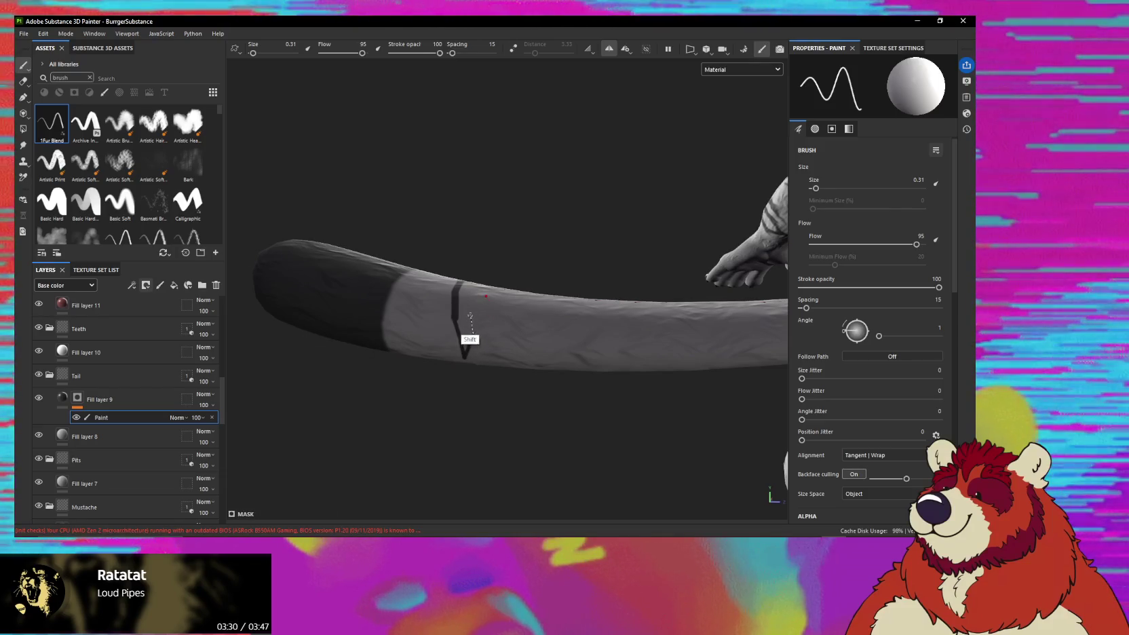
left_click_drag(478, 292, 457, 365, "alt")
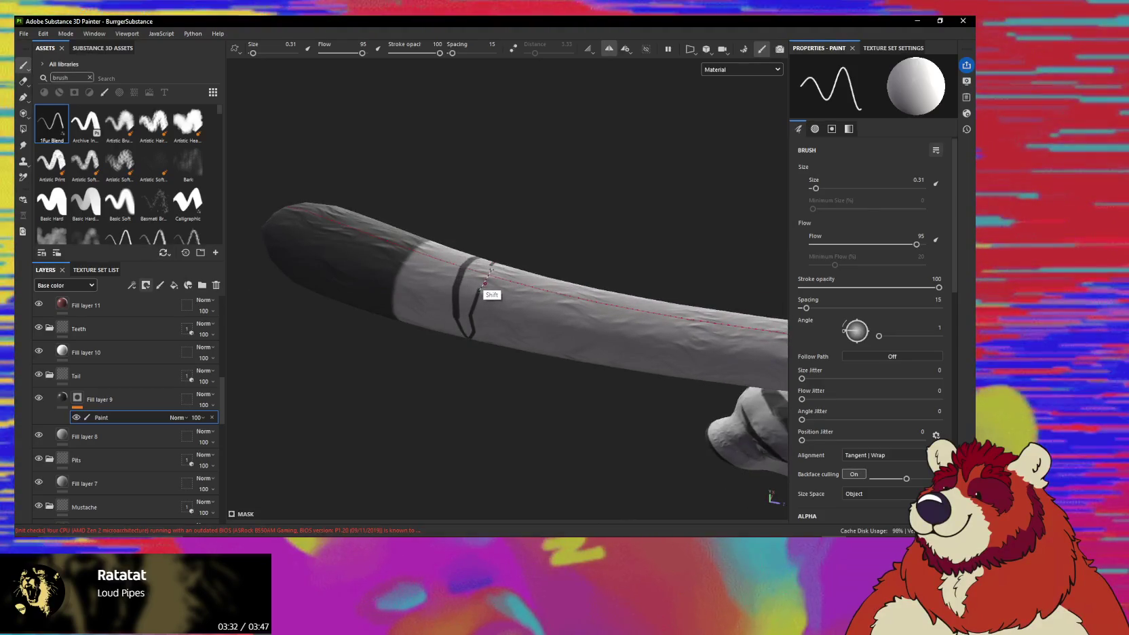
left_click(484, 284, "shift")
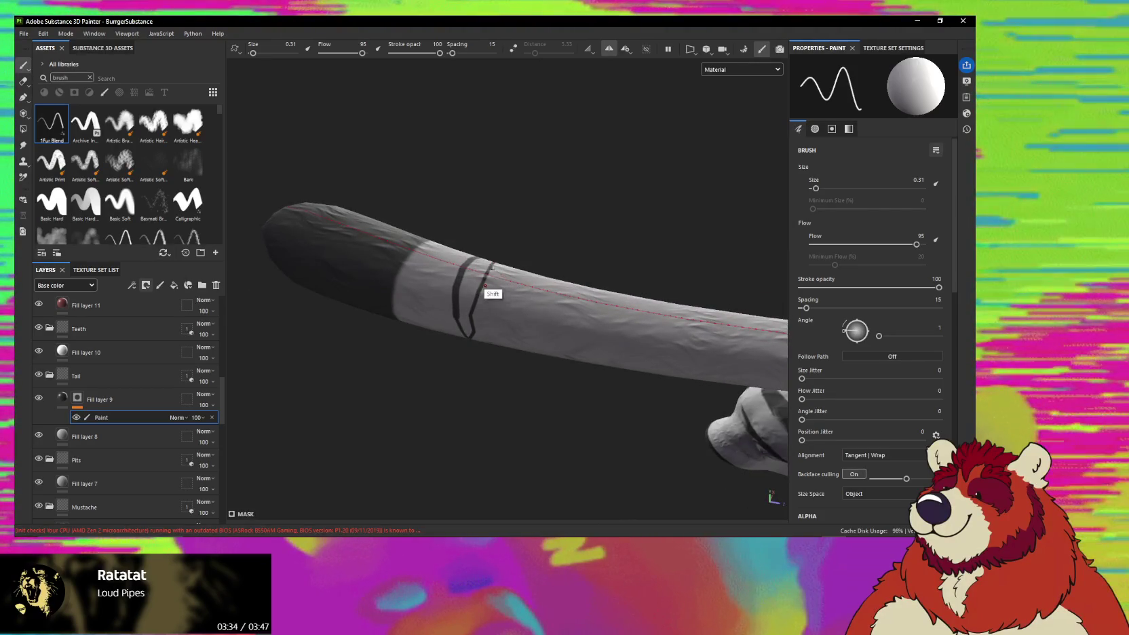
left_click_drag(484, 284, 485, 270, "alt")
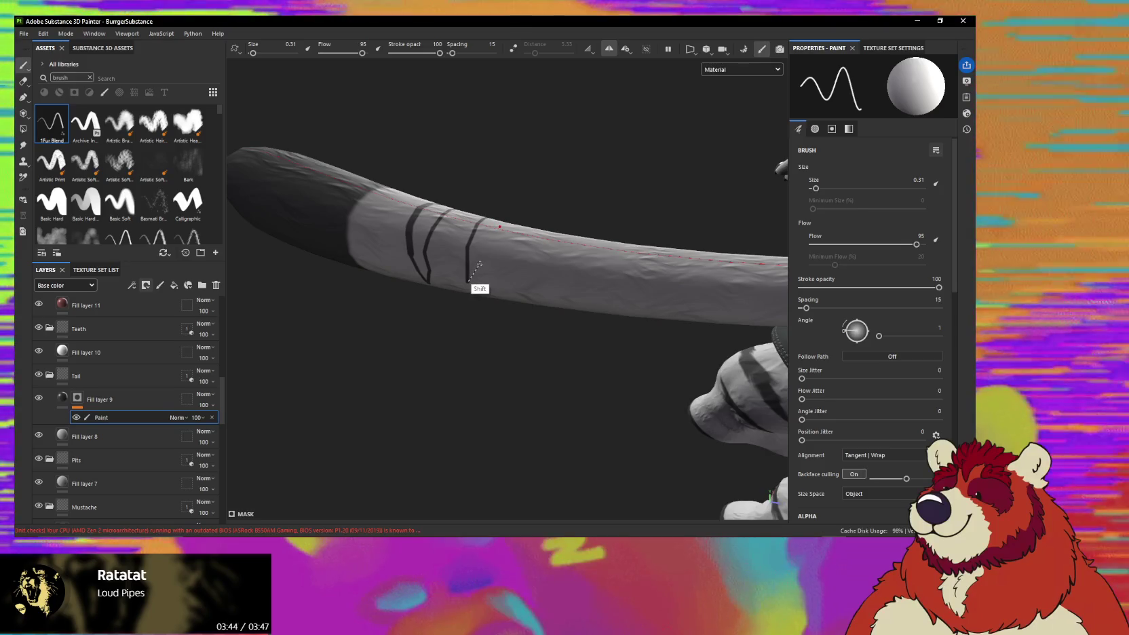
left_click(497, 229, "shift")
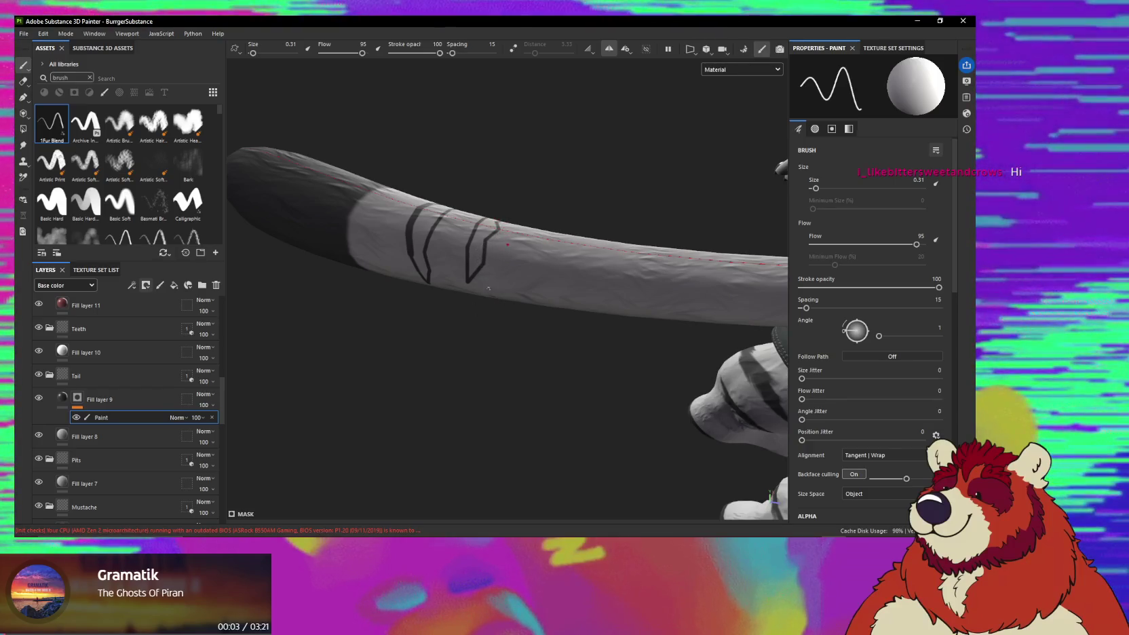
mouse_move(489, 287)
left_mouse_down("alt")
mouse_move(487, 194)
mouse_move(485, 251)
mouse_move(499, 250)
left_mouse_up("alt")
mouse_move(499, 241)
right_mouse_down("shift")
mouse_move(436, 234)
mouse_move(452, 239)
right_mouse_up("shift")
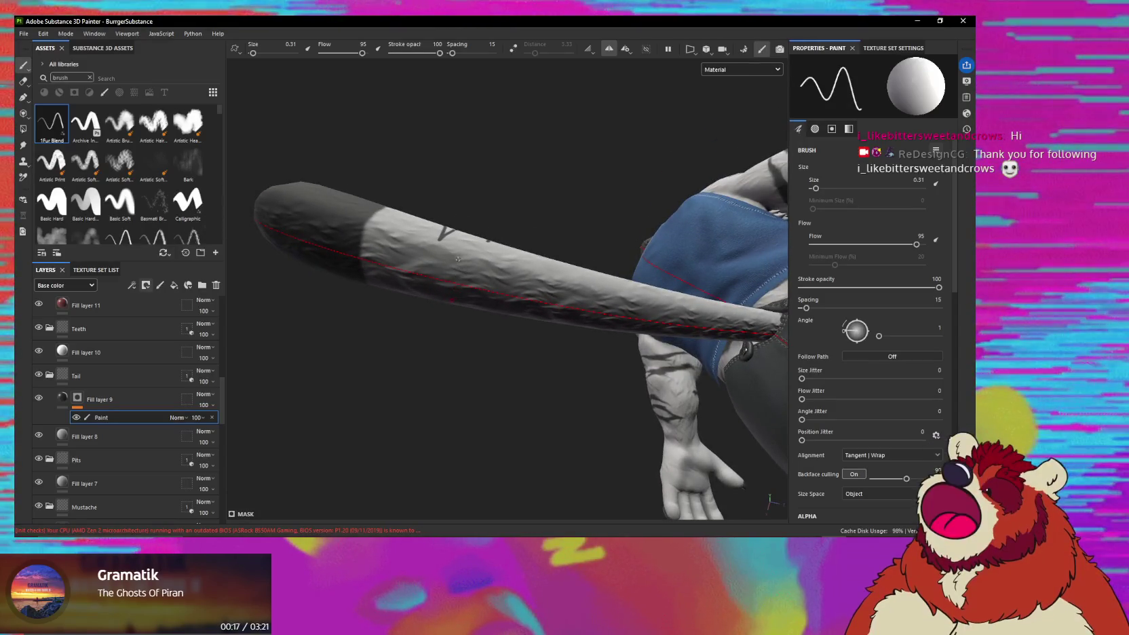
Shift-click straight segments to form a V-shaped dark stripe outline on the tail.
key("shift")
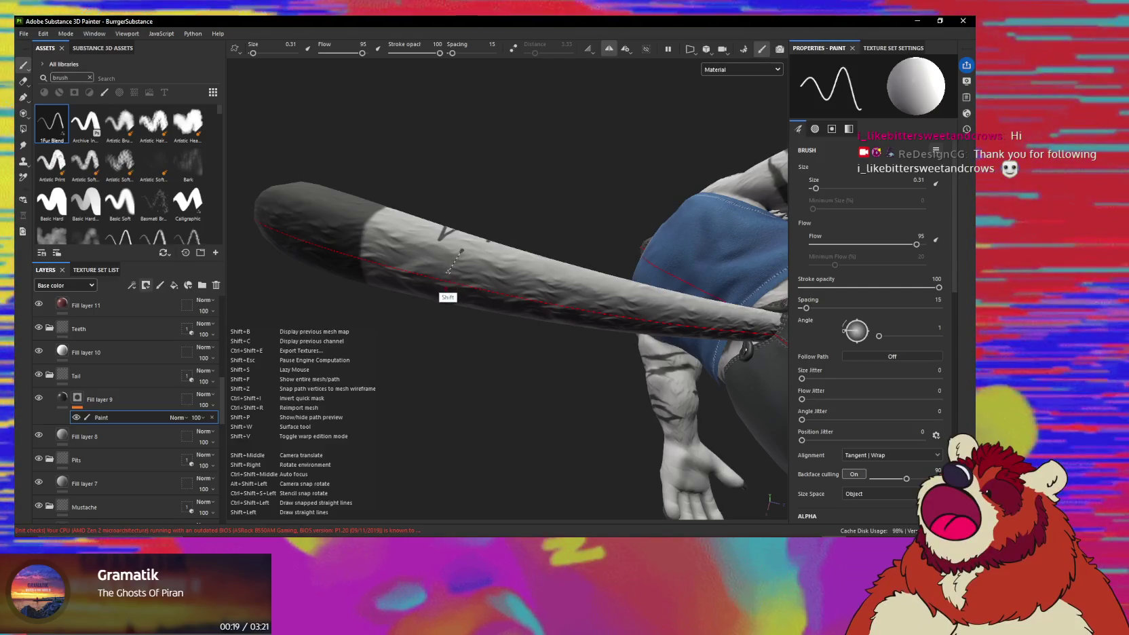
left_click(447, 275, "shift")
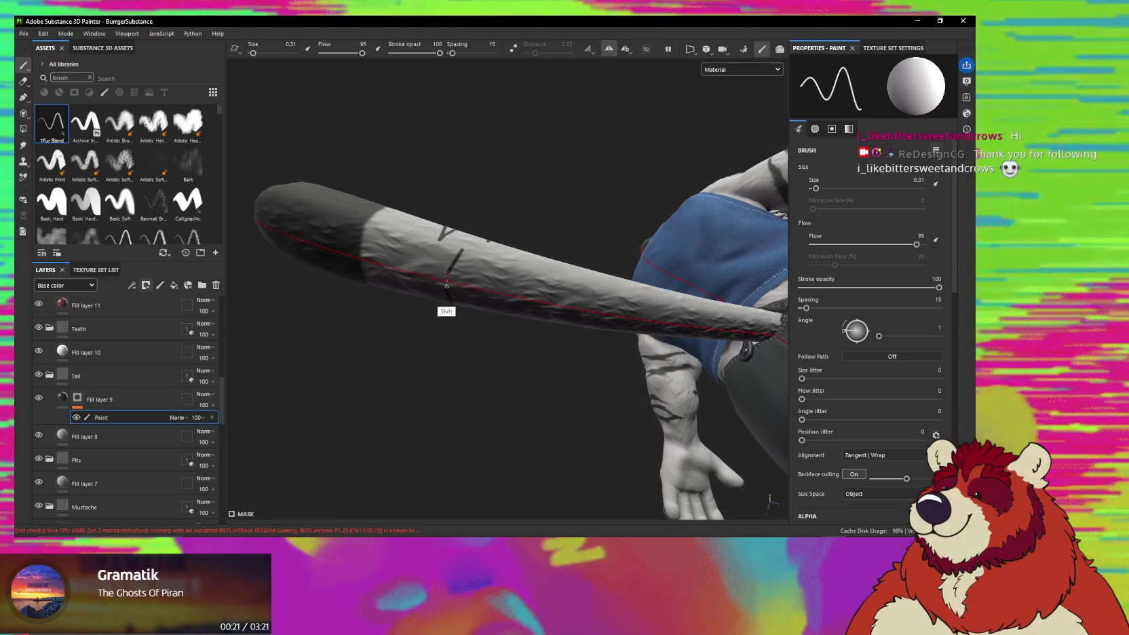
left_click(449, 286, "shift")
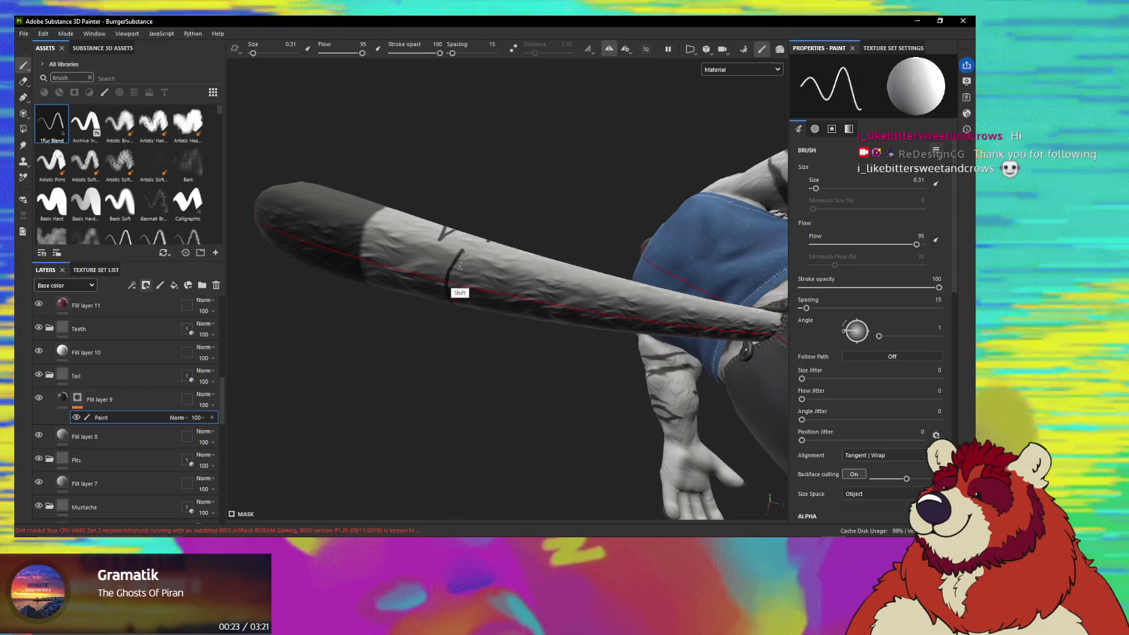
left_click(458, 285, "shift")
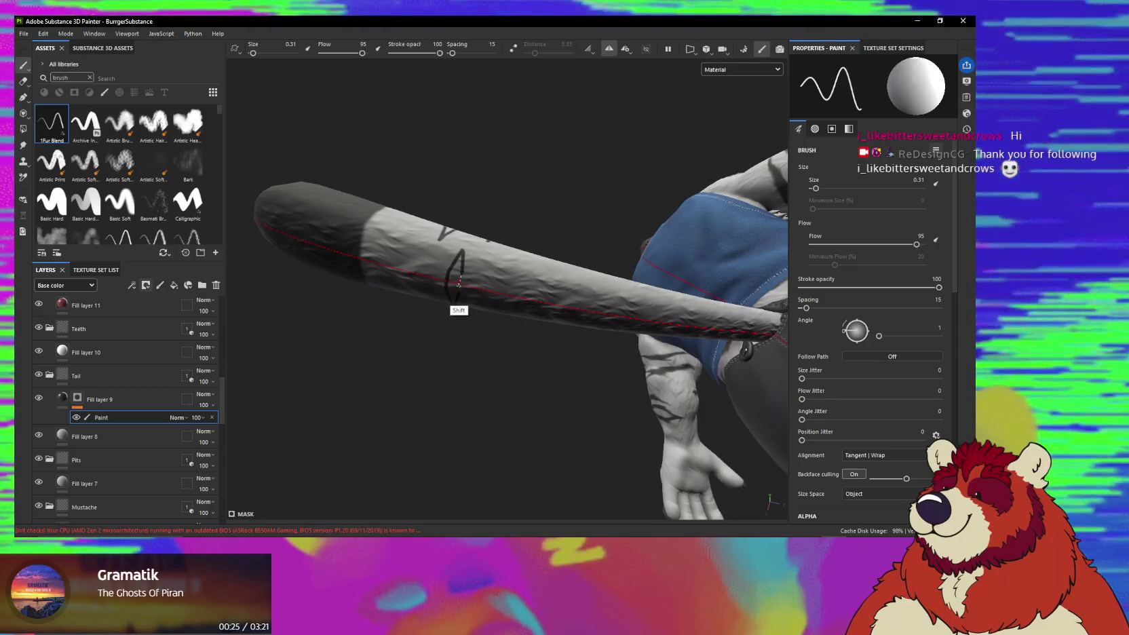
left_click_drag(465, 261, 463, 237, "alt")
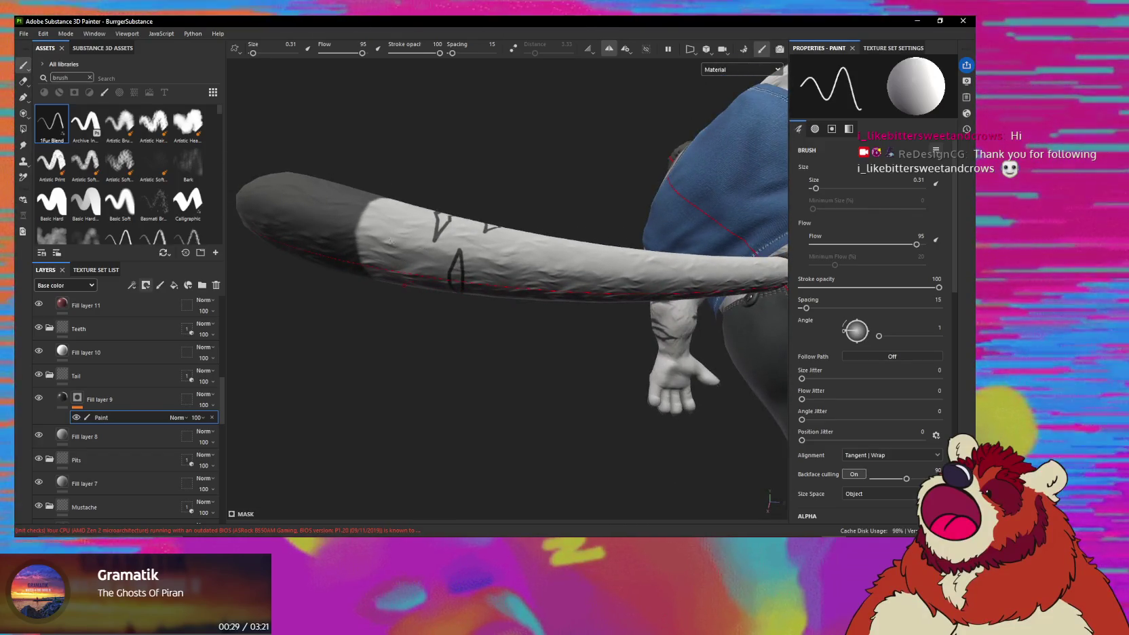
Outline a new angular stripe with straight segments down the middle of the tail.
left_click(379, 224)
left_click(385, 272, "shift")
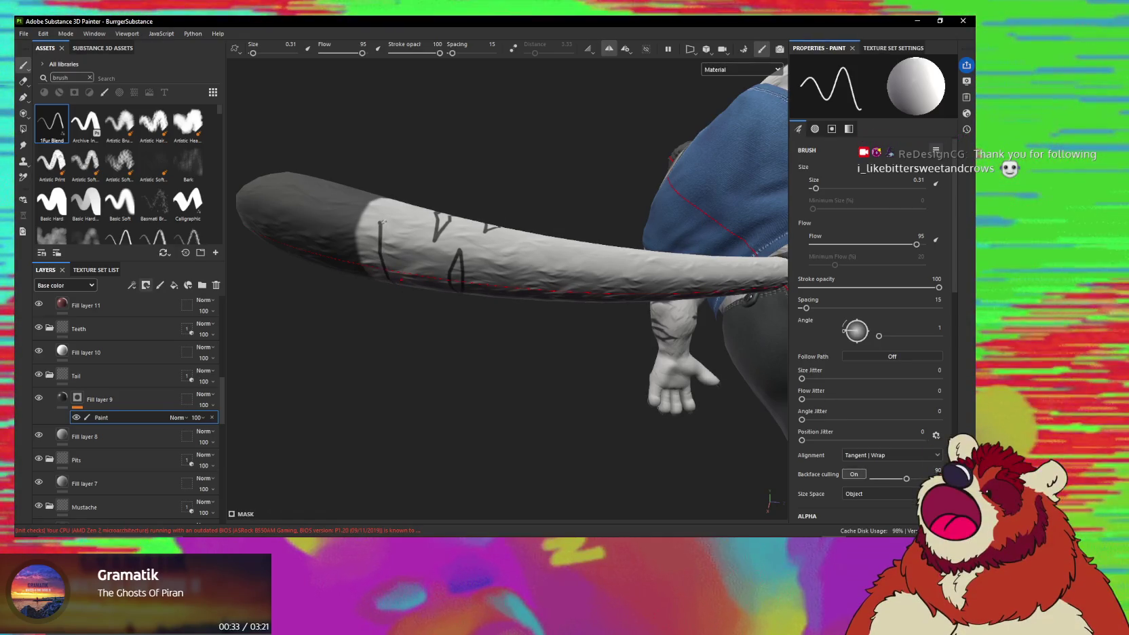
left_click(396, 273, "shift")
mouse_move(397, 274)
left_mouse_down("alt")
mouse_move(456, 274)
mouse_move(421, 257)
left_mouse_up("alt")
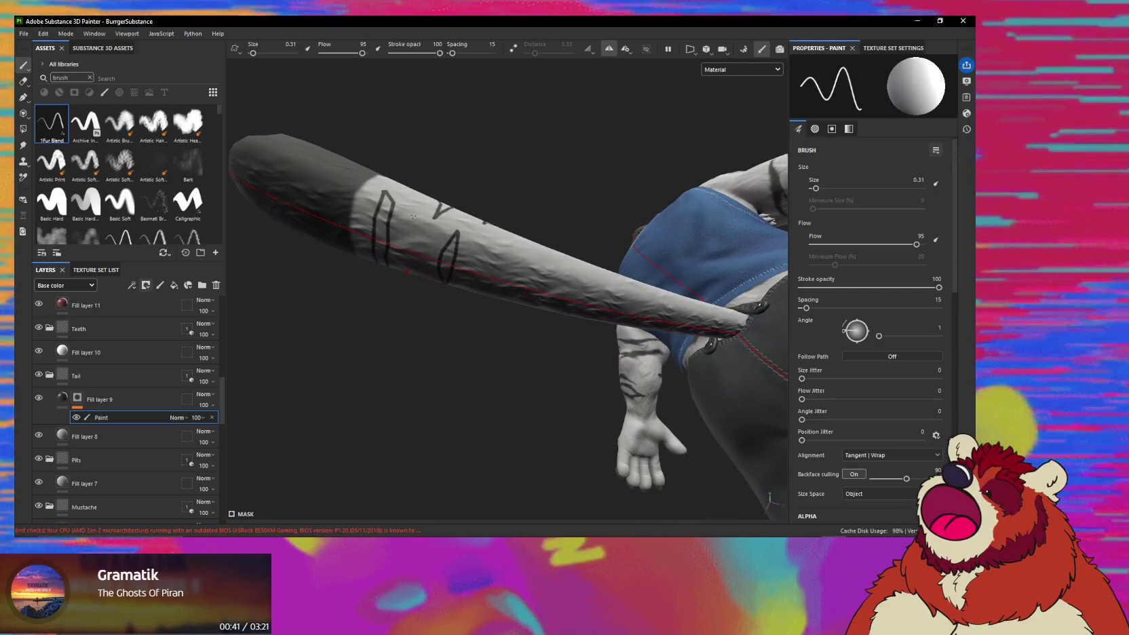
left_click_drag(412, 216, 412, 234)
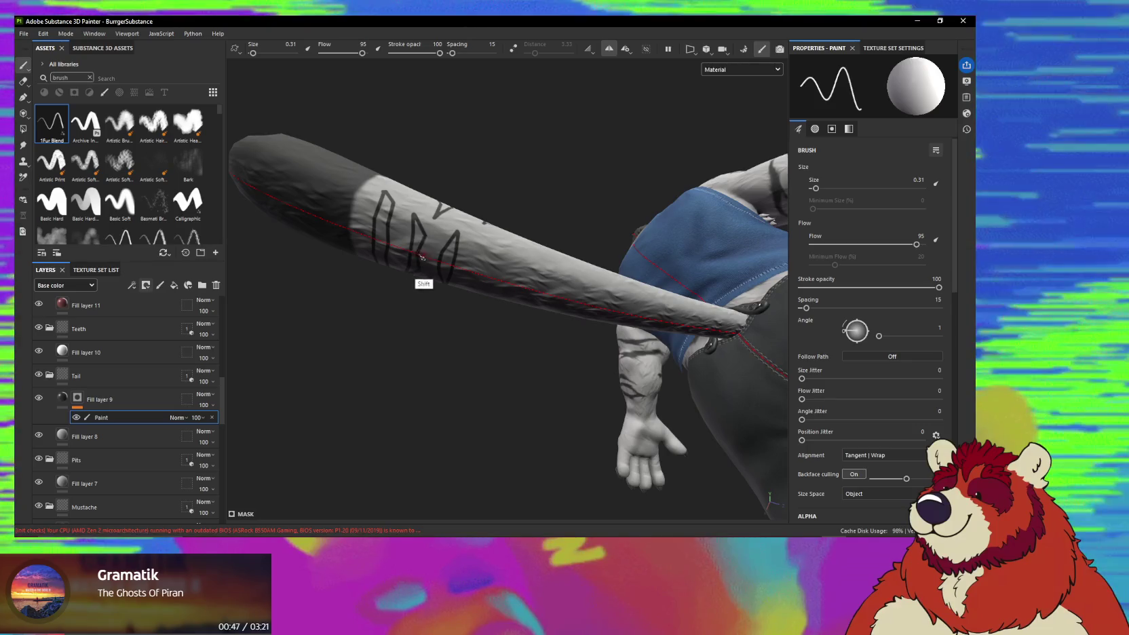
mouse_move(419, 253)
left_mouse_down("alt")
mouse_move(435, 253)
mouse_move(424, 256)
left_mouse_up("alt")
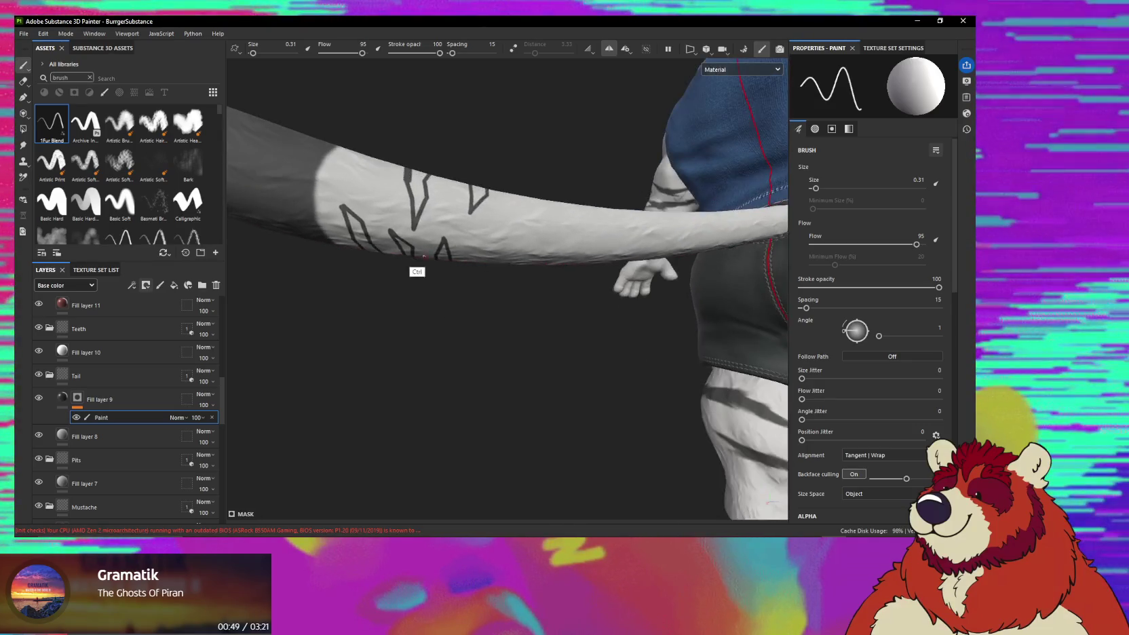
left_click_drag(390, 193, 409, 242, "alt")
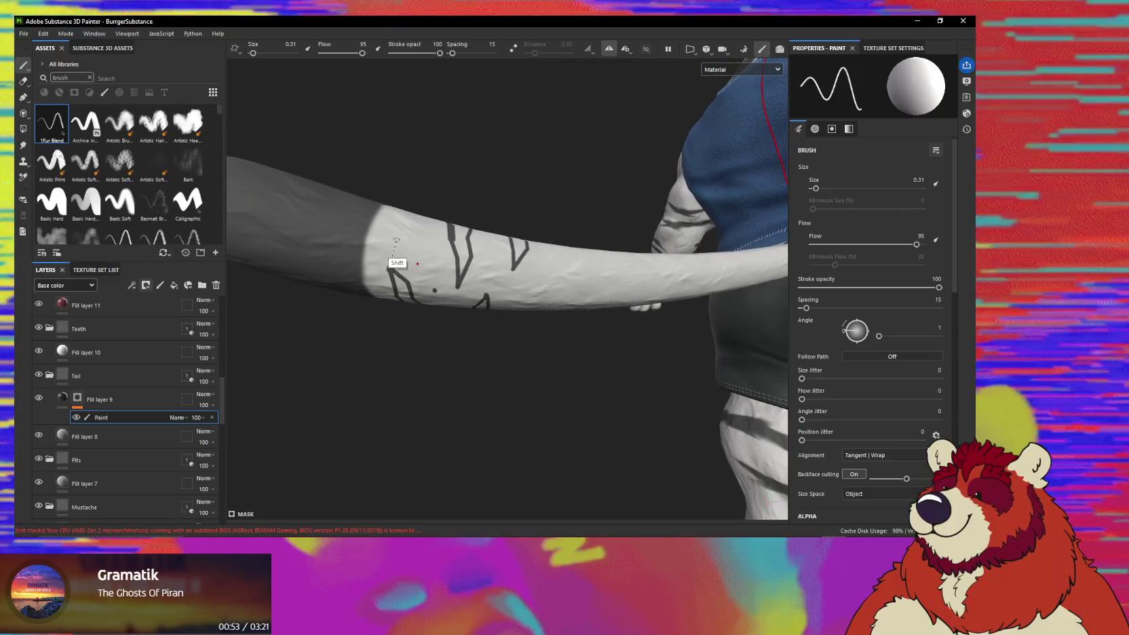
left_click(400, 226, "shift")
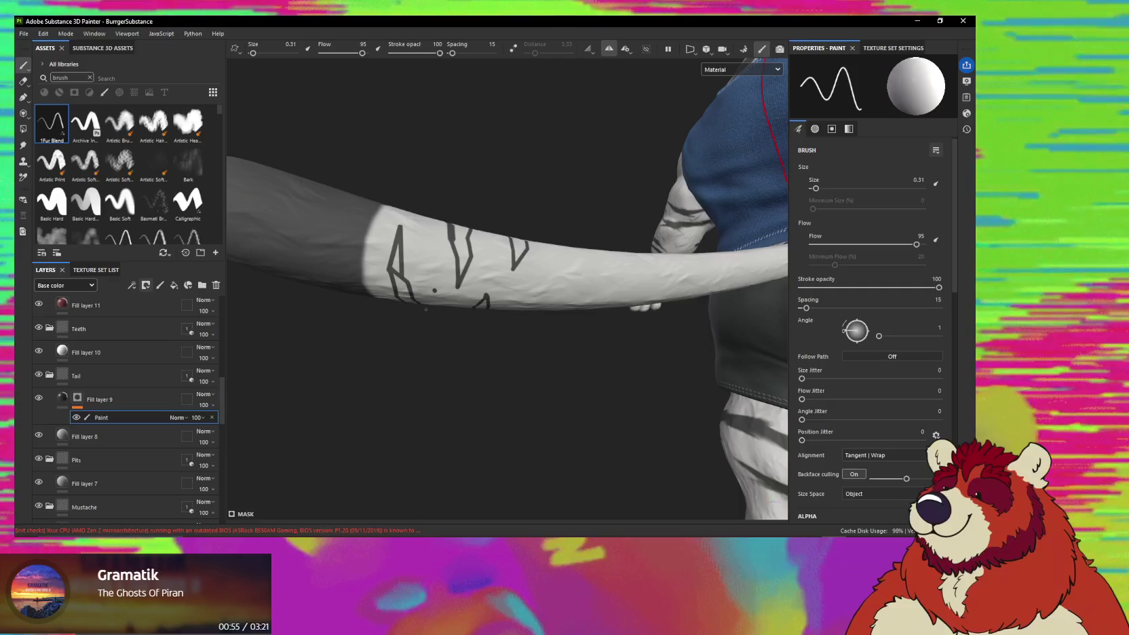
Add a chevron-shaped straight-line stripe outline along the side of the tail.
left_click_drag(425, 309, 468, 236, "alt")
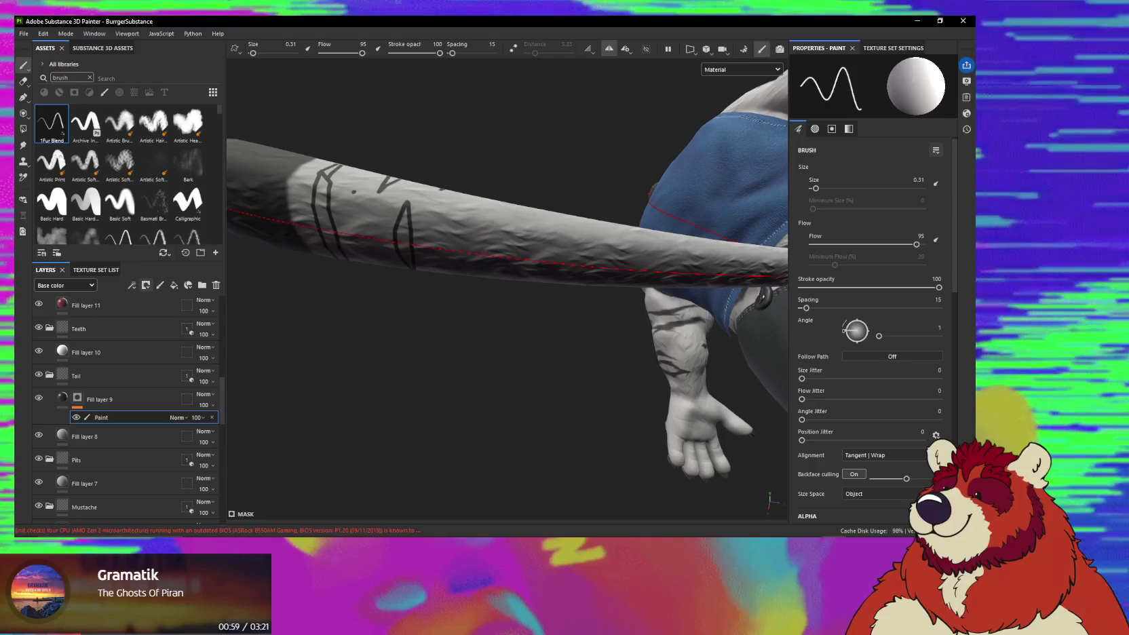
left_click_drag(485, 230, 484, 256, "alt")
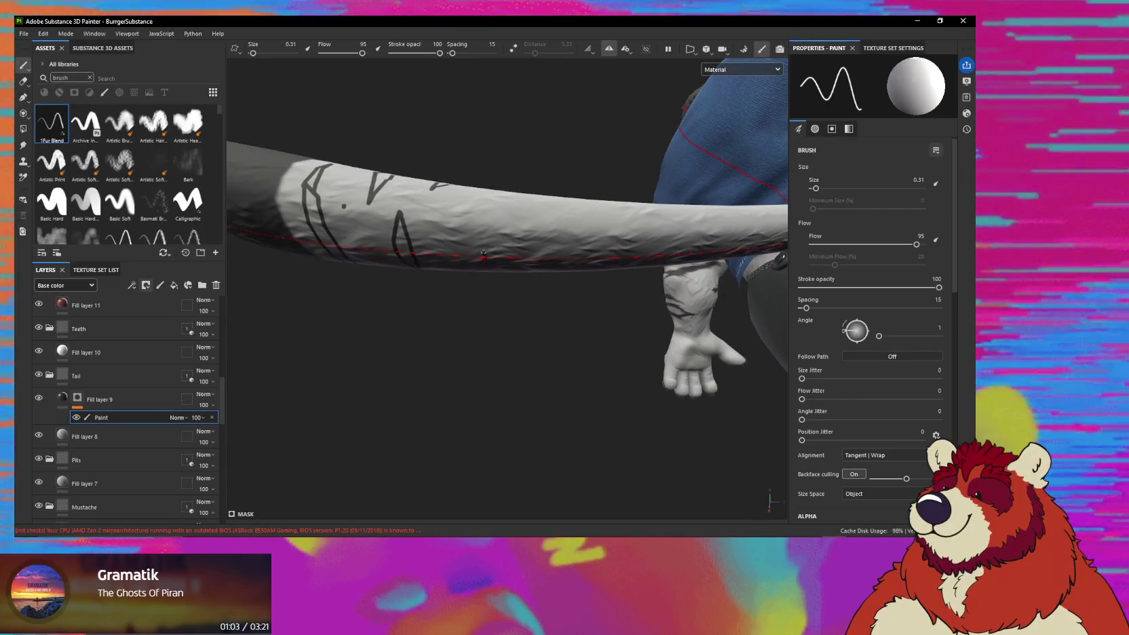
left_click(484, 195, "shift")
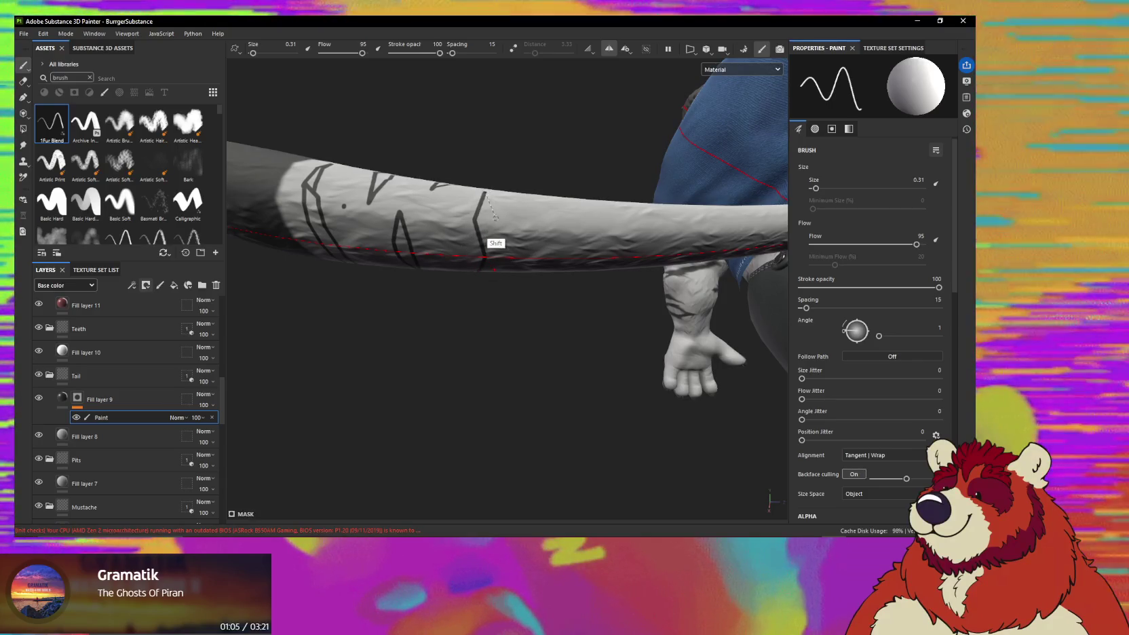
left_click(488, 220, "shift")
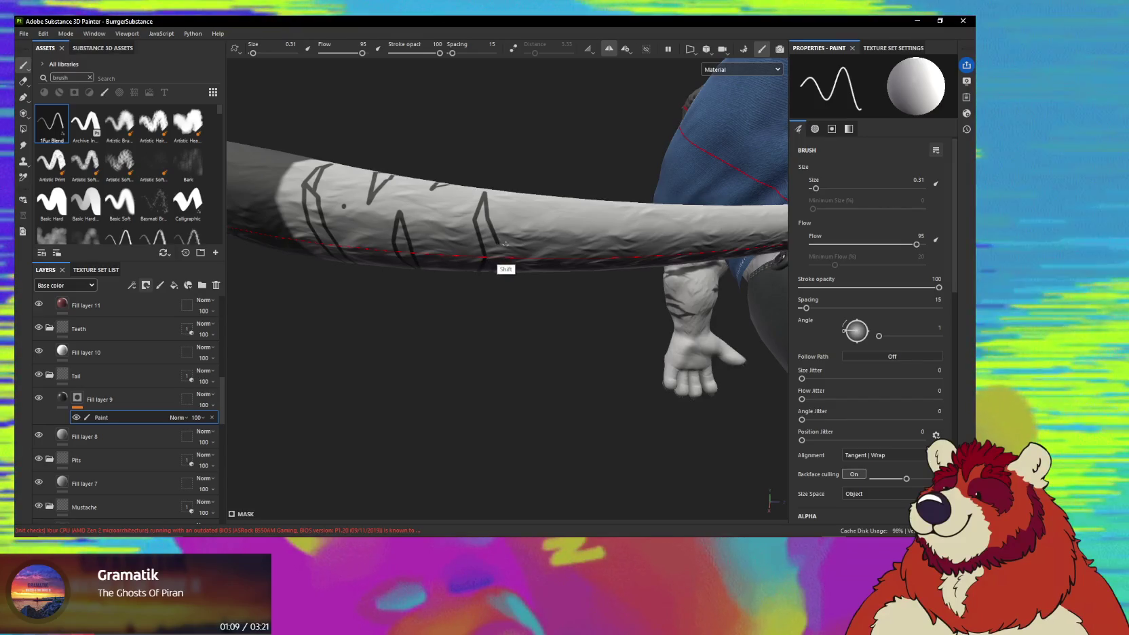
left_click(508, 242, "shift")
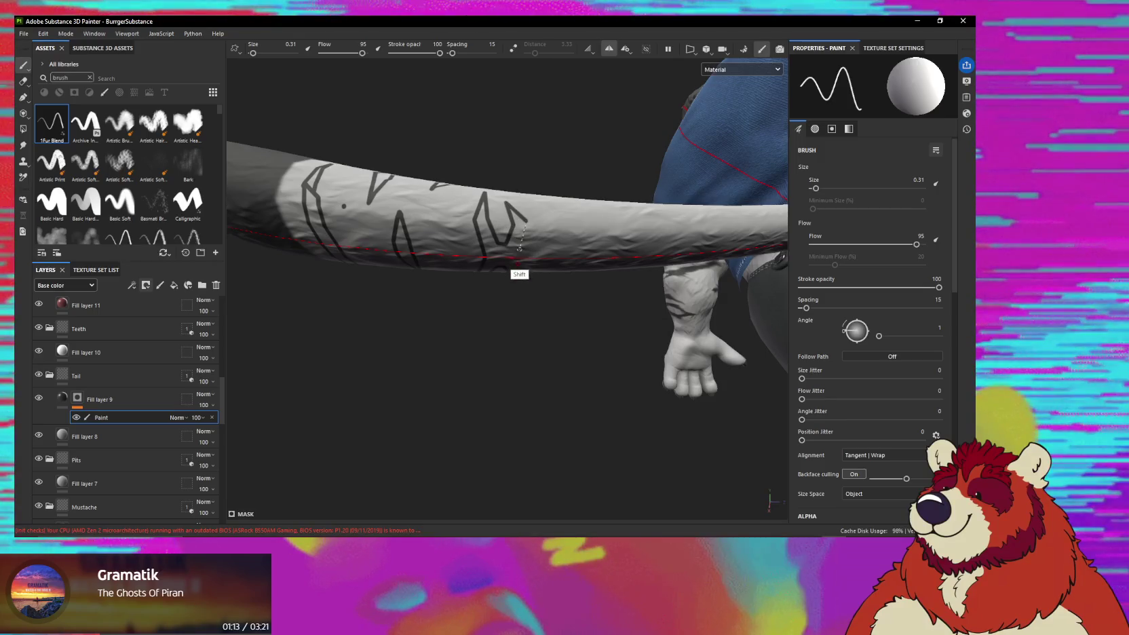
mouse_move(513, 257)
left_mouse_down("alt")
mouse_move(501, 303)
mouse_move(468, 253)
left_mouse_up("alt")
left_click(456, 256, "shift")
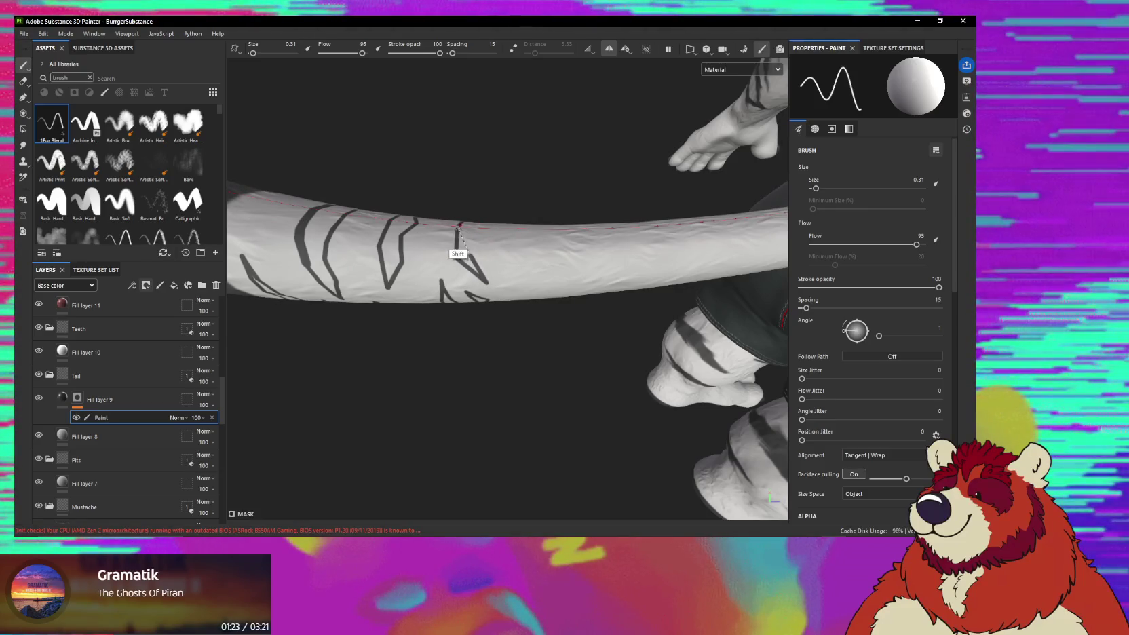
Extend the stripe with a Shift-click straight line and a short dark stroke.
left_click_drag(491, 262, 425, 262, "alt")
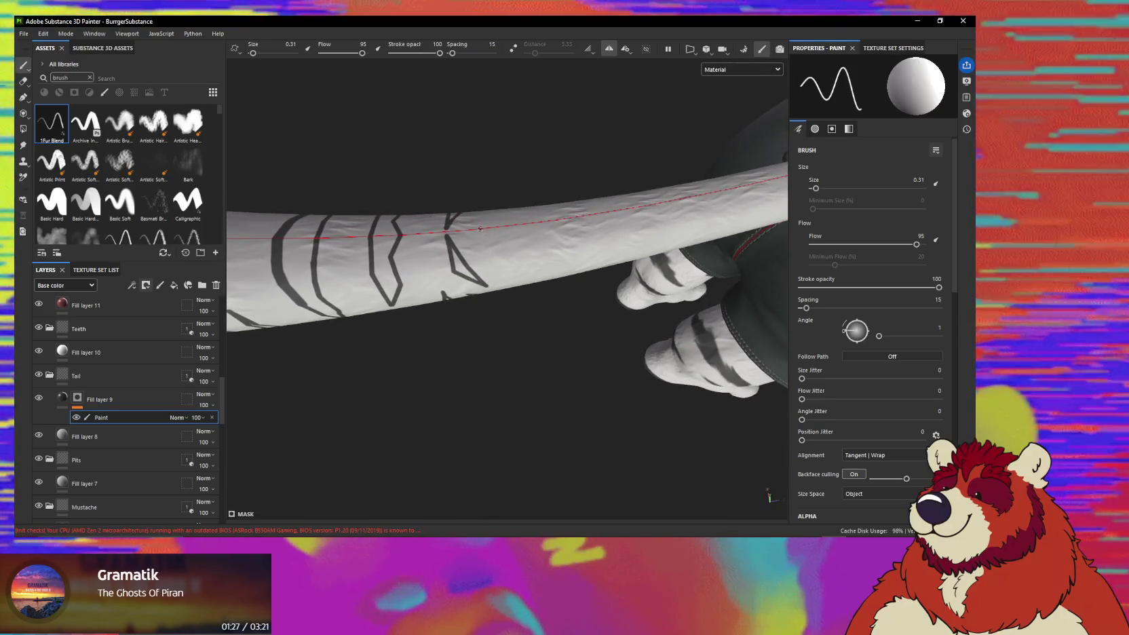
key("shift")
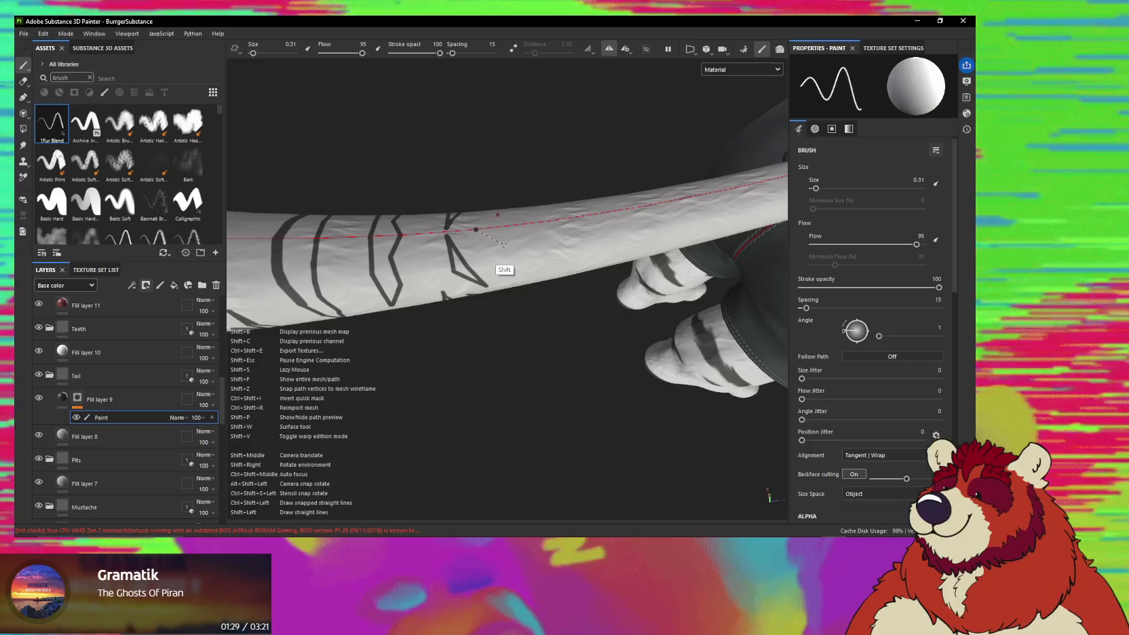
left_click(504, 239, "shift")
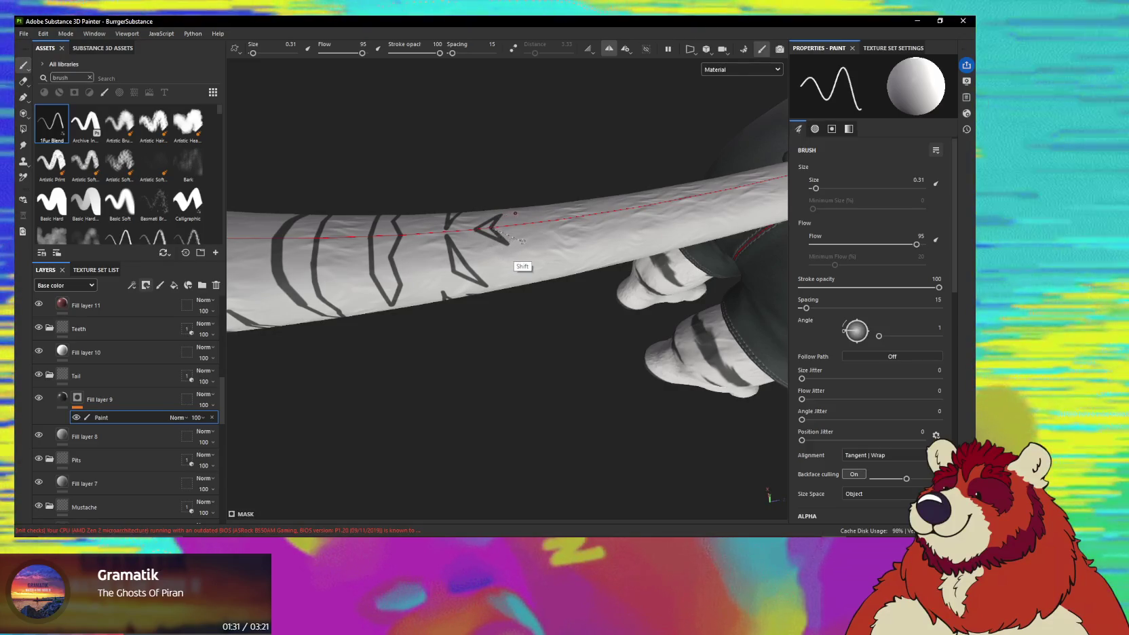
left_click_drag(518, 240, 482, 224, "alt")
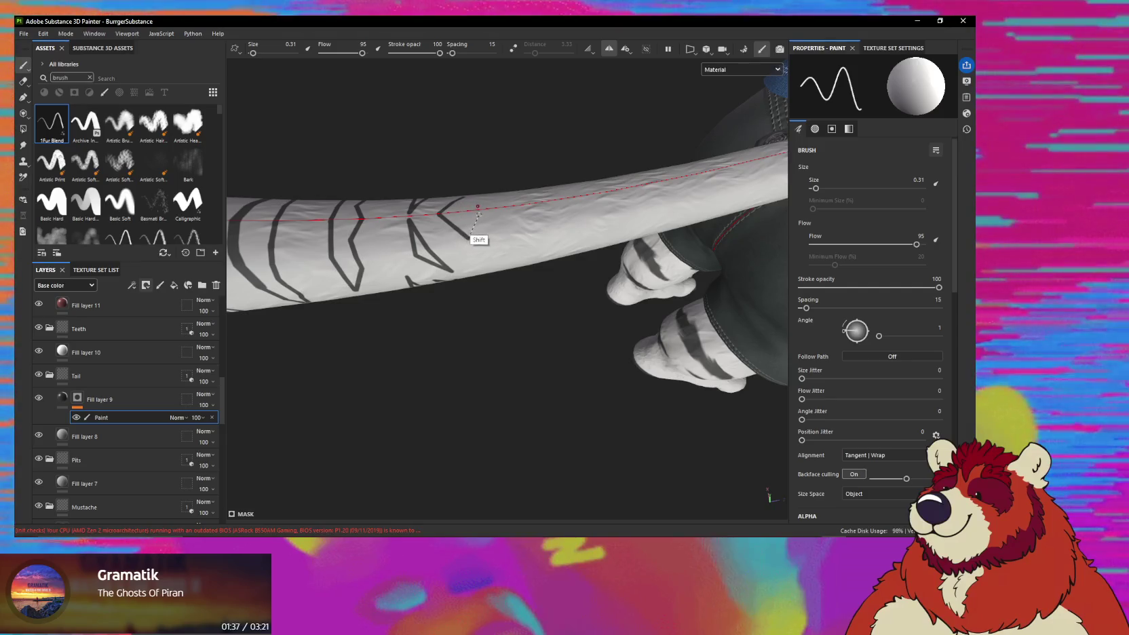
mouse_move(468, 207)
left_mouse_down()
mouse_move(468, 237)
mouse_move(482, 211)
mouse_move(473, 196)
mouse_move(470, 241)
left_mouse_up()
Add a straight segment to the stripe and bring the upper tail into view.
left_click(466, 248, "shift")
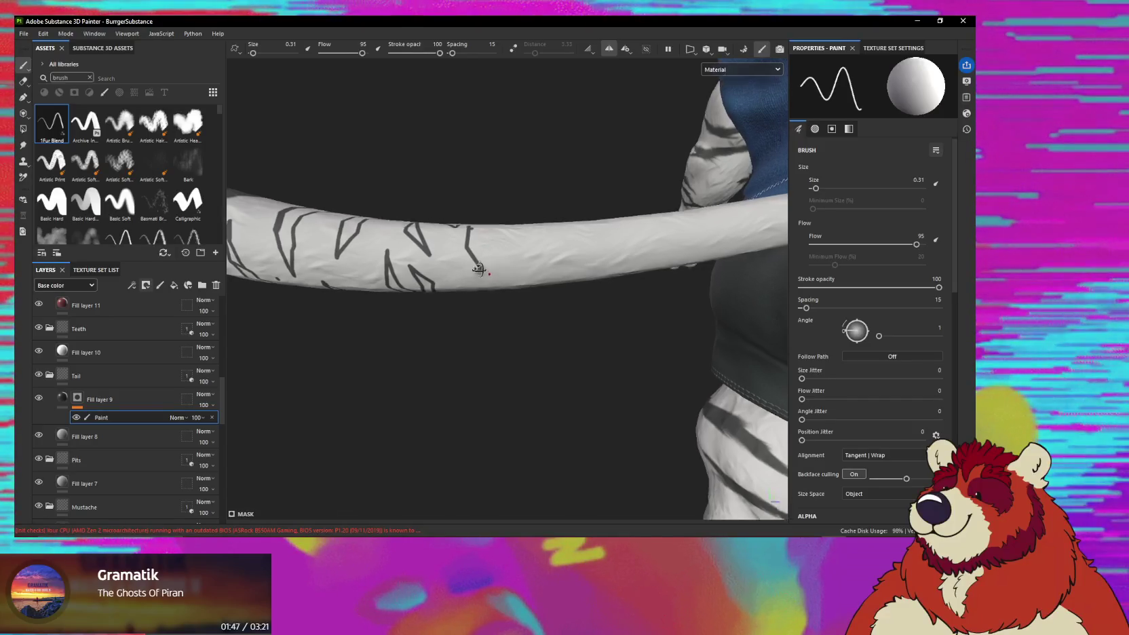
left_click_drag(480, 278, 475, 287, "alt")
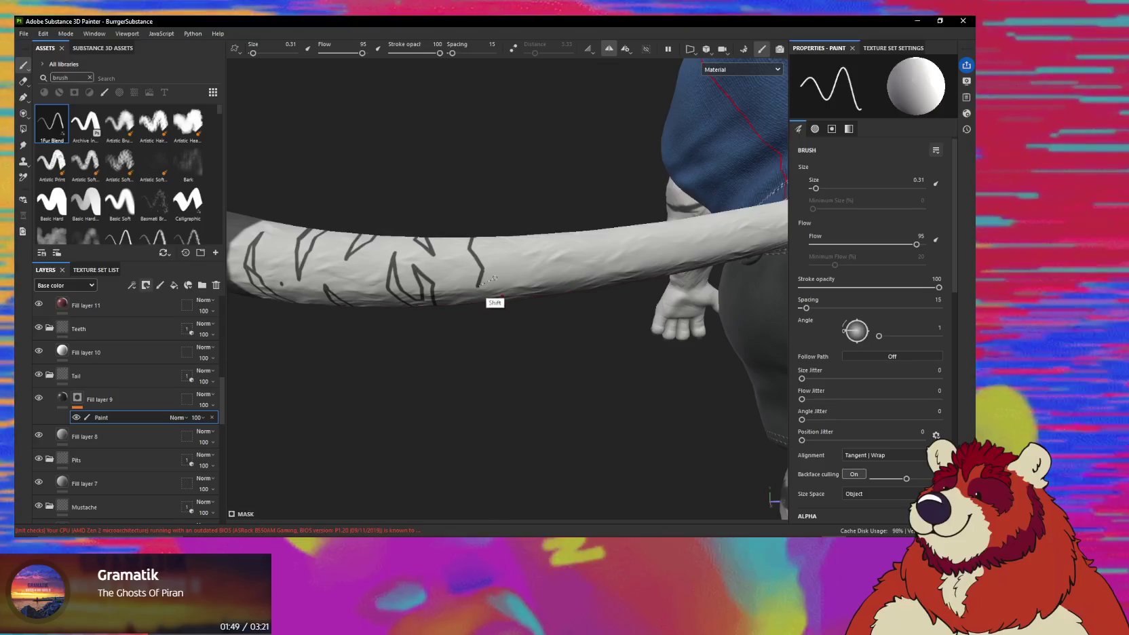
left_click_drag(497, 277, 512, 310, "alt")
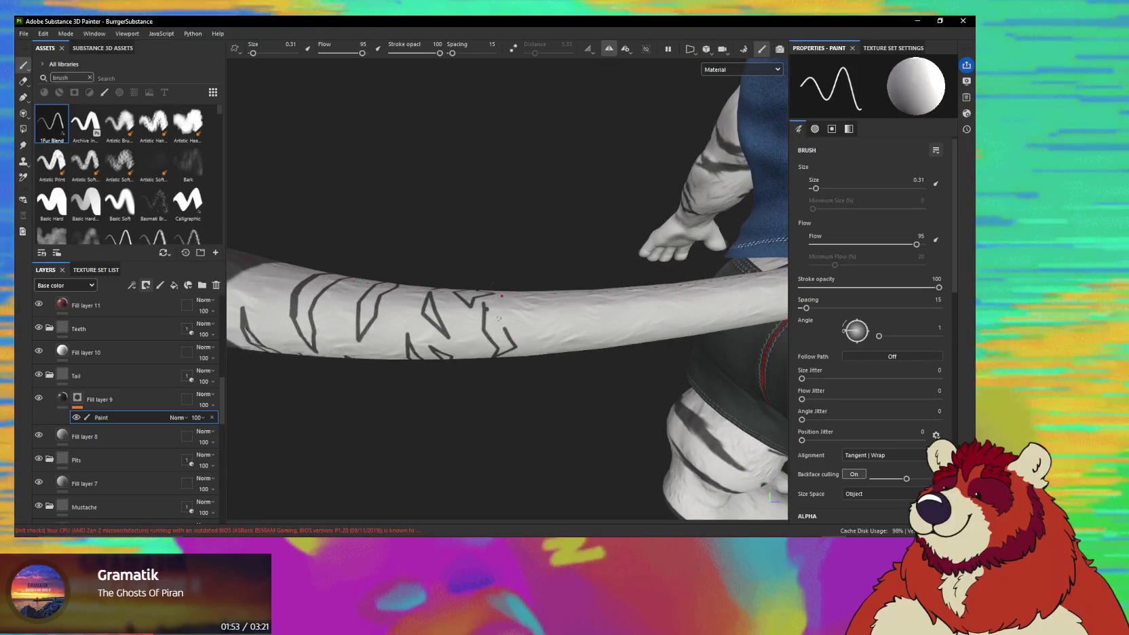
mouse_move(497, 335)
left_mouse_down("alt")
mouse_move(496, 274)
mouse_move(483, 299)
mouse_move(493, 252)
mouse_move(530, 292)
mouse_move(458, 277)
mouse_move(461, 317)
mouse_move(366, 299)
mouse_move(370, 266)
left_mouse_up("alt")
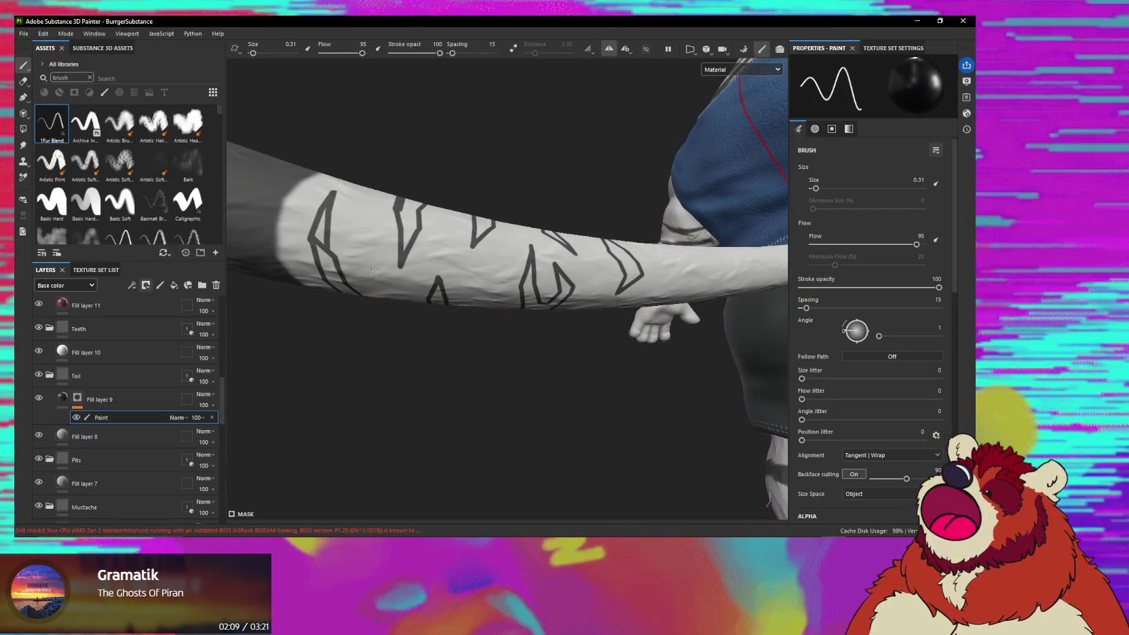
mouse_move(372, 267)
left_mouse_down("alt")
mouse_move(448, 285)
mouse_move(430, 254)
mouse_move(457, 302)
left_mouse_up("alt")
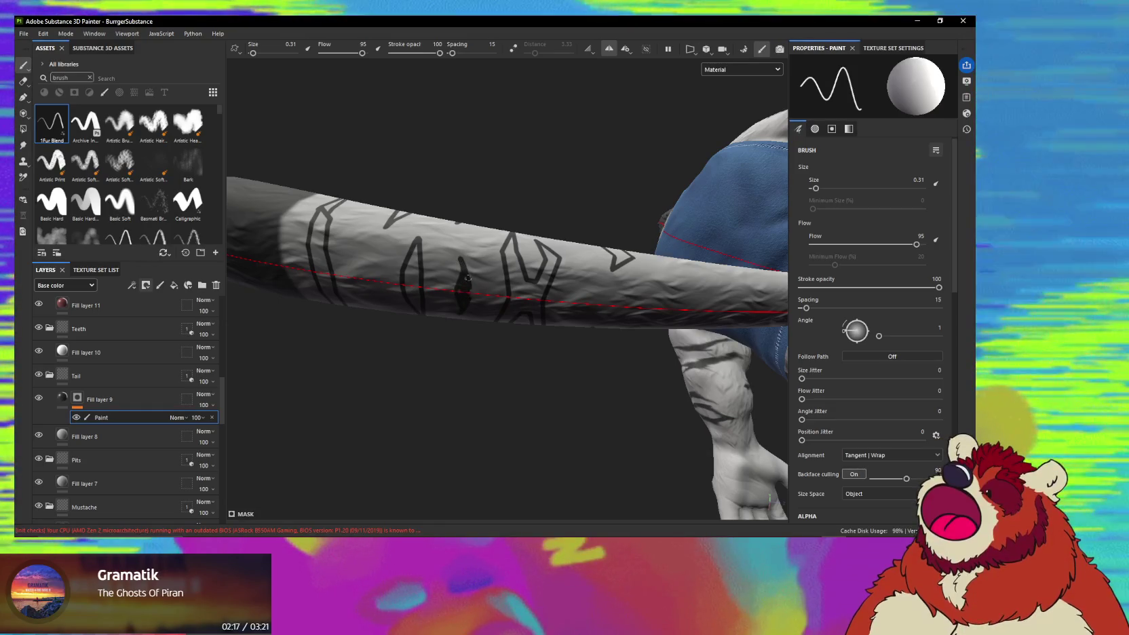
left_click_drag(477, 303, 528, 266, "alt")
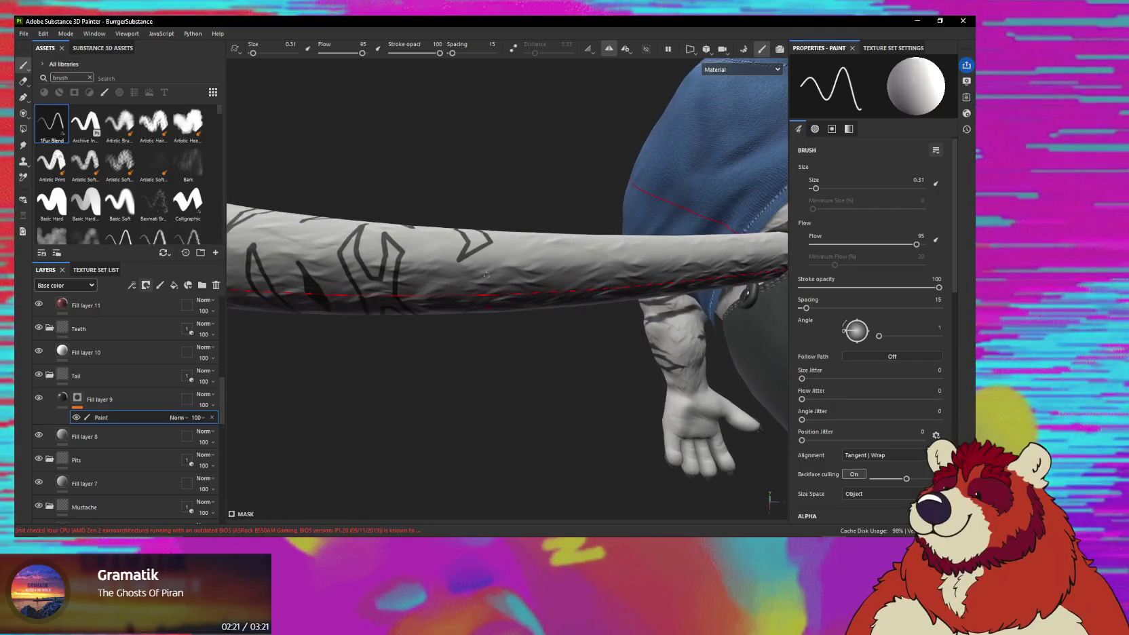
key("shift")
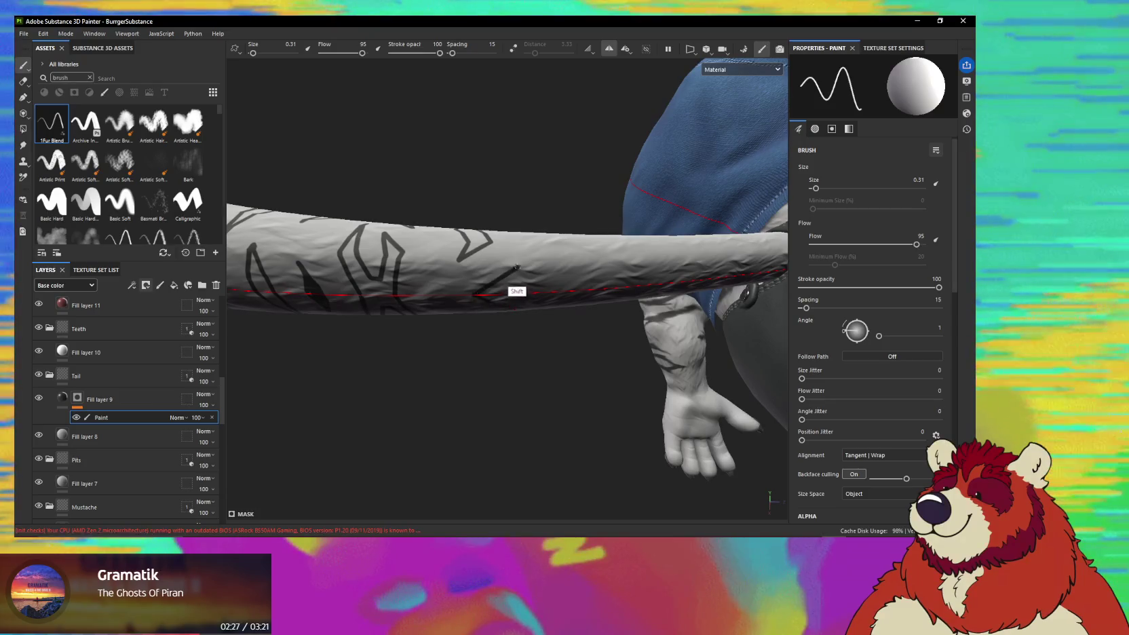
Start a new angular stripe outline on the tail toward its base near the hip.
left_click_drag(519, 253, 543, 251, "alt")
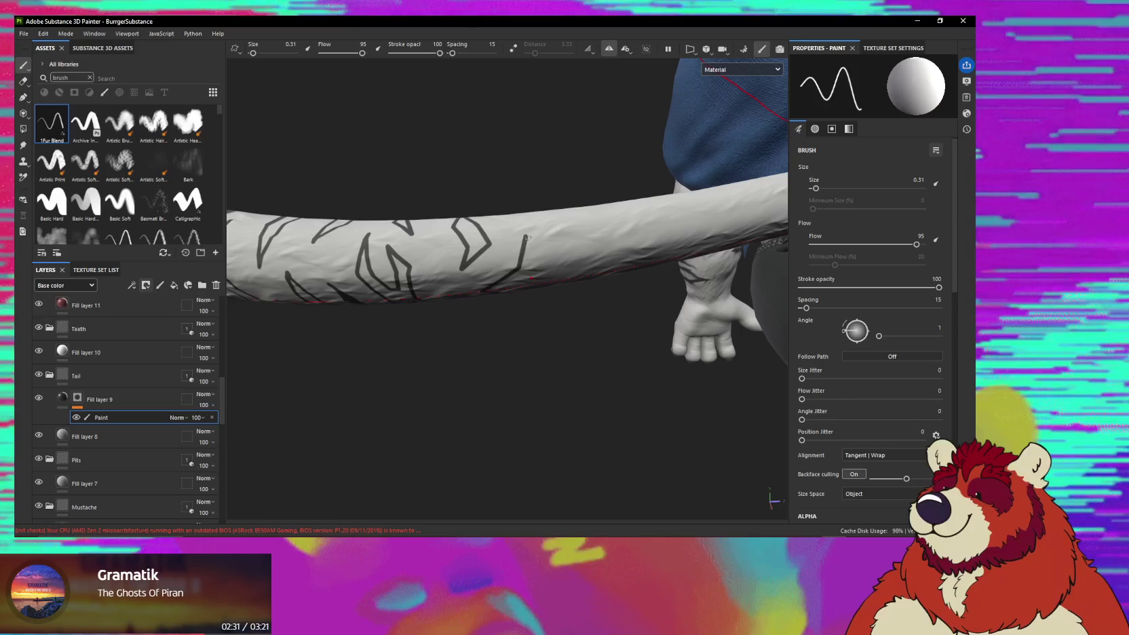
mouse_move(536, 271)
left_mouse_down("alt")
mouse_move(525, 276)
mouse_move(529, 254)
mouse_move(531, 285)
left_mouse_up("alt")
left_click(534, 209)
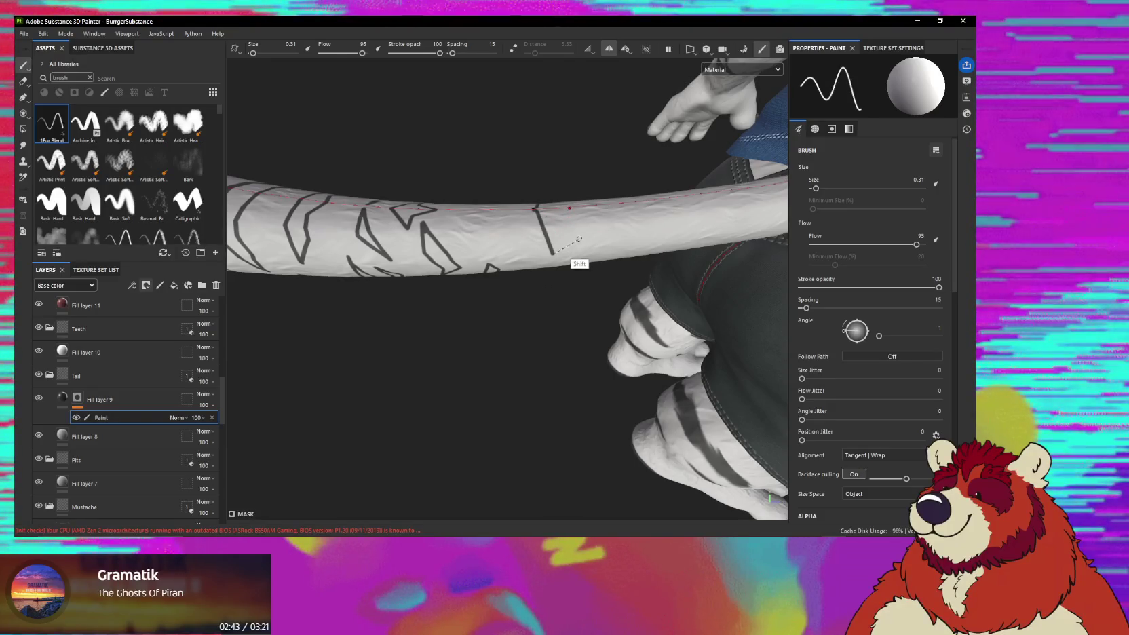
left_click_drag(563, 232, 460, 186, "alt")
key("shift")
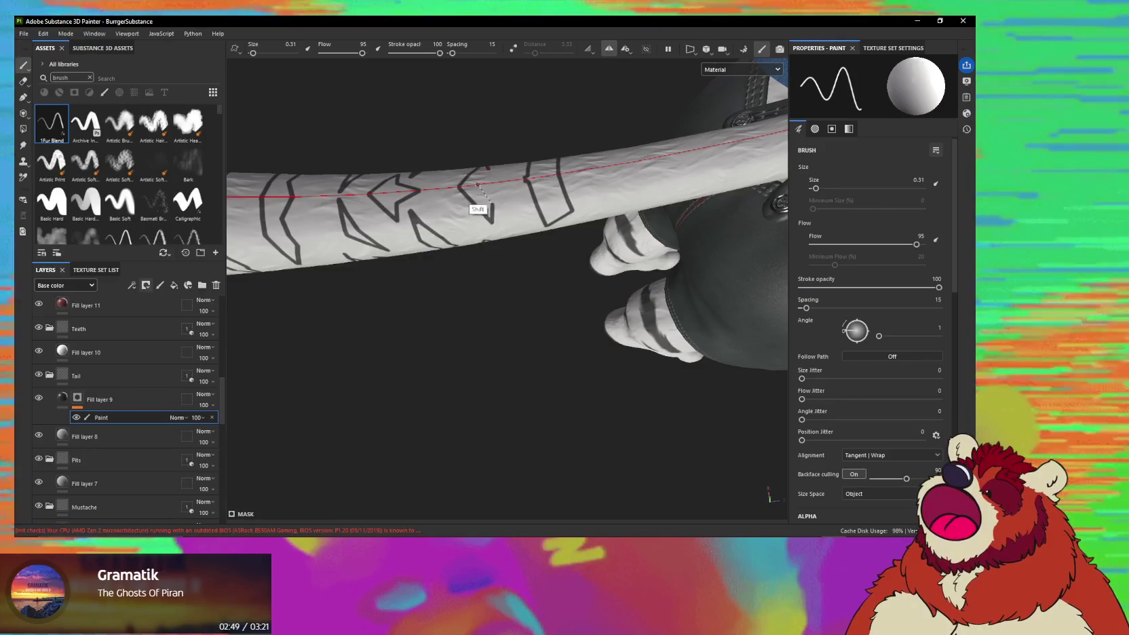
mouse_move(479, 184)
left_mouse_down("alt")
mouse_move(472, 172)
mouse_move(496, 157)
mouse_move(500, 230)
mouse_move(522, 201)
mouse_move(523, 245)
left_mouse_up("alt")
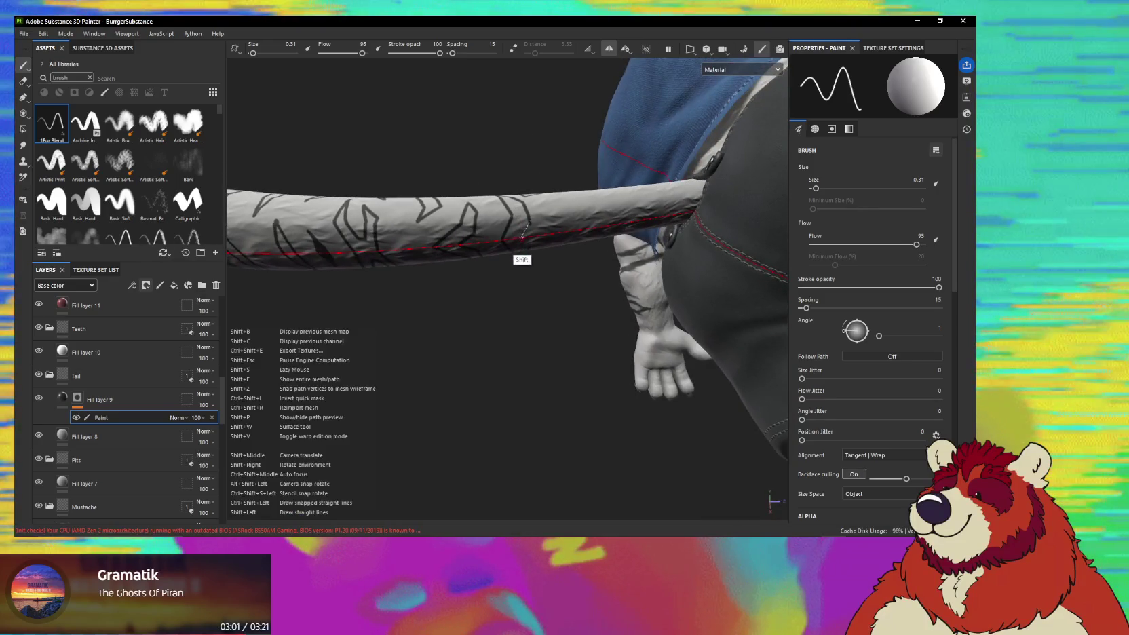
mouse_move(540, 206)
left_mouse_down("alt")
mouse_move(514, 232)
mouse_move(520, 223)
left_mouse_up("alt")
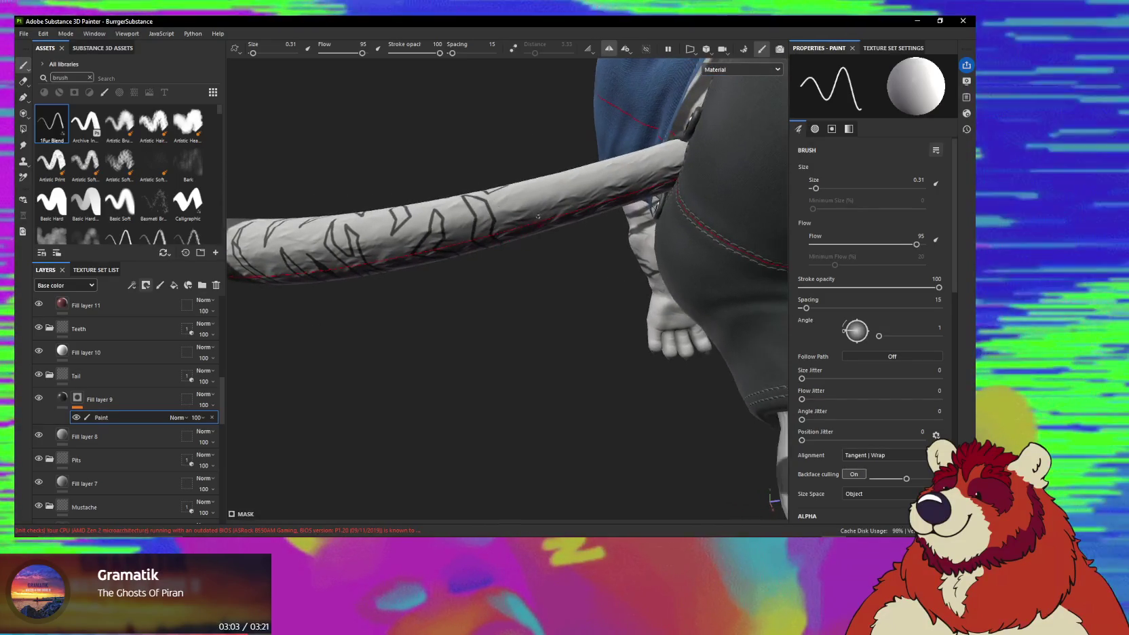
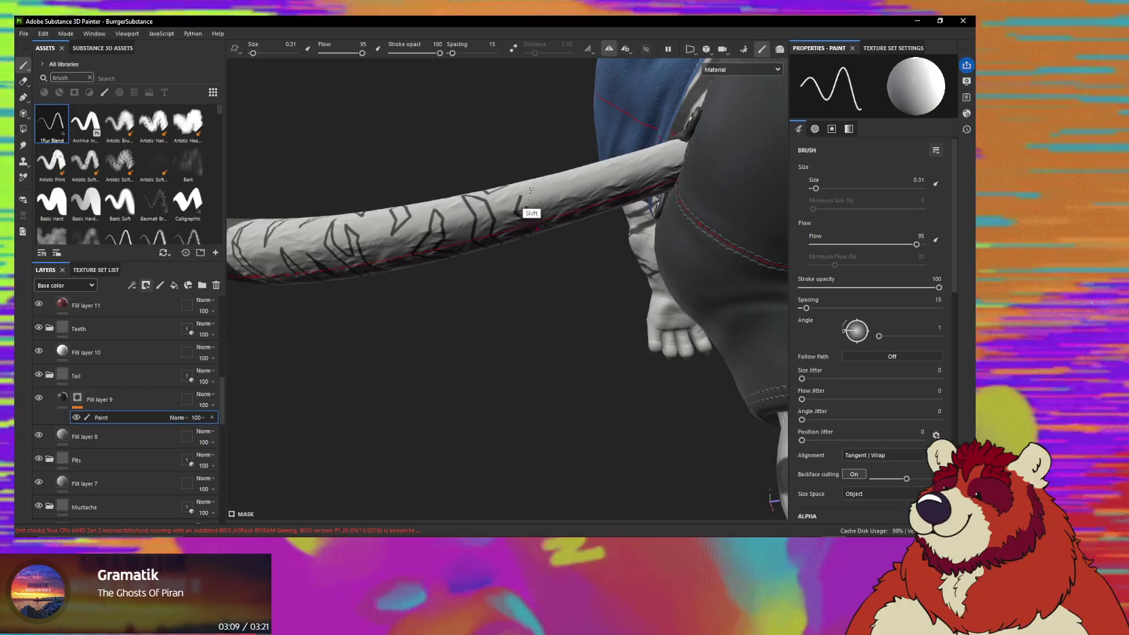
Orbit around the tail to inspect its stripes from several sides.
left_click_drag(535, 186, 536, 177, "alt")
key("shift")
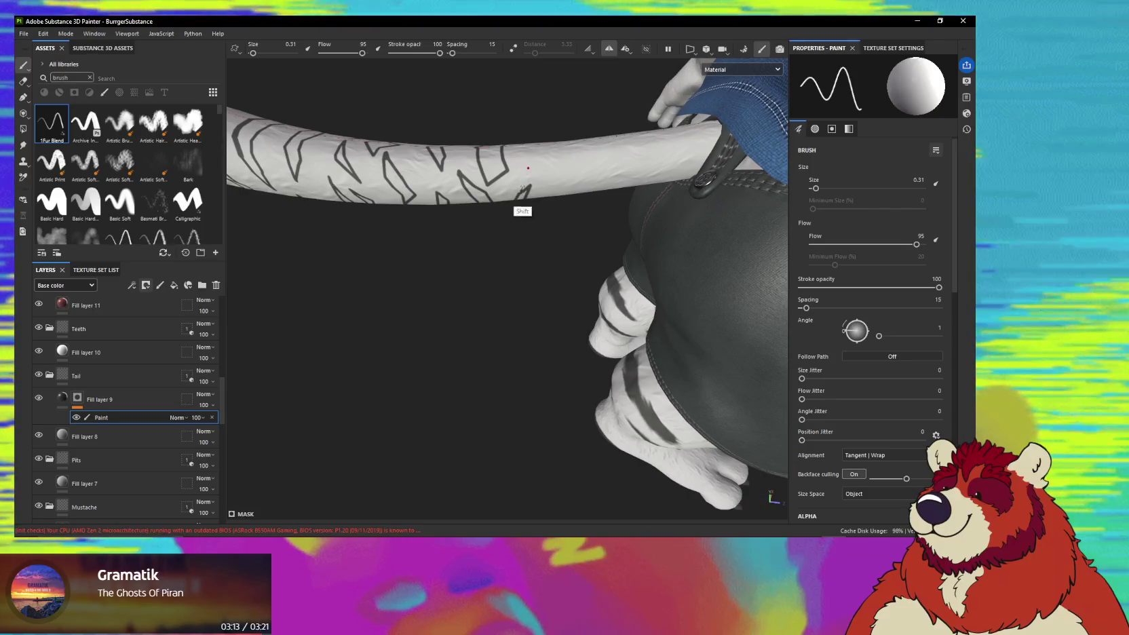
left_click_drag(530, 184, 541, 172, "alt")
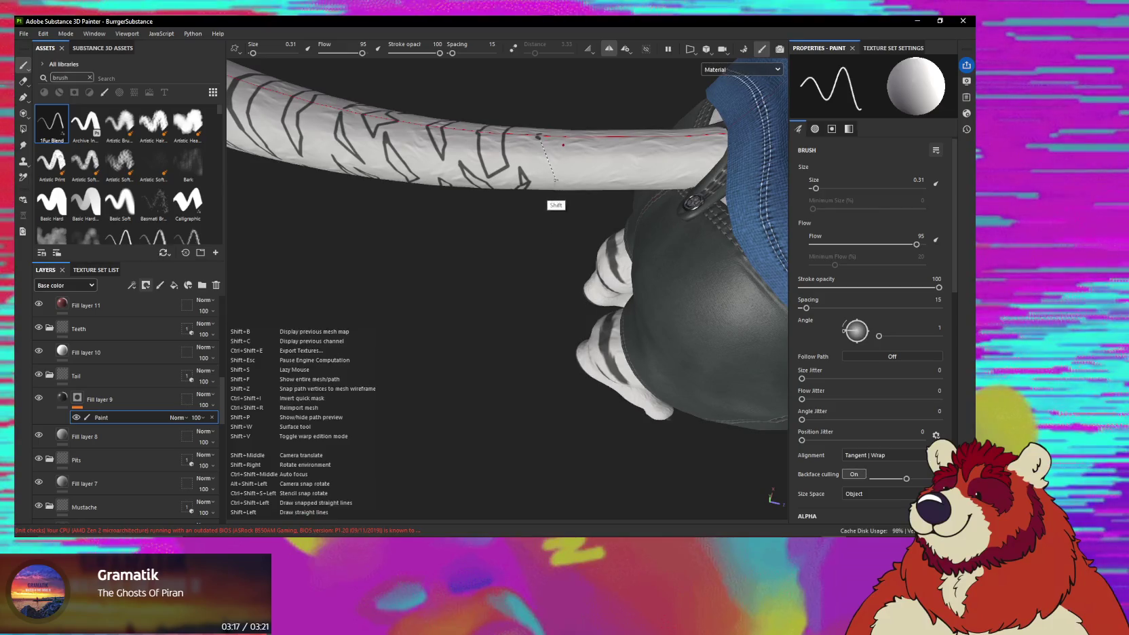
mouse_move(556, 176)
left_mouse_down("alt")
mouse_move(555, 157)
mouse_move(571, 180)
left_mouse_up("alt")
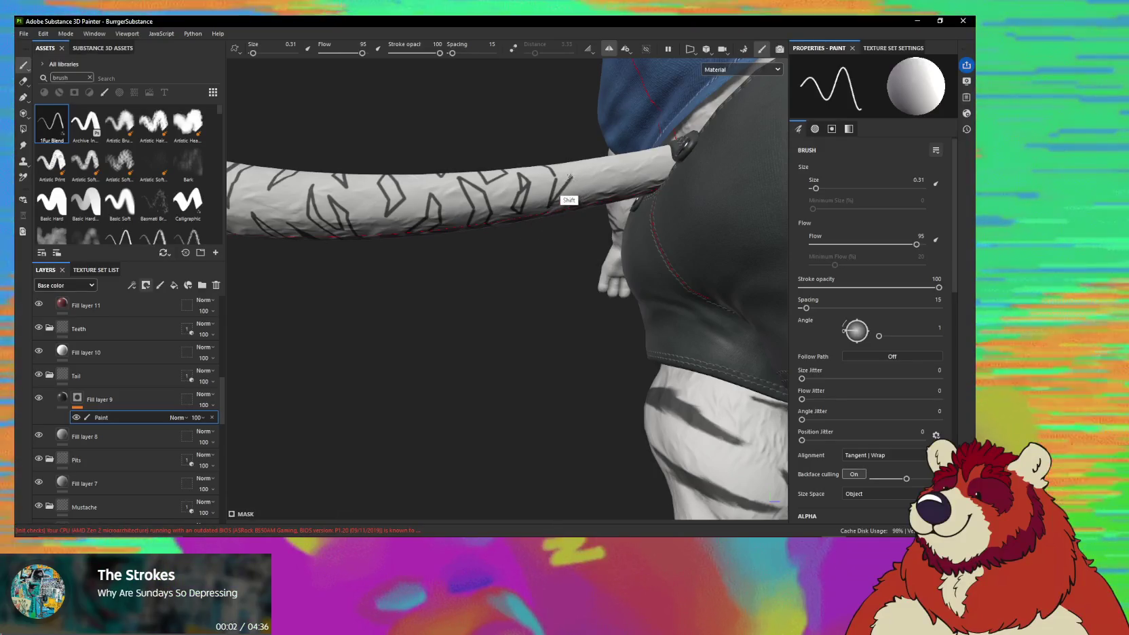
left_click_drag(571, 181, 561, 170, "alt")
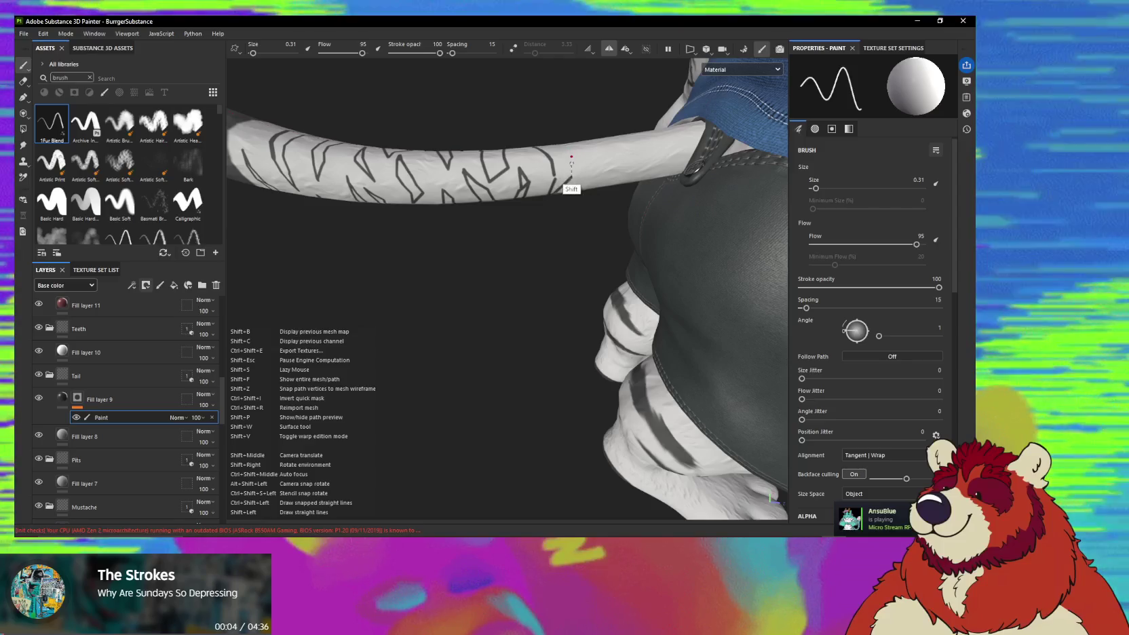
left_click_drag(566, 153, 568, 151, "alt")
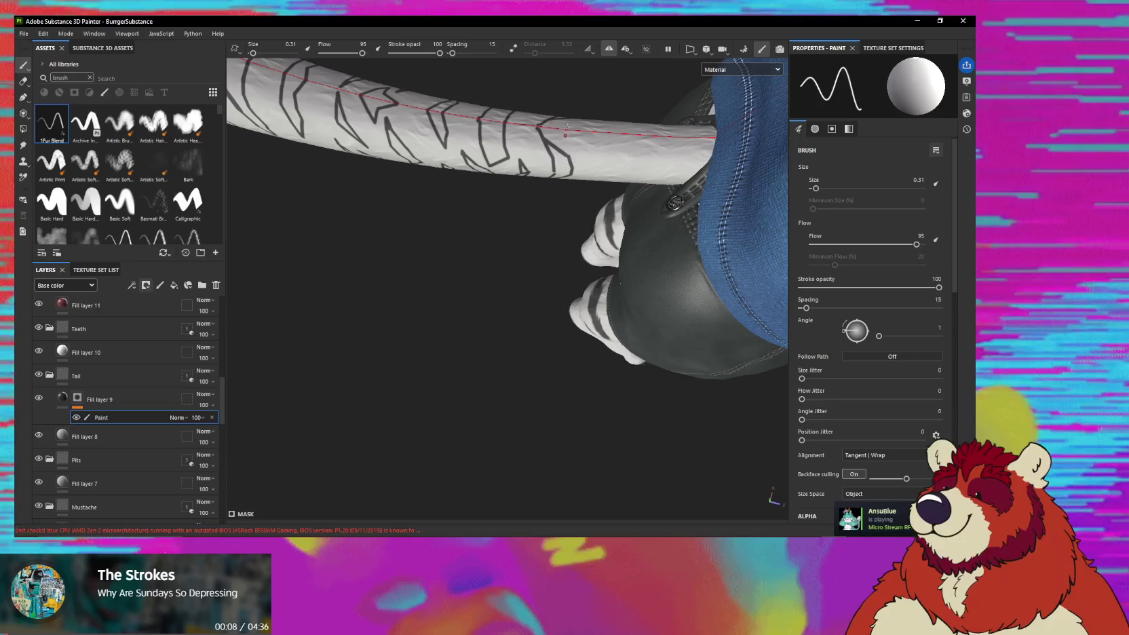
mouse_move(544, 134)
left_mouse_down("alt")
mouse_move(583, 148)
mouse_move(567, 165)
mouse_move(579, 172)
mouse_move(567, 155)
left_mouse_up("alt")
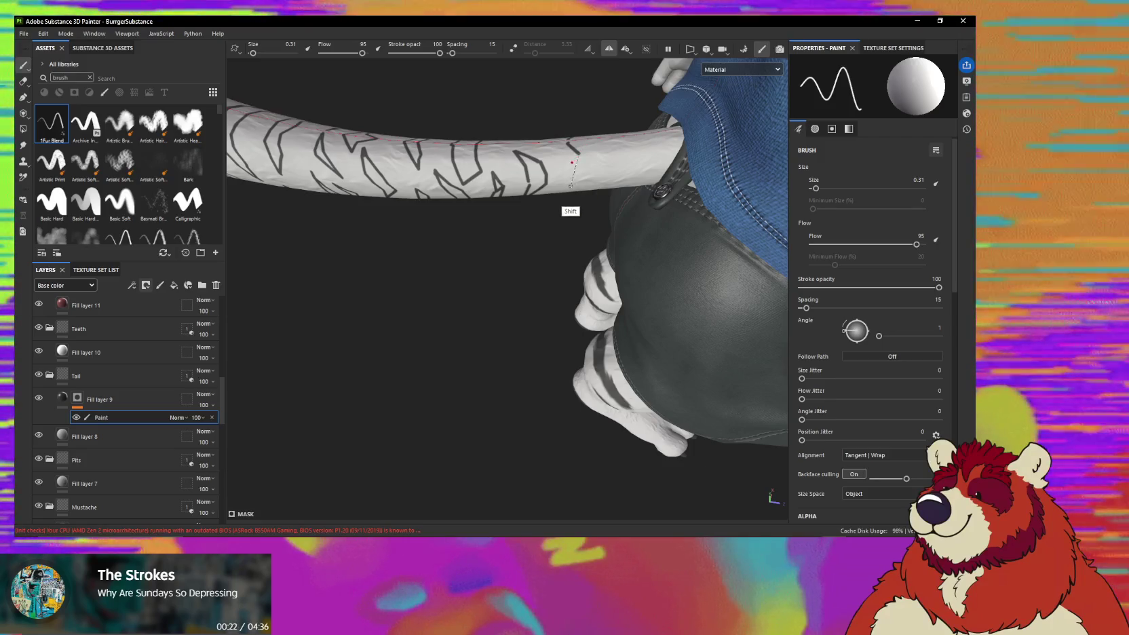
mouse_move(583, 173)
left_mouse_down("alt")
mouse_move(518, 199)
mouse_move(534, 233)
left_mouse_up("alt")
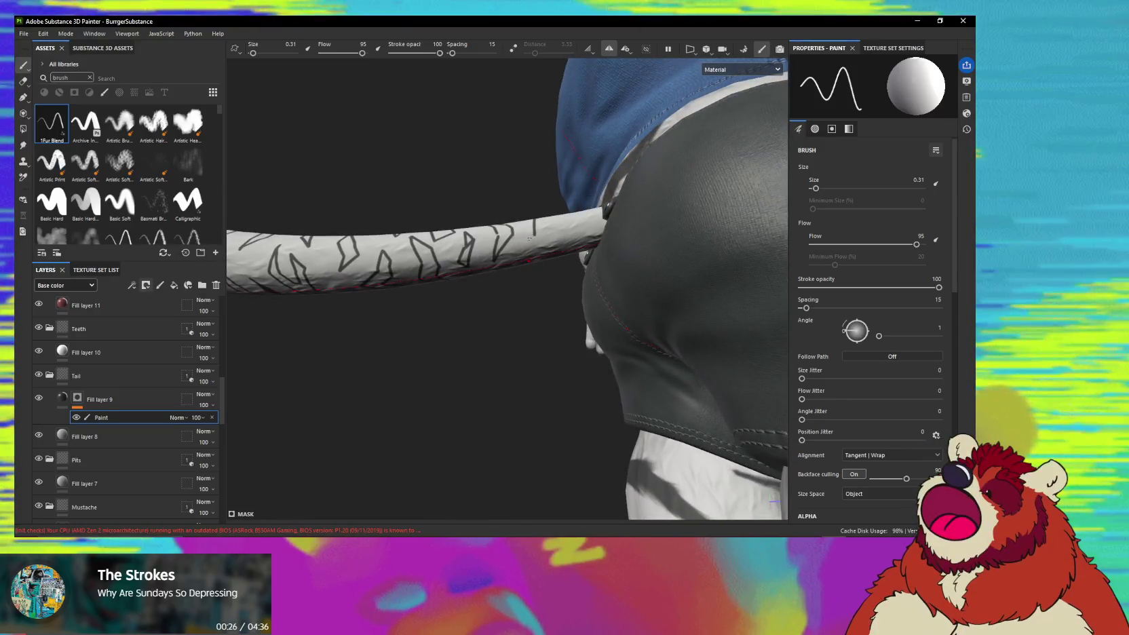
key("shift")
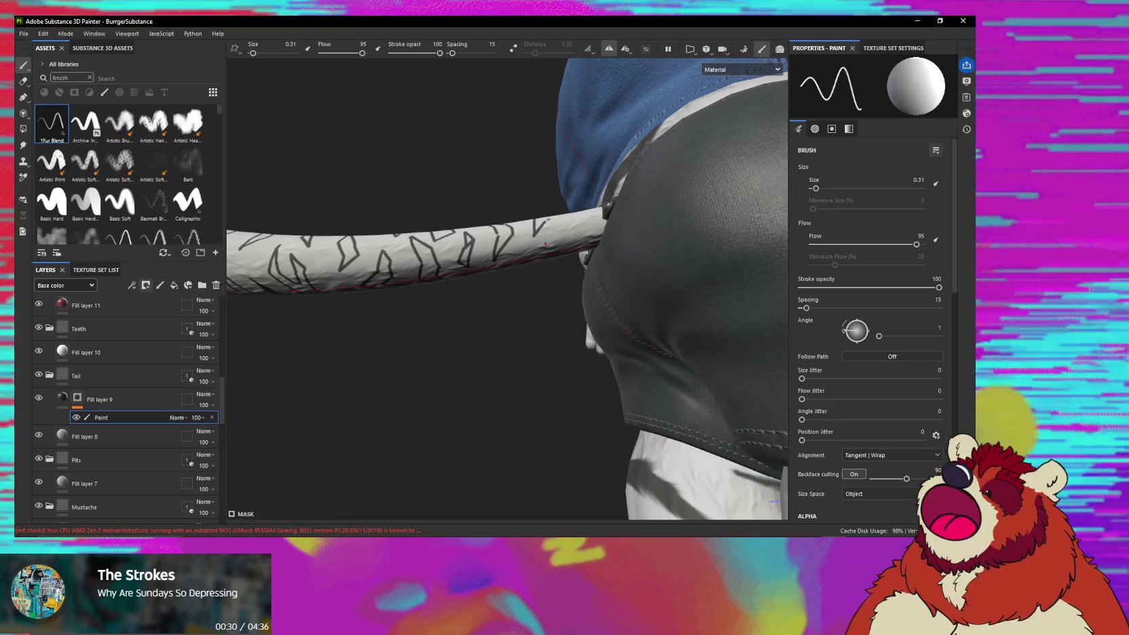
Orbit around the tail base and hide the body so only the tail shows.
left_click_drag(508, 285, 543, 318, "alt")
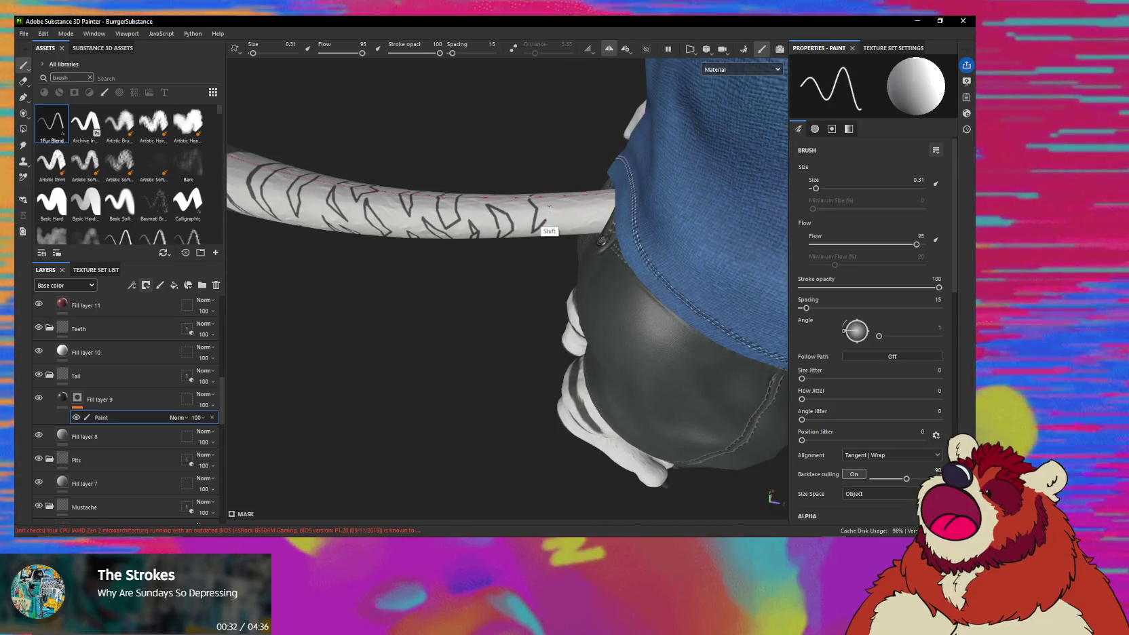
mouse_move(553, 211)
left_mouse_down("alt")
mouse_move(587, 166)
mouse_move(574, 204)
left_mouse_up("alt")
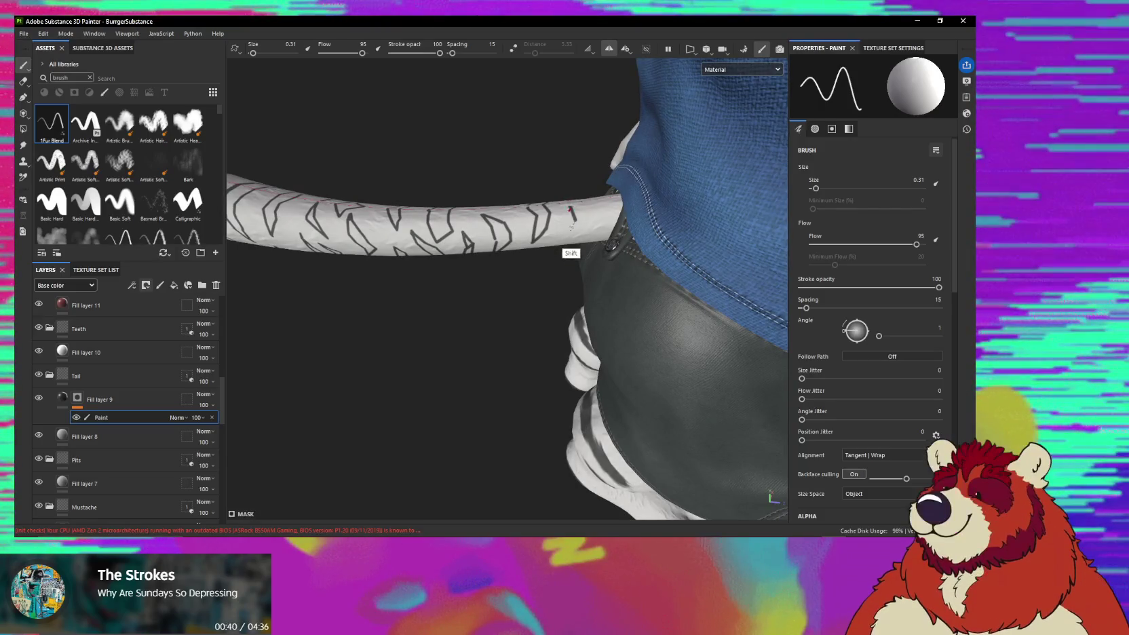
left_click_drag(571, 226, 557, 235, "alt")
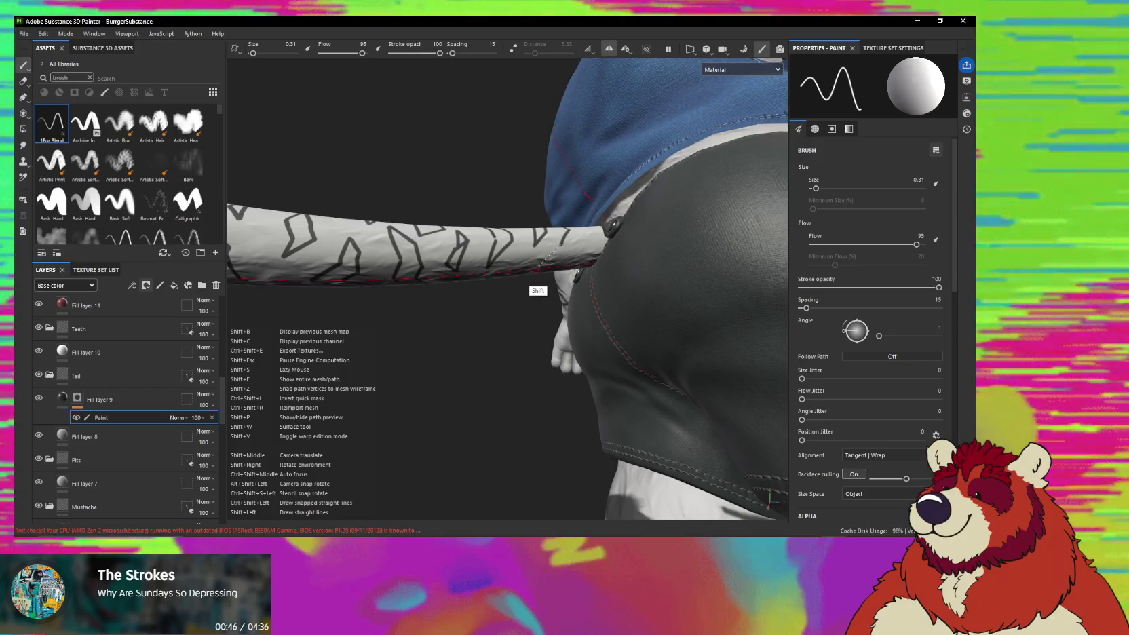
left_click_drag(546, 257, 554, 252, "alt")
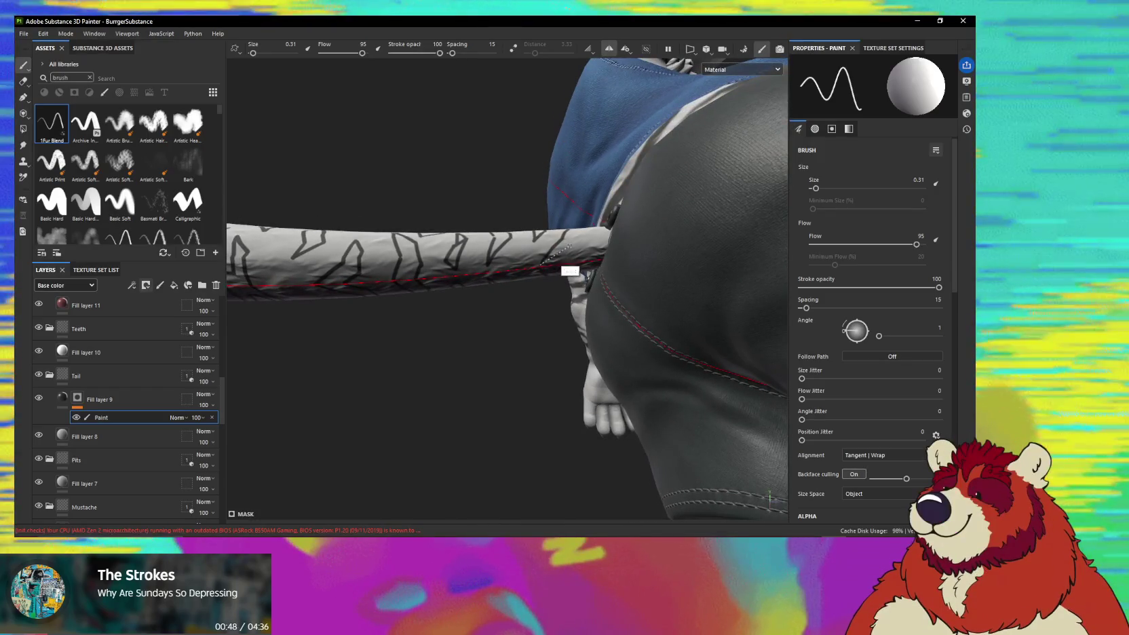
mouse_move(555, 256)
left_mouse_down("alt")
mouse_move(578, 191)
mouse_move(490, 249)
mouse_move(513, 250)
left_mouse_up("alt")
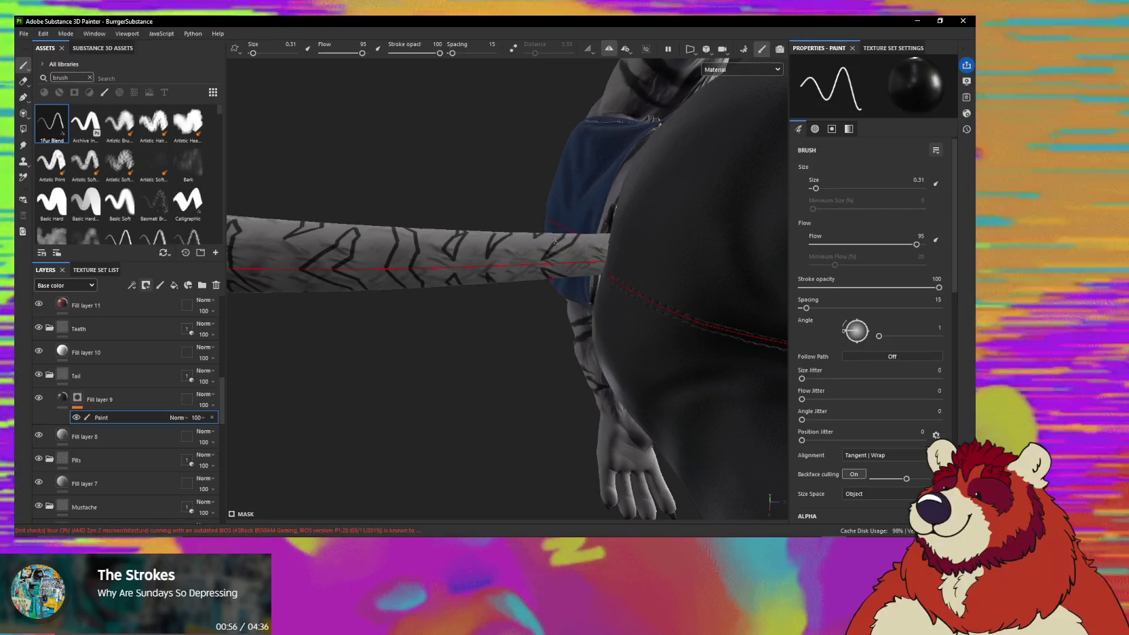
left_click_drag(543, 264, 536, 252, "alt")
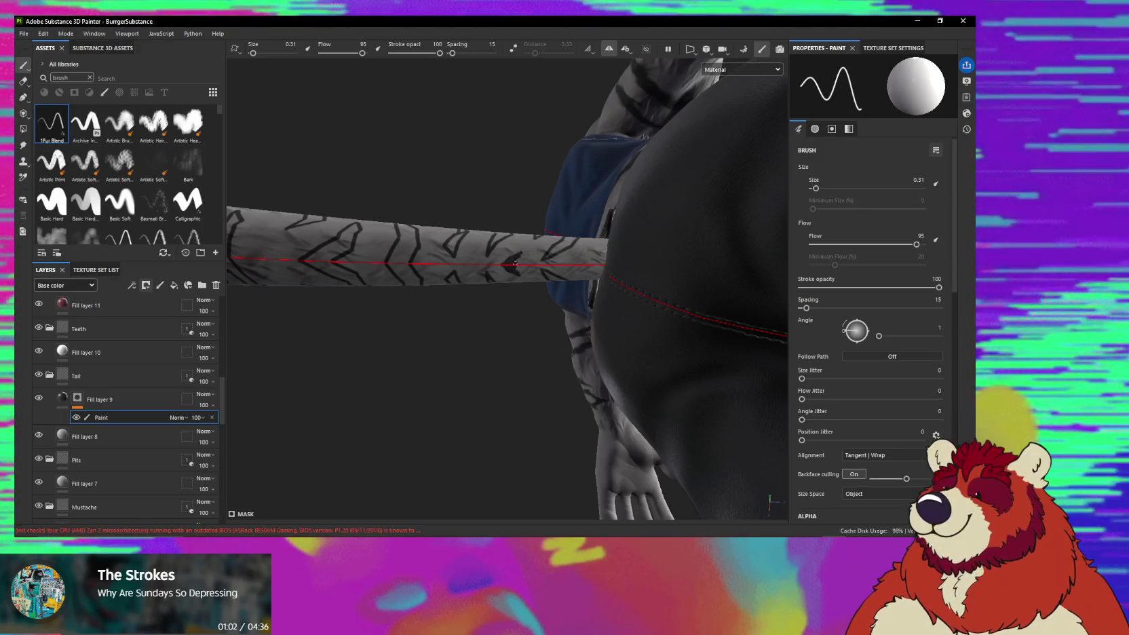
mouse_move(510, 264)
left_mouse_down("alt")
mouse_move(511, 327)
mouse_move(570, 216)
mouse_move(607, 181)
mouse_move(574, 207)
mouse_move(591, 224)
left_mouse_up("alt")
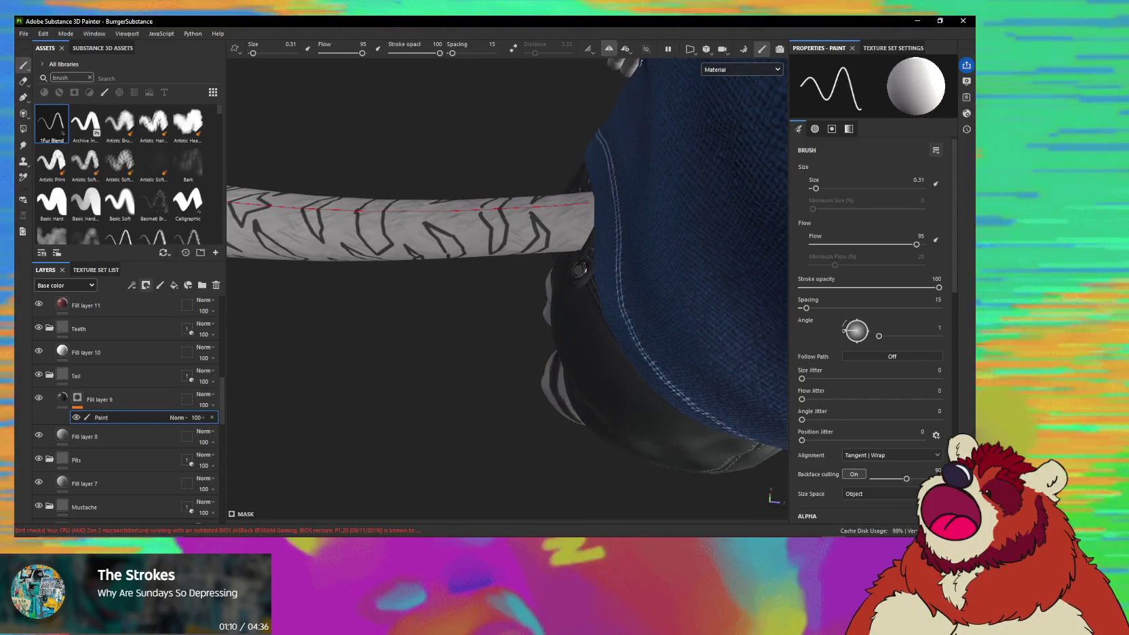
left_click(646, 49)
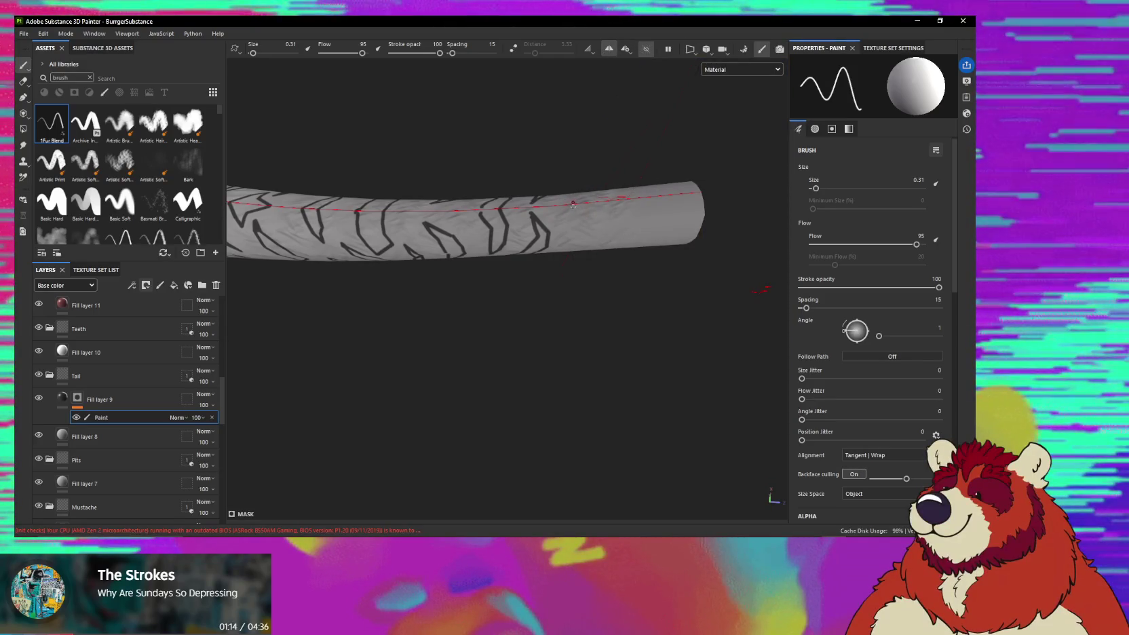
Paint a V-shaped dark stripe and a straight Shift-line dark stroke near the tail tip.
left_click_drag(575, 205, 573, 298, "alt")
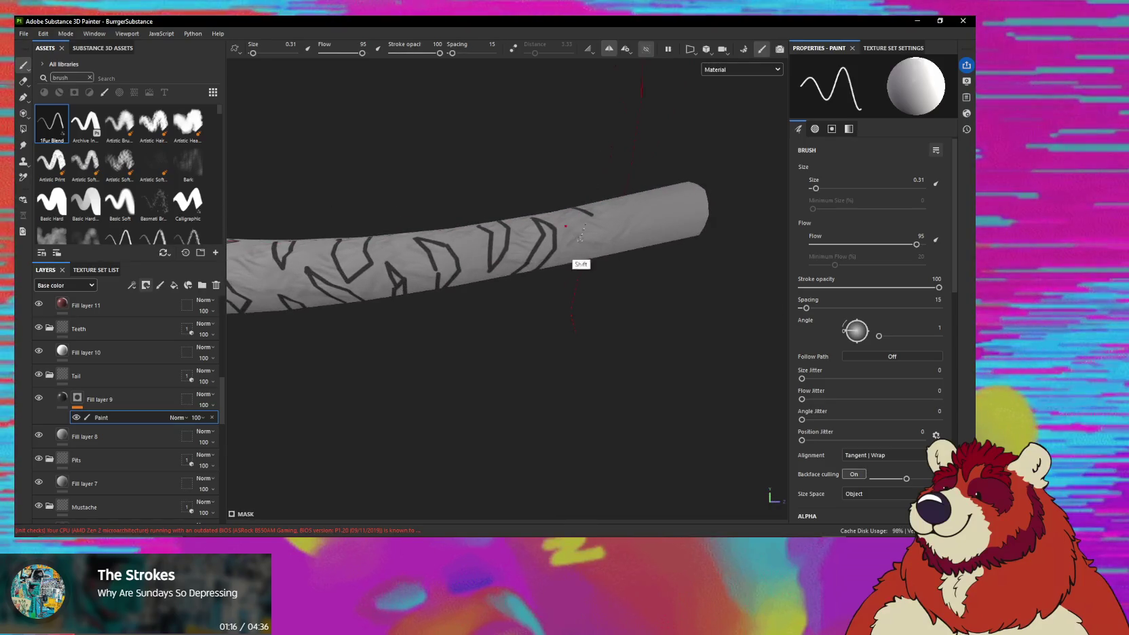
left_click(582, 244, "shift")
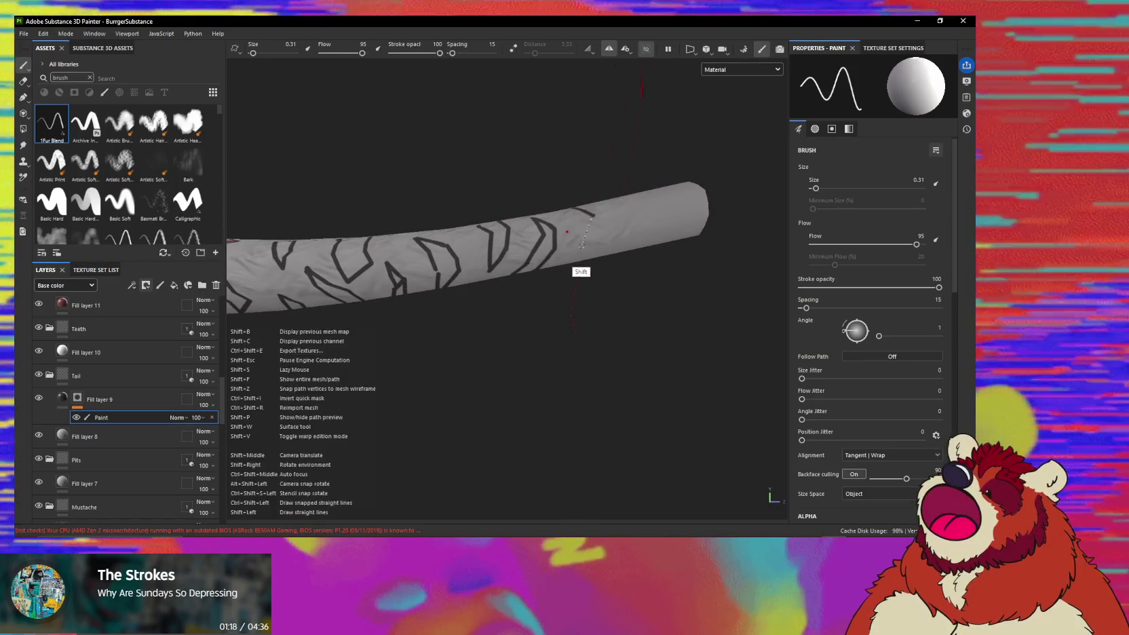
left_click(608, 216, "shift")
left_click_drag(608, 216, 603, 236, "alt")
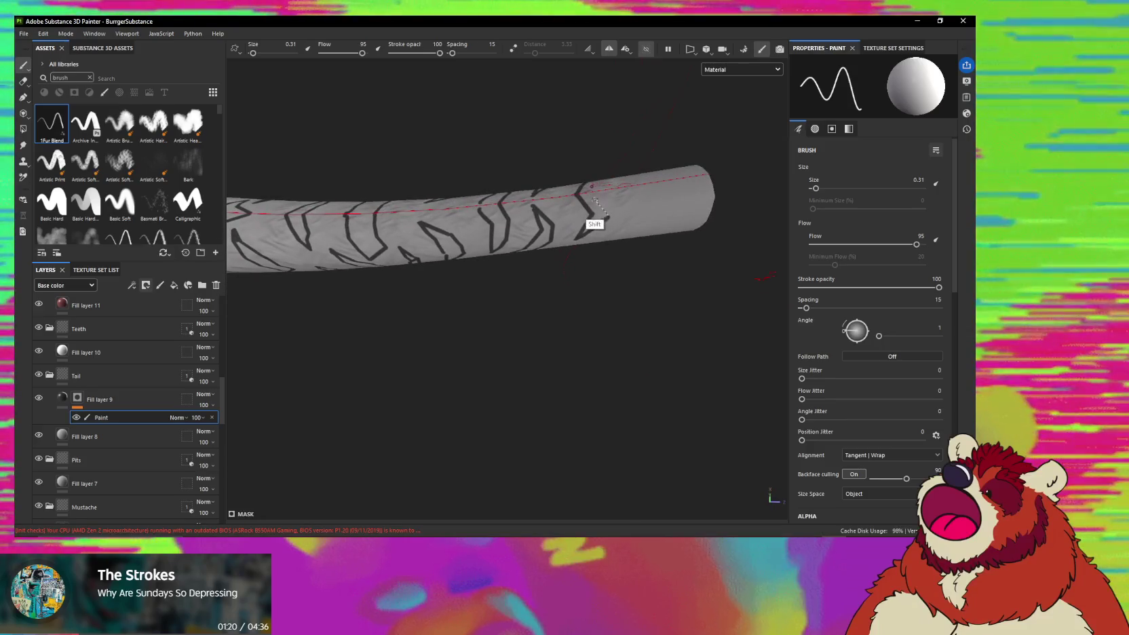
mouse_move(589, 193)
left_mouse_down("alt")
mouse_move(606, 155)
mouse_move(541, 210)
mouse_move(610, 203)
mouse_move(600, 237)
mouse_move(610, 215)
left_mouse_up("alt")
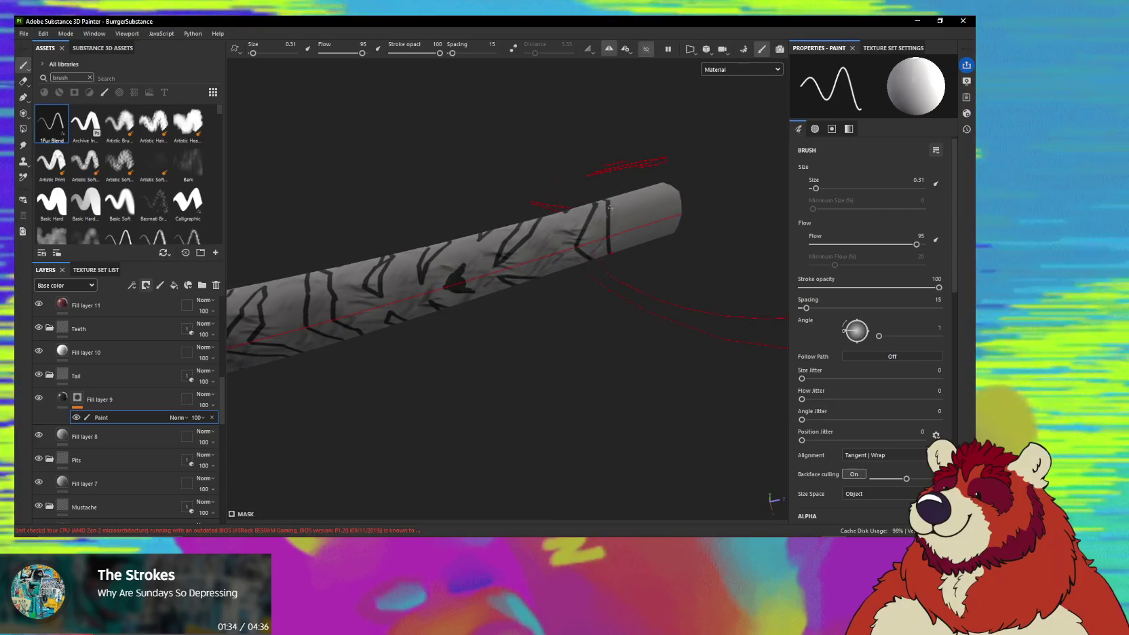
key("shift")
left_click(619, 232, "shift")
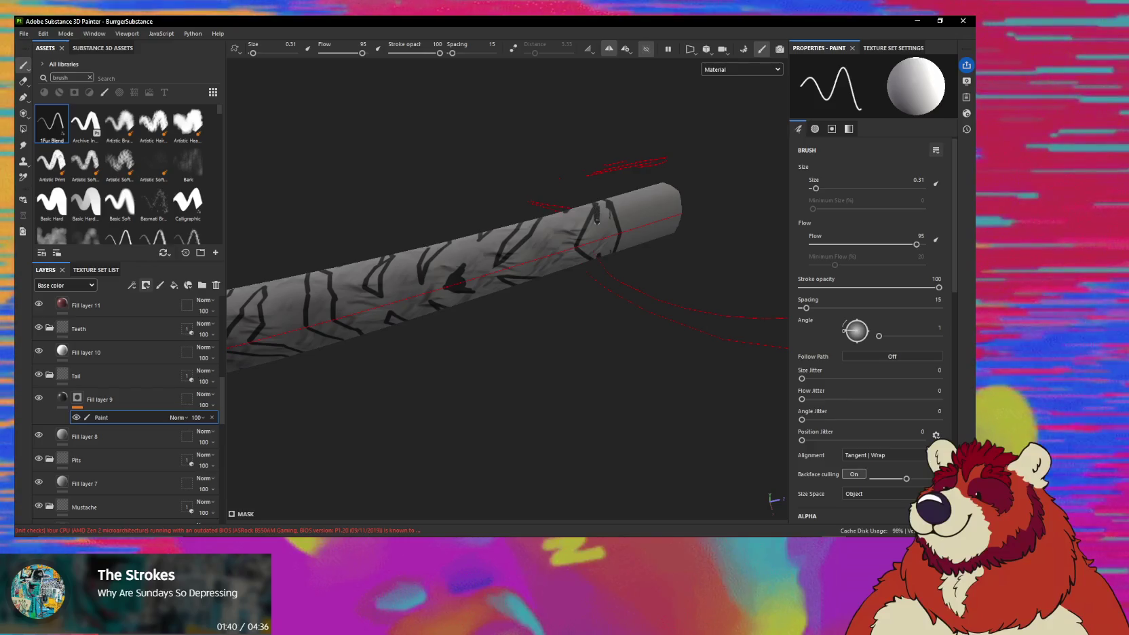
mouse_move(589, 224)
left_mouse_down("alt")
mouse_move(597, 277)
mouse_move(602, 199)
left_mouse_up("alt")
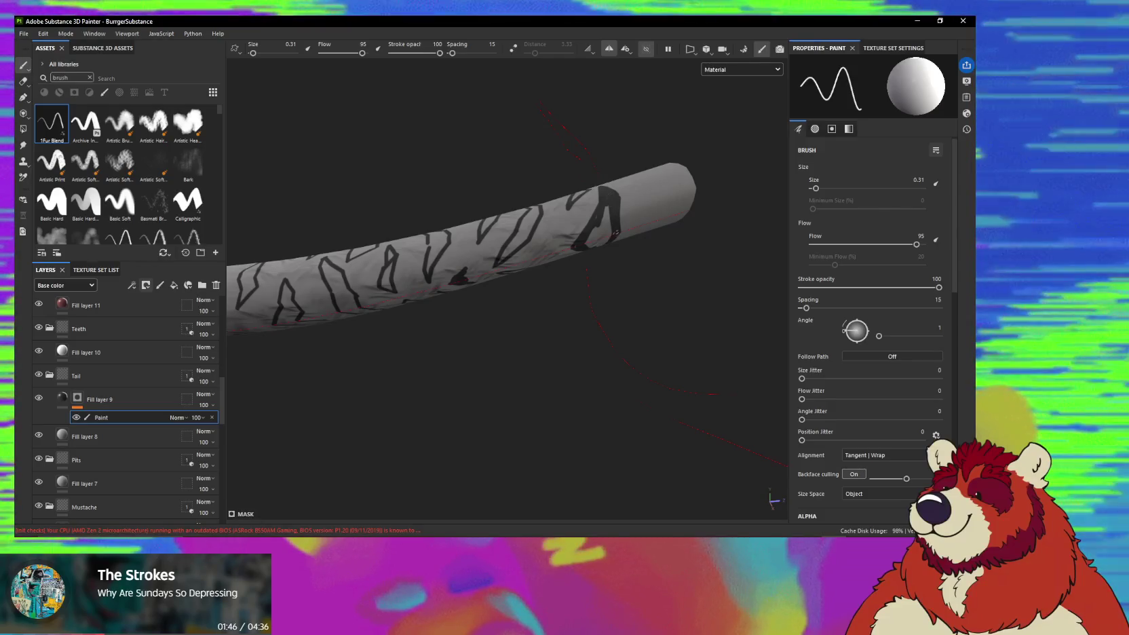
Orbit the tail from many angles to review the dark zigzag and chevron stripe layout.
mouse_move(610, 204)
left_mouse_down("alt")
mouse_move(599, 267)
mouse_move(597, 222)
mouse_move(576, 226)
left_mouse_up("alt")
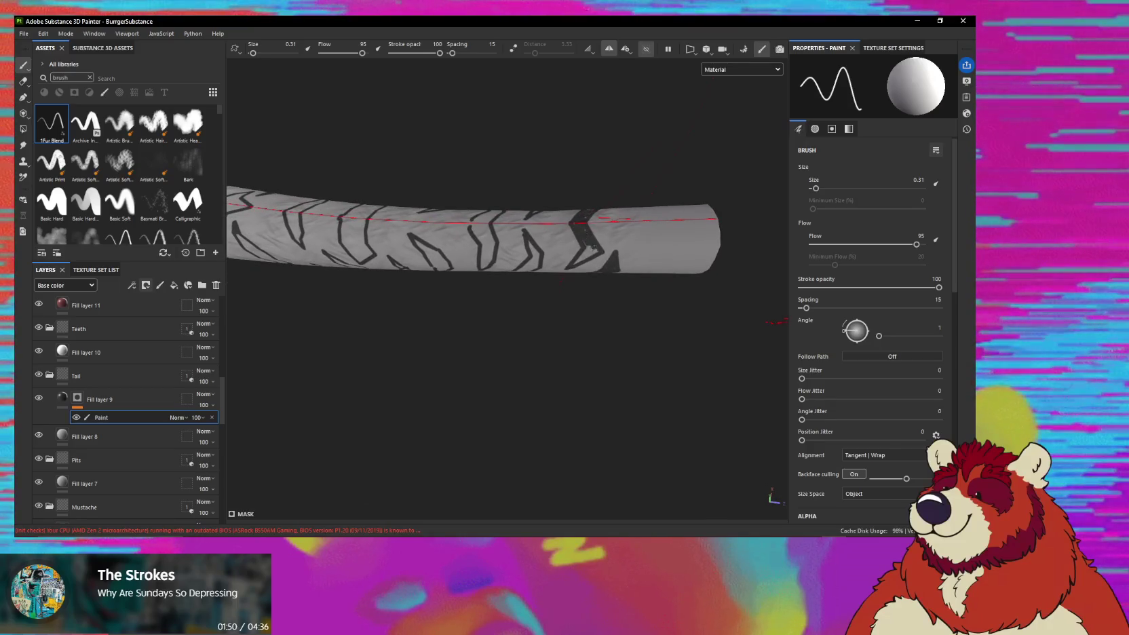
mouse_move(585, 245)
left_mouse_down("alt")
mouse_move(564, 214)
mouse_move(577, 239)
left_mouse_up("alt")
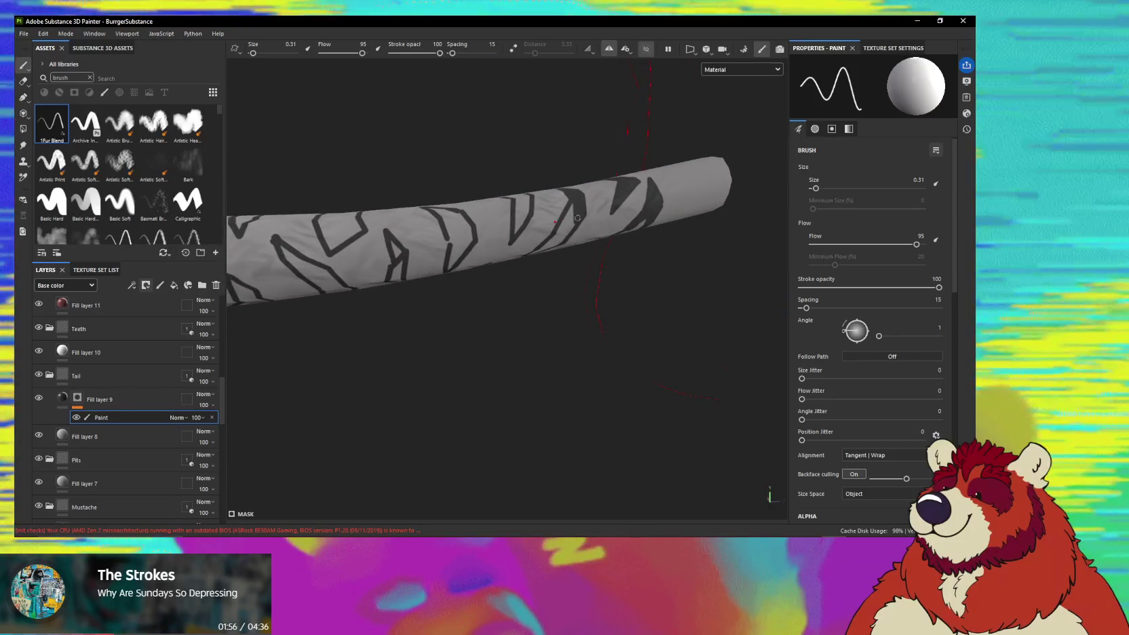
right_click_drag(577, 240, 576, 213, "shift")
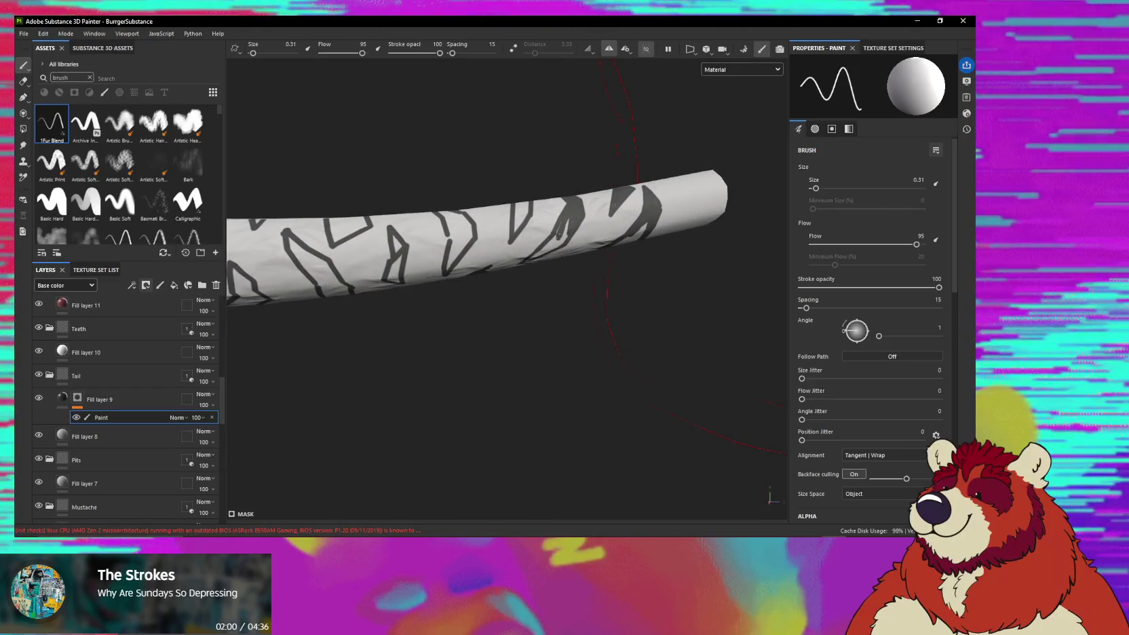
mouse_move(542, 250)
left_mouse_down("alt")
mouse_move(534, 257)
mouse_move(521, 201)
left_mouse_up("alt")
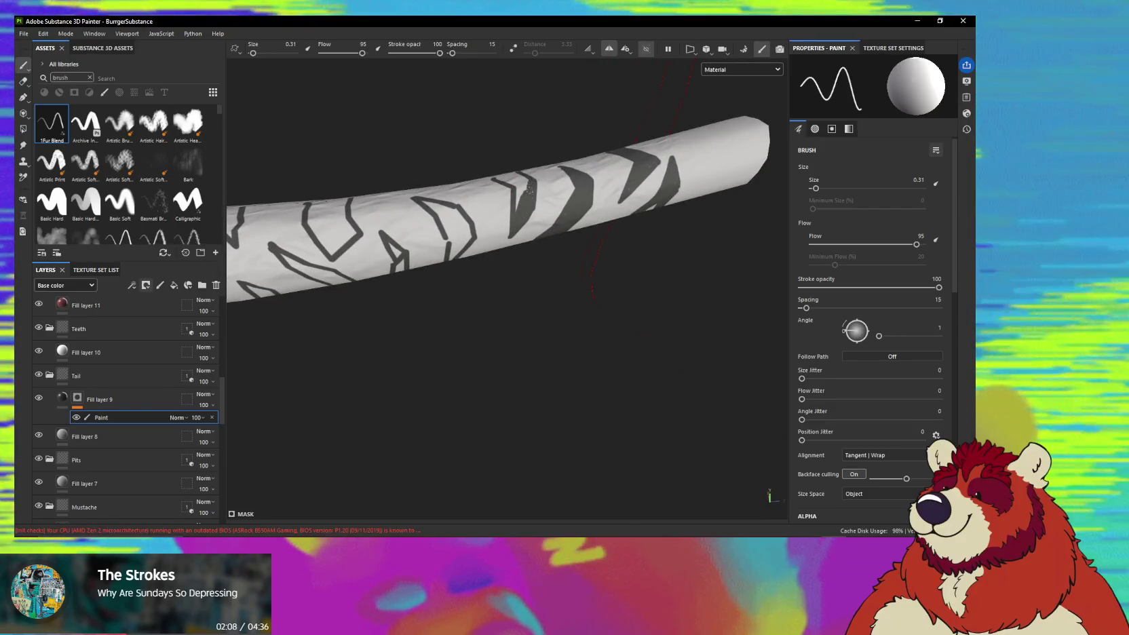
left_click_drag(520, 190, 510, 189, "alt")
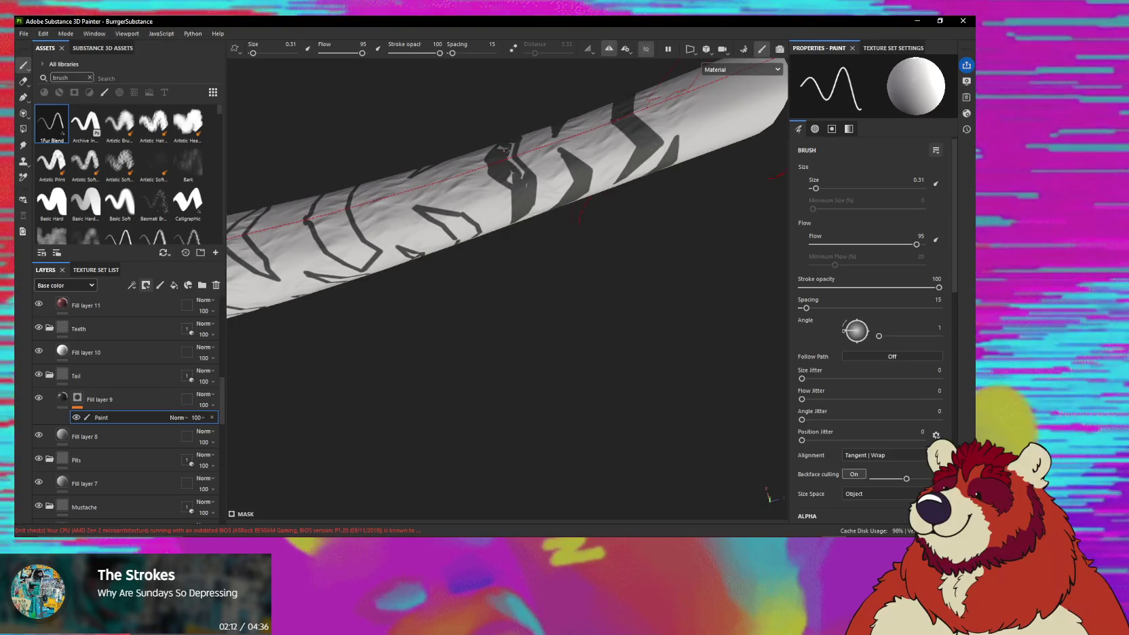
mouse_move(524, 195)
left_mouse_down("alt")
mouse_move(473, 214)
mouse_move(433, 202)
left_mouse_up("alt")
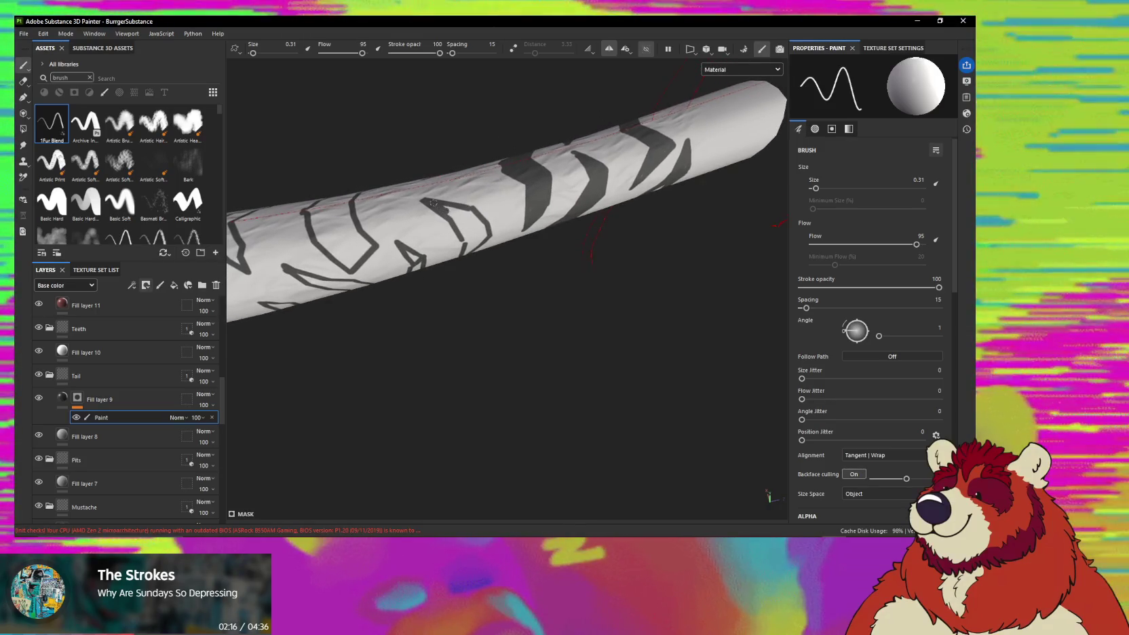
left_click_drag(464, 216, 473, 237, "alt")
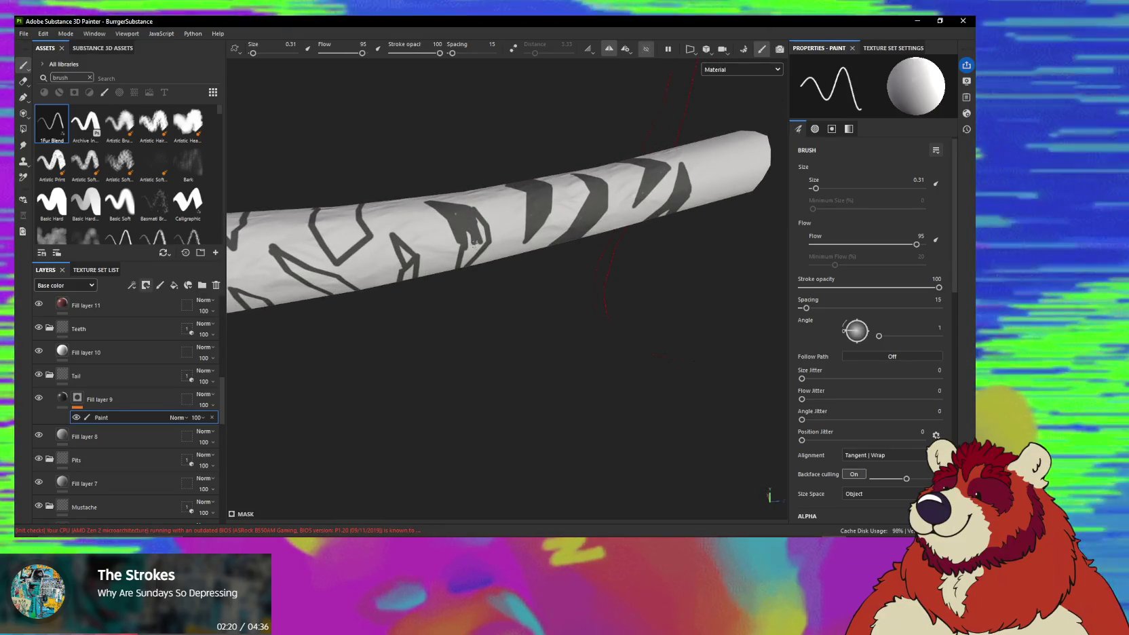
left_click_drag(454, 212, 484, 197, "alt")
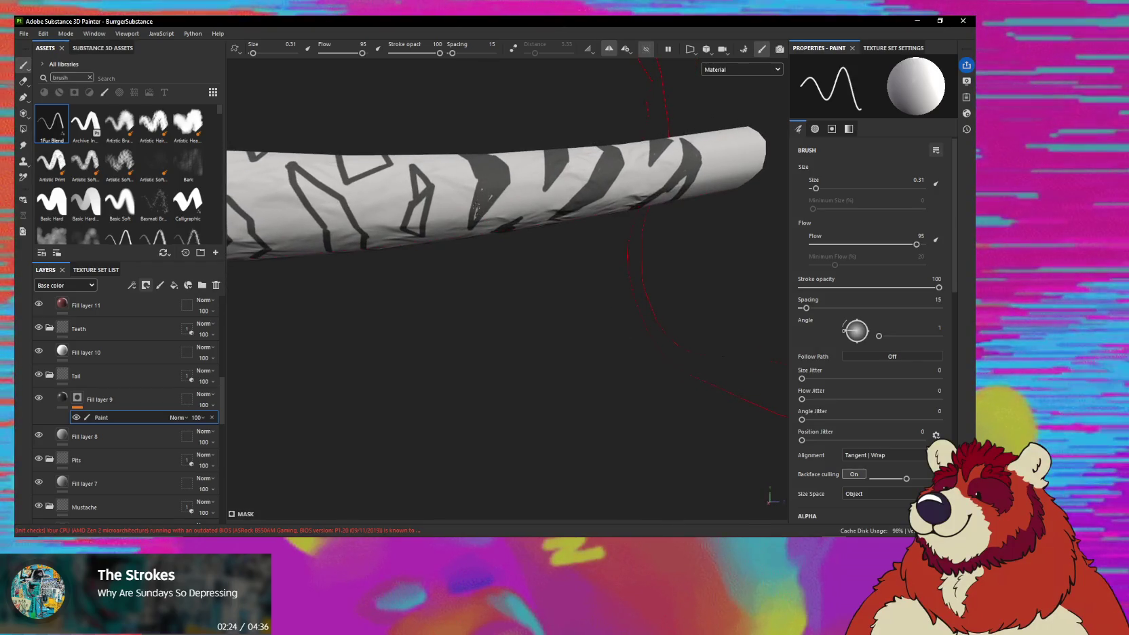
left_click_drag(479, 201, 539, 224, "alt")
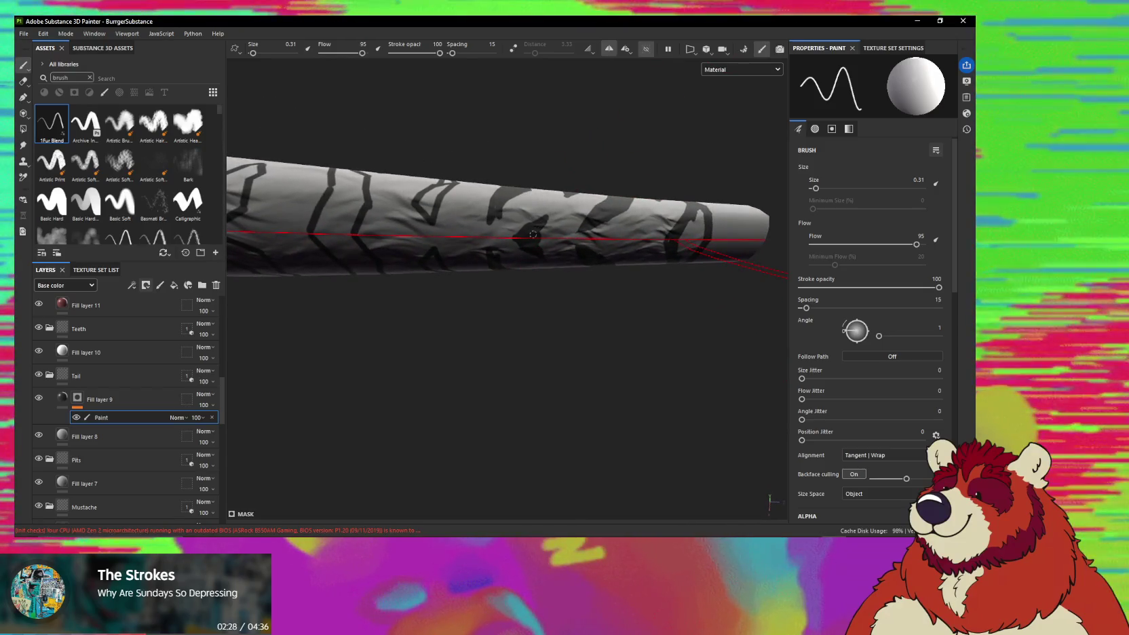
mouse_move(538, 237)
left_mouse_down("alt")
mouse_move(523, 218)
mouse_move(483, 314)
left_mouse_up("alt")
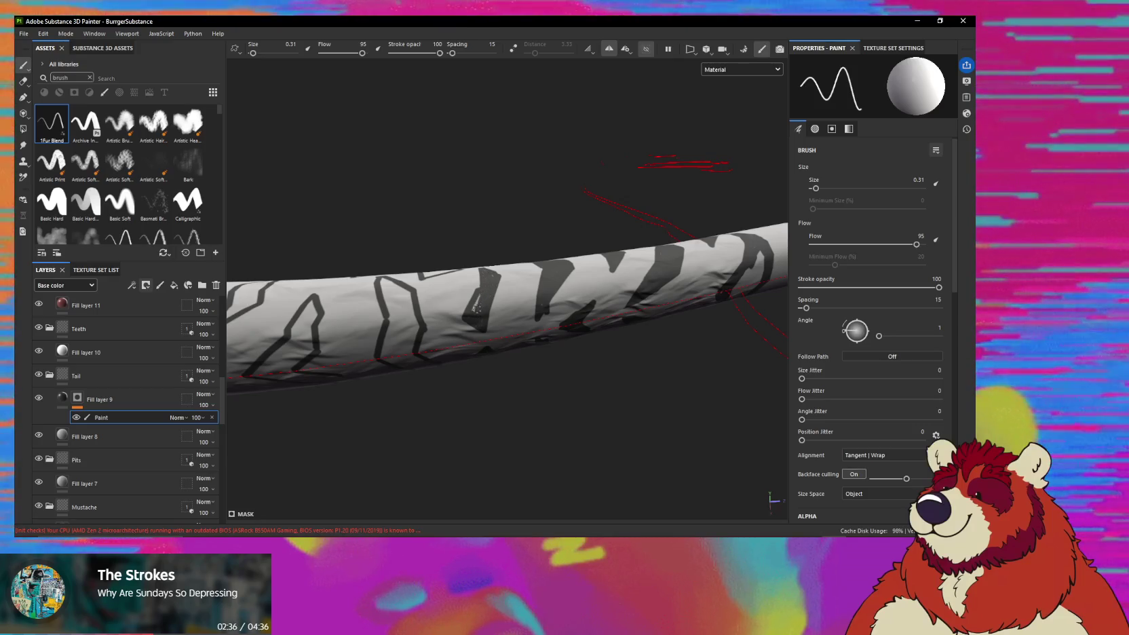
Paint a dark patch onto the tail stripes from a flatter view.
mouse_move(484, 273)
left_mouse_down("alt")
mouse_move(466, 279)
mouse_move(483, 297)
left_mouse_up("alt")
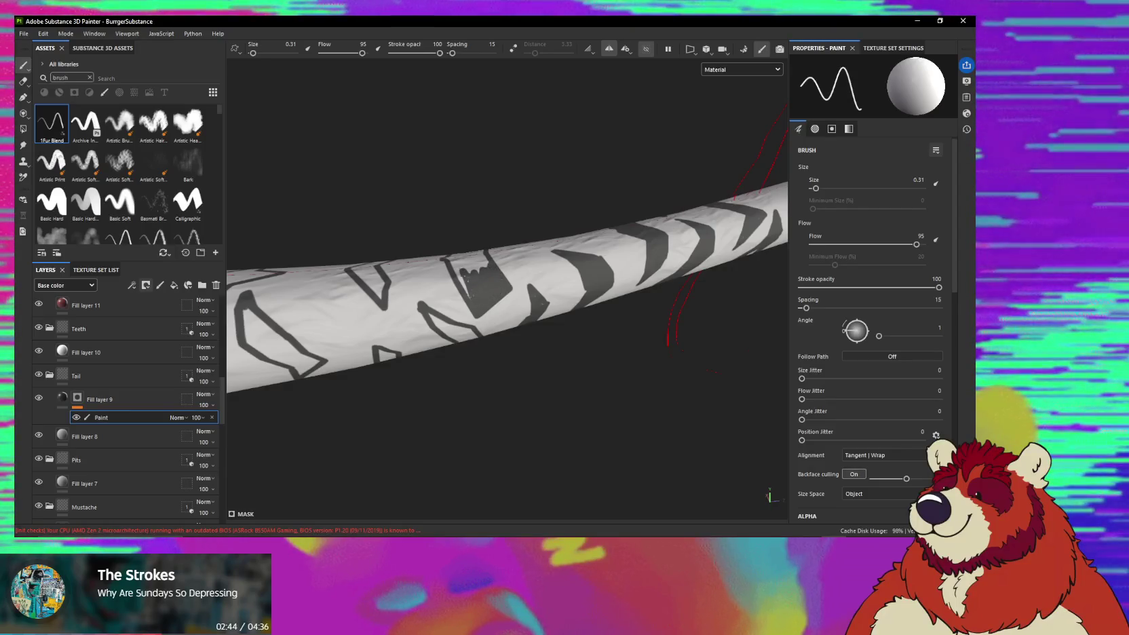
left_click_drag(466, 289, 474, 270, "alt")
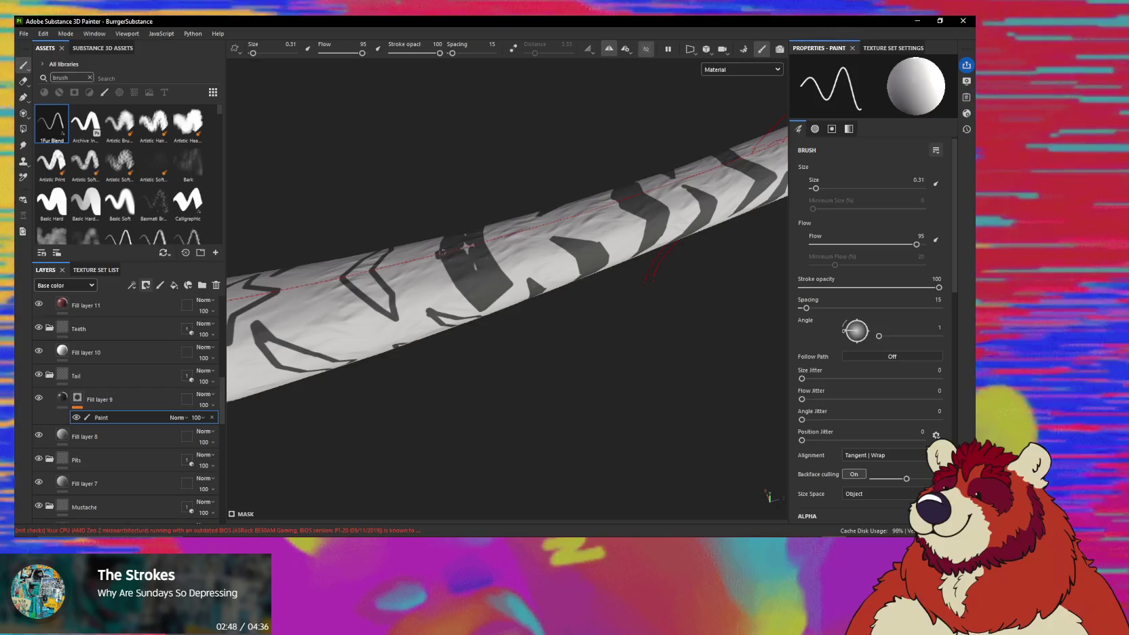
mouse_move(439, 252)
left_mouse_down("alt")
mouse_move(426, 255)
mouse_move(477, 249)
mouse_move(492, 270)
left_mouse_up("alt")
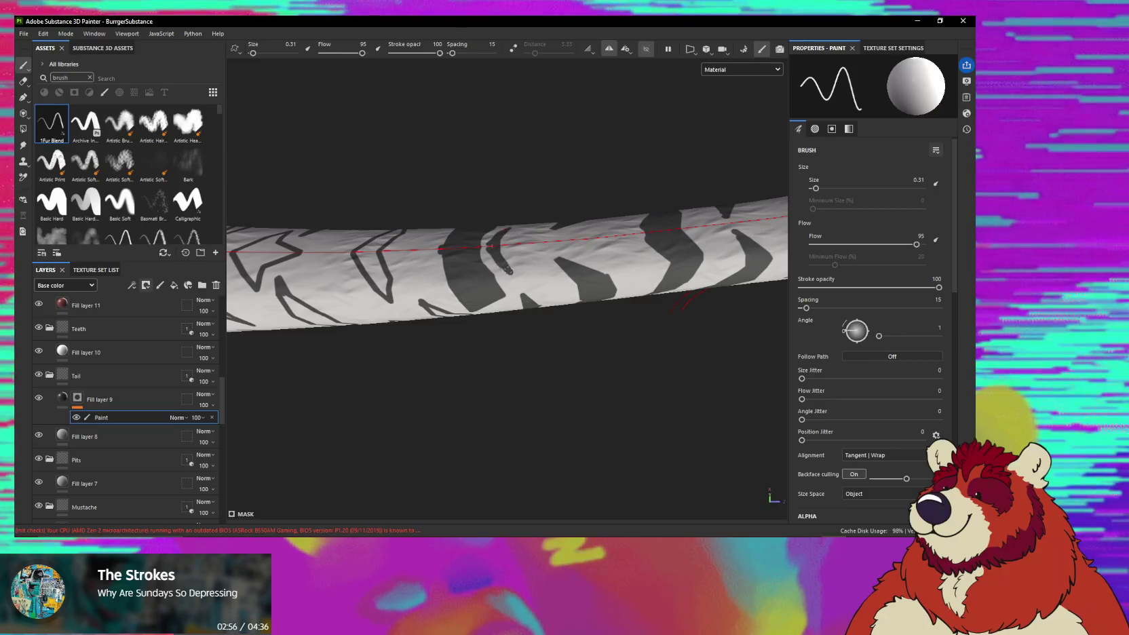
left_click_drag(507, 270, 493, 275)
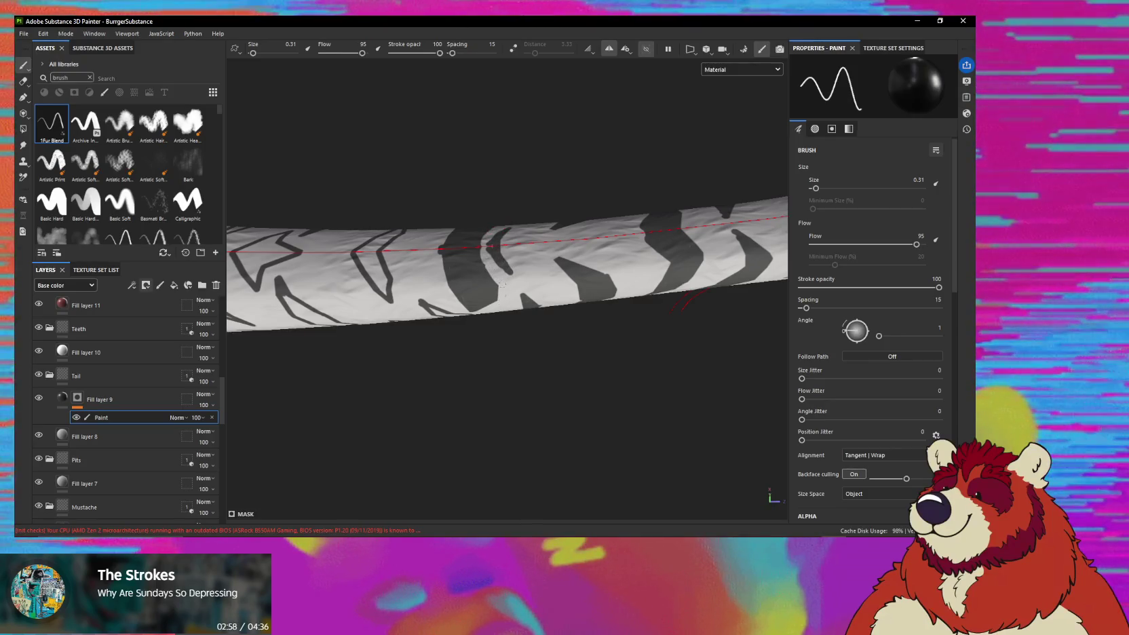
left_click_drag(489, 309, 539, 299, "alt")
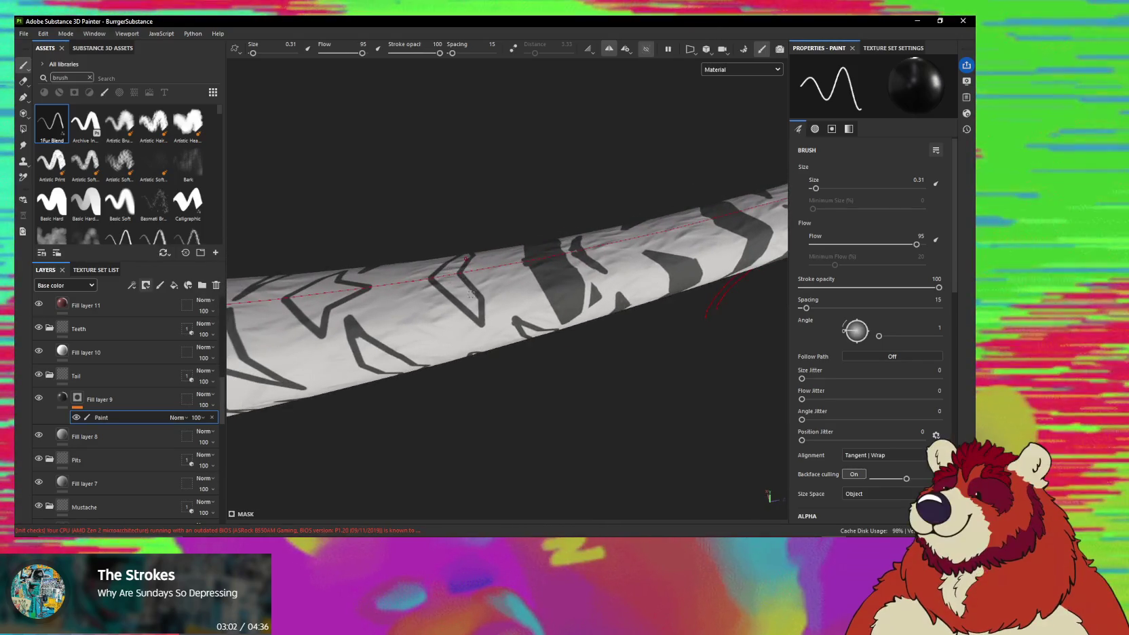
Swap the paint colour between black and white with X while reframing the tail.
key("x")
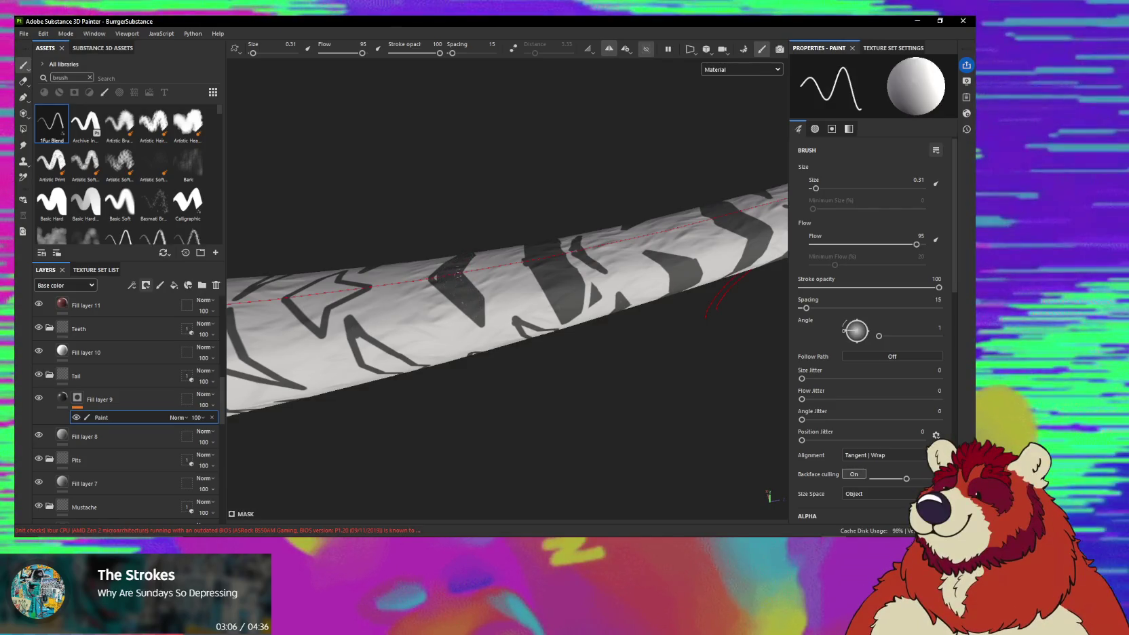
mouse_move(440, 280)
left_mouse_down("alt")
mouse_move(541, 285)
mouse_move(440, 290)
left_mouse_up("alt")
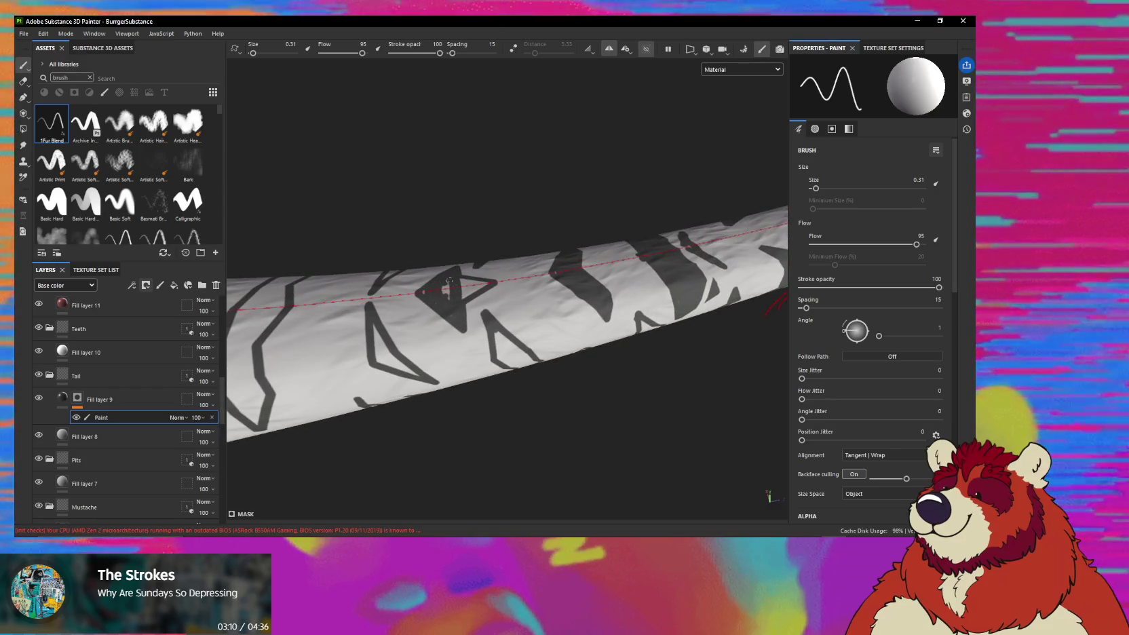
key("x")
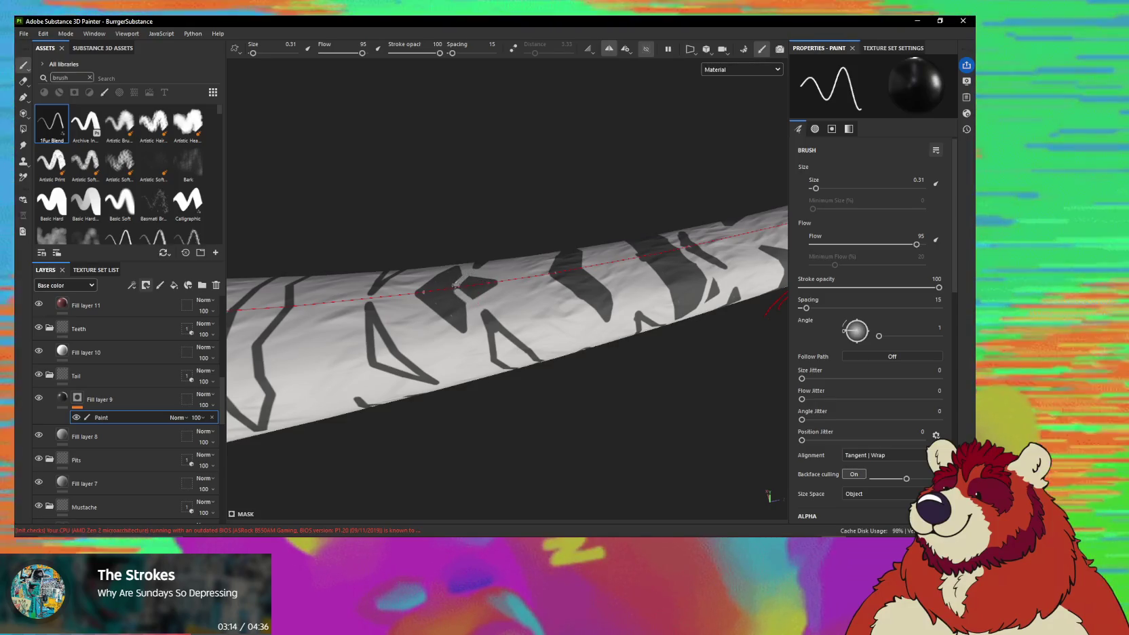
key("x")
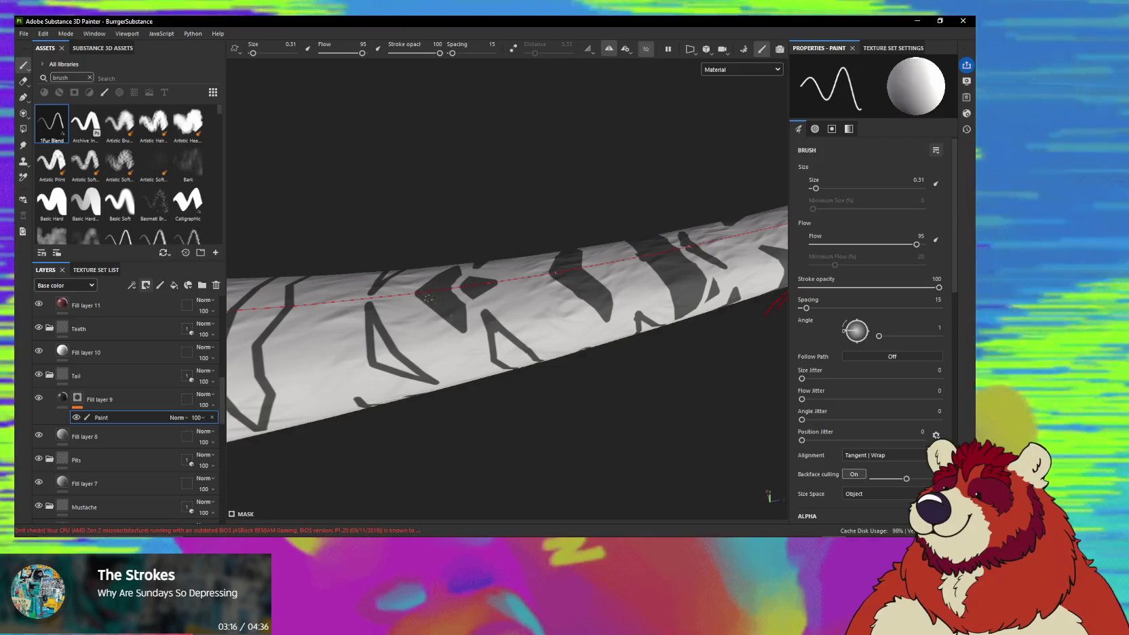
mouse_move(460, 297)
left_mouse_down("alt")
mouse_move(486, 219)
mouse_move(504, 312)
mouse_move(439, 290)
left_mouse_up("alt")
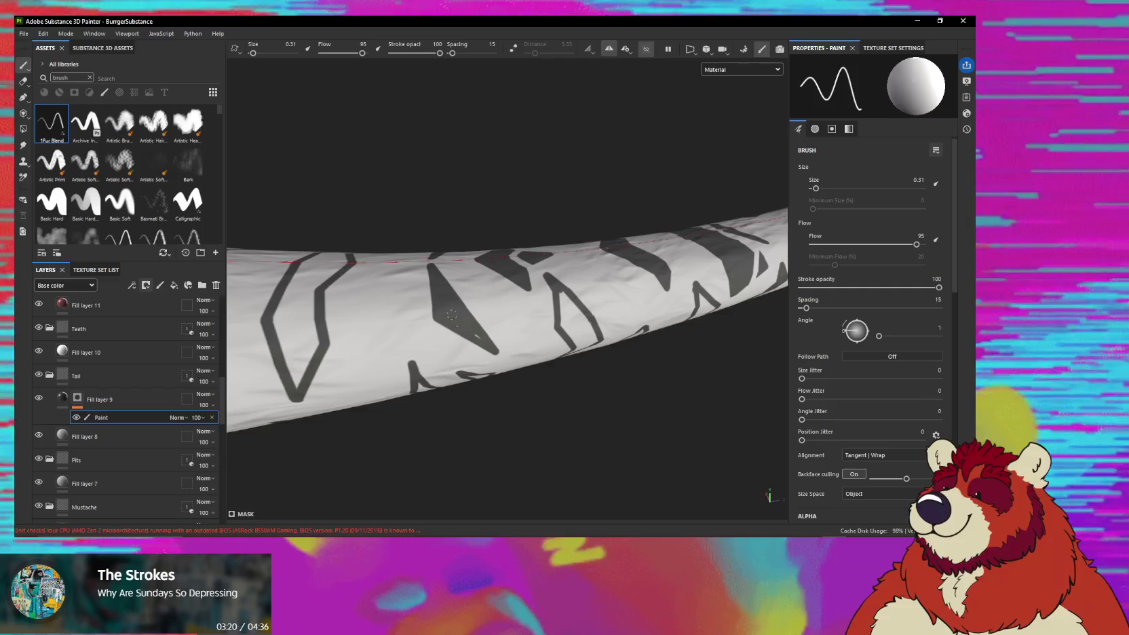
key("x")
mouse_move(465, 342)
left_mouse_down("alt")
mouse_move(427, 209)
mouse_move(438, 261)
left_mouse_up("alt")
key("x")
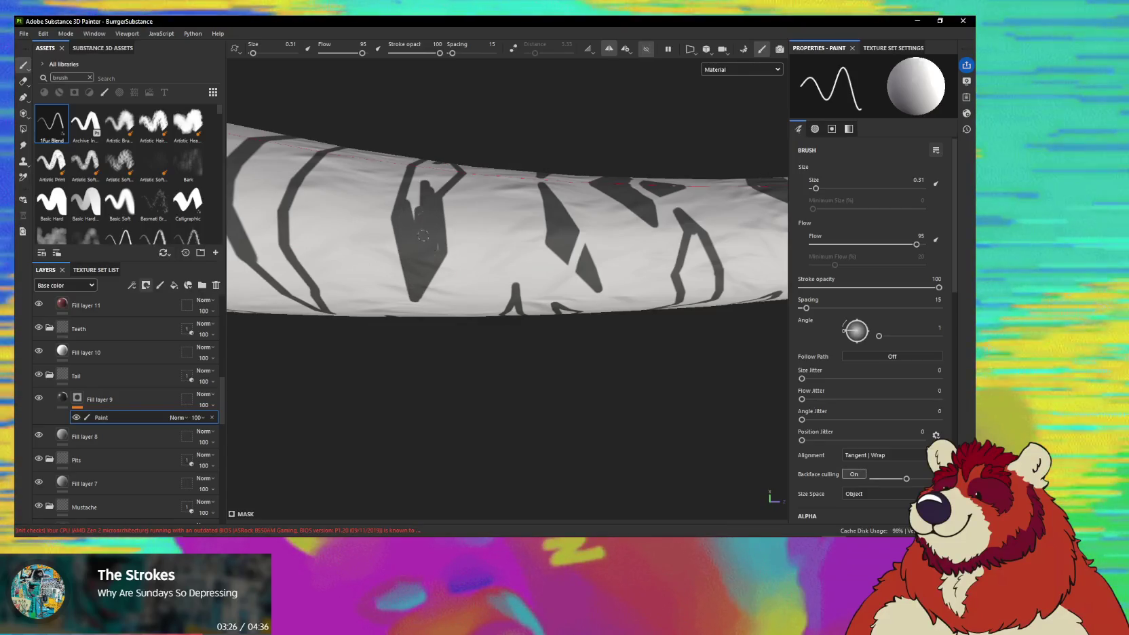
left_click_drag(423, 216, 441, 194, "alt")
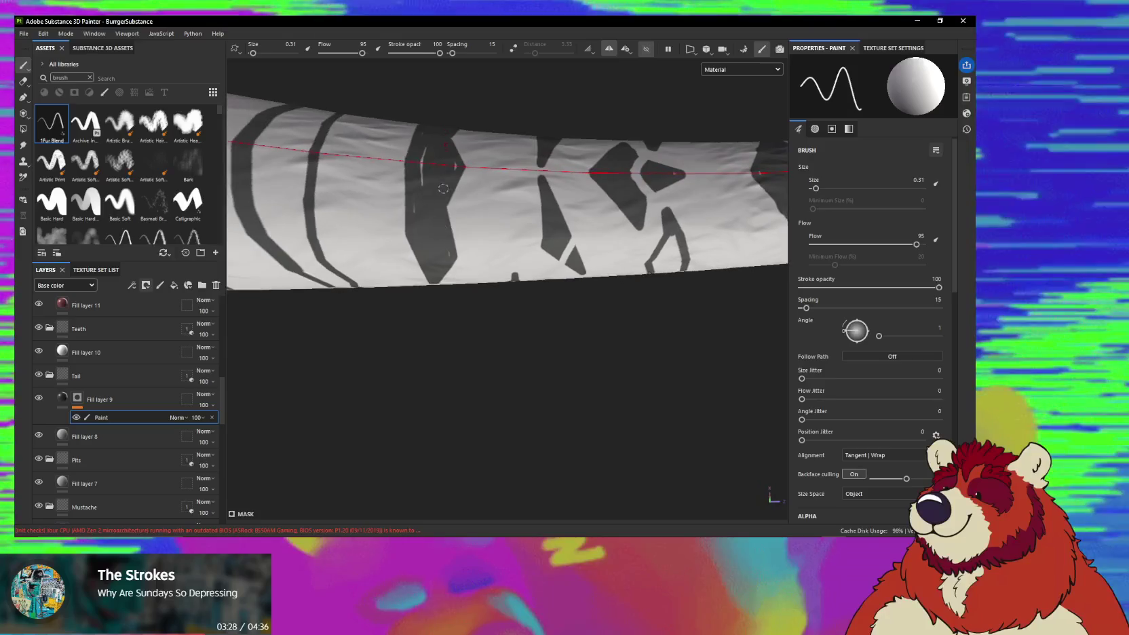
left_click_drag(439, 247, 445, 231, "alt")
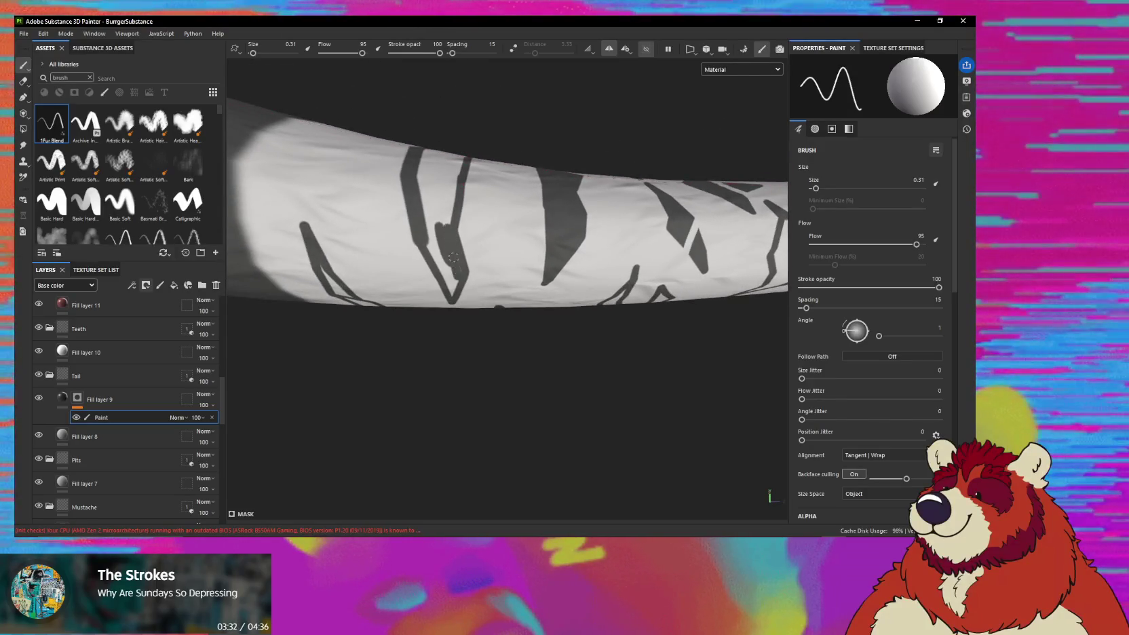
Extend the dark stripe, undo a stray light stroke, and fill its upper-left edges.
left_click_drag(434, 203, 467, 170)
mouse_move(458, 211)
left_mouse_down()
mouse_move(426, 247)
mouse_move(415, 112)
mouse_move(432, 116)
left_mouse_up()
key("ctrl+z")
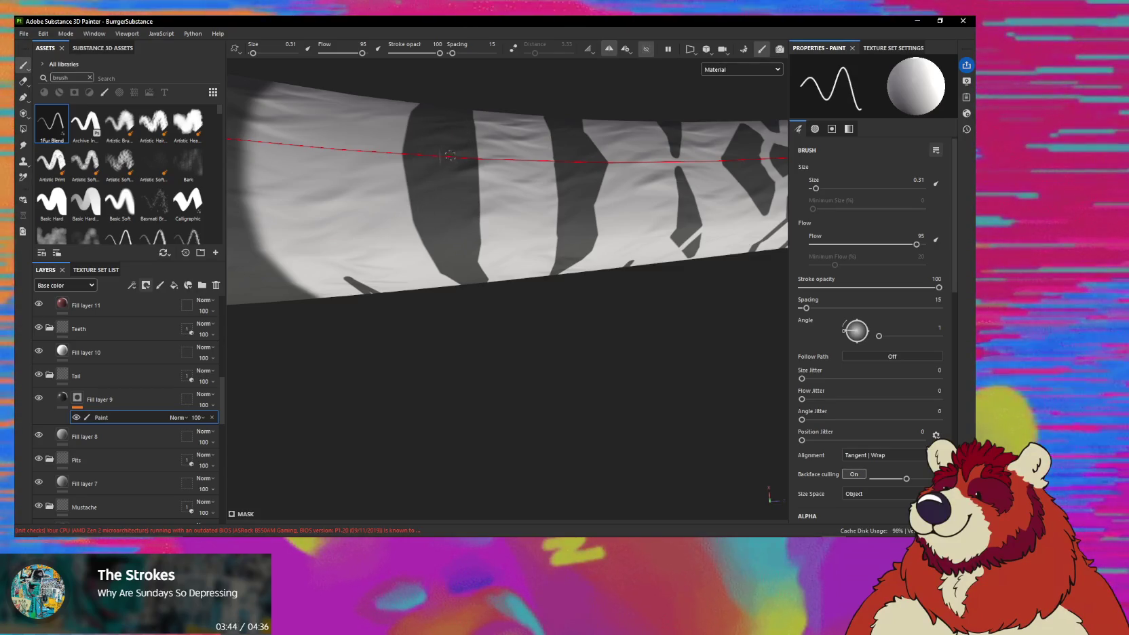
left_click_drag(414, 163, 422, 231)
left_click_drag(397, 139, 405, 169)
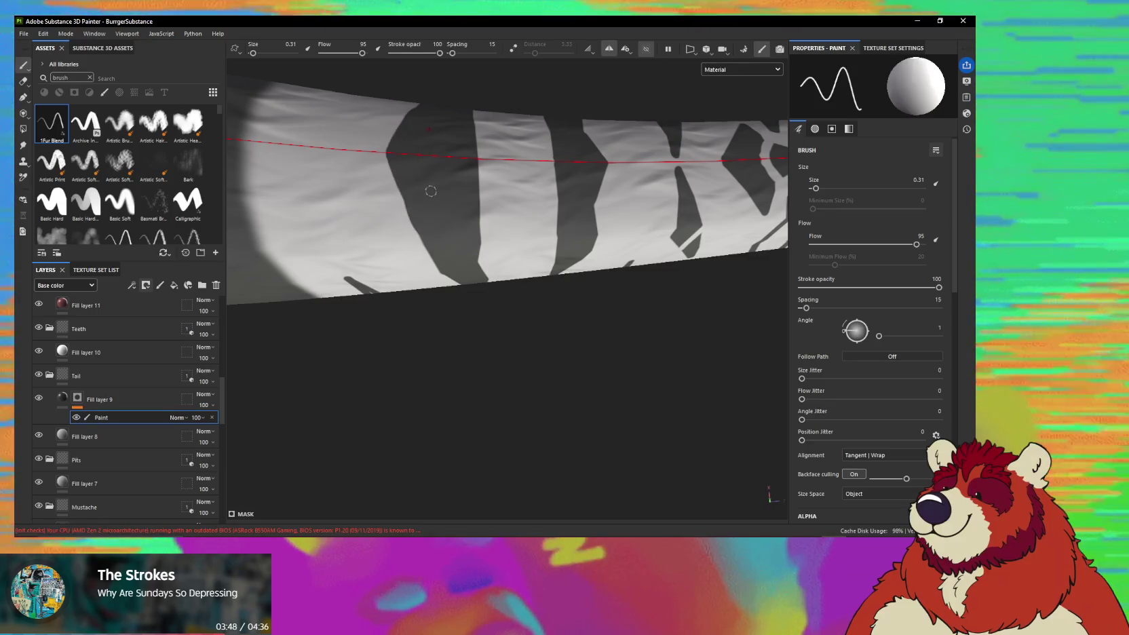
Trim parts of the dark stripe back with light strokes, ending on white paint.
mouse_move(422, 121)
left_mouse_down()
mouse_move(448, 241)
mouse_move(454, 158)
left_mouse_up()
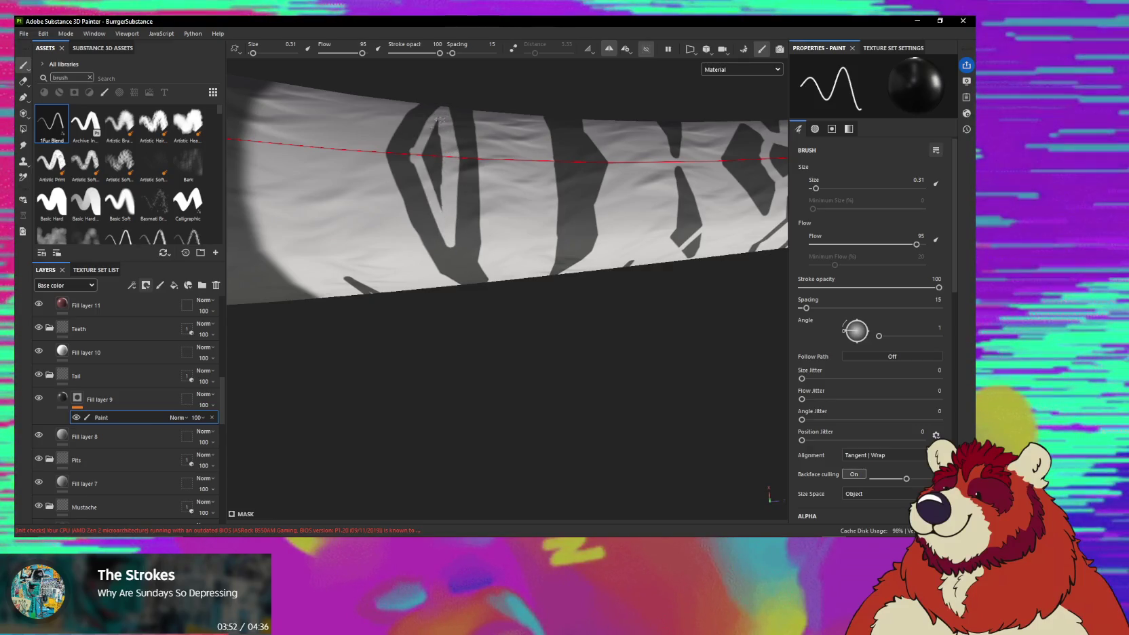
left_click_drag(431, 163, 422, 210, "alt")
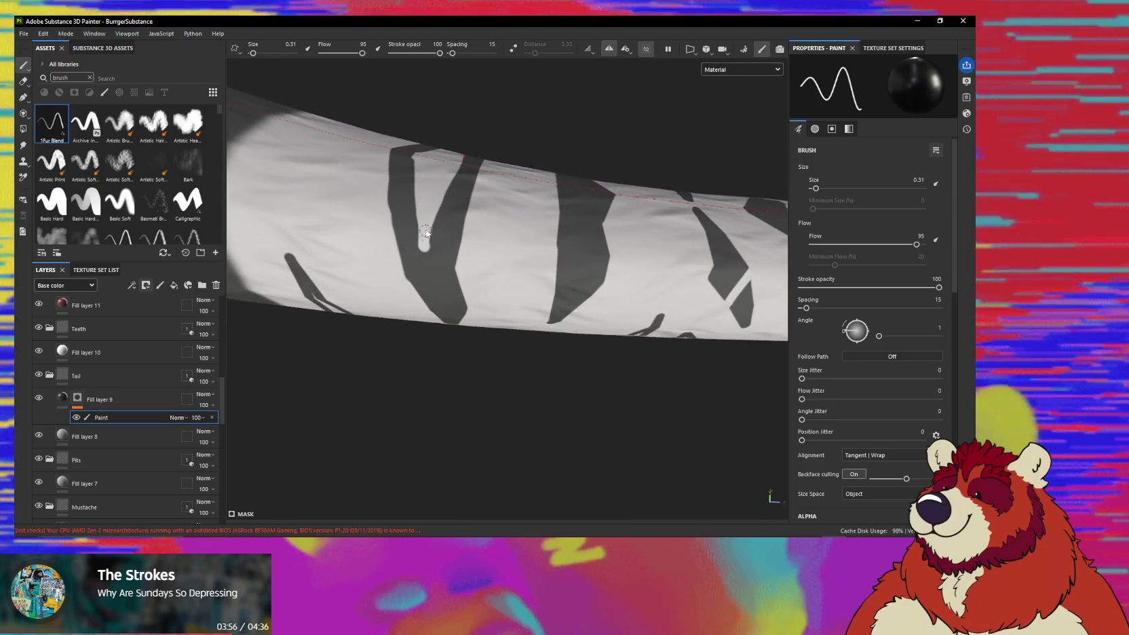
mouse_move(426, 234)
left_mouse_down("alt")
mouse_move(453, 189)
mouse_move(435, 232)
left_mouse_up("alt")
mouse_move(400, 186)
left_mouse_down()
mouse_move(398, 226)
mouse_move(415, 202)
mouse_move(419, 258)
mouse_move(434, 195)
mouse_move(458, 163)
left_mouse_up()
key("x")
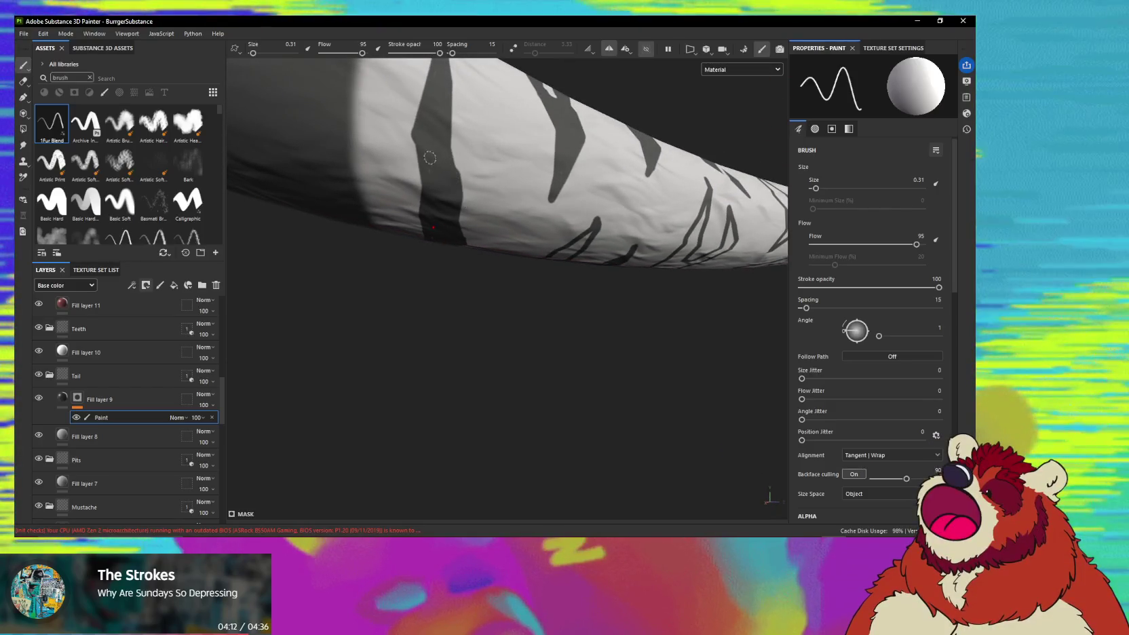
Fill the upper chevron outline on the tail into a solid dark wedge.
mouse_move(458, 163)
left_mouse_down("alt")
mouse_move(434, 182)
mouse_move(540, 231)
left_mouse_up("alt")
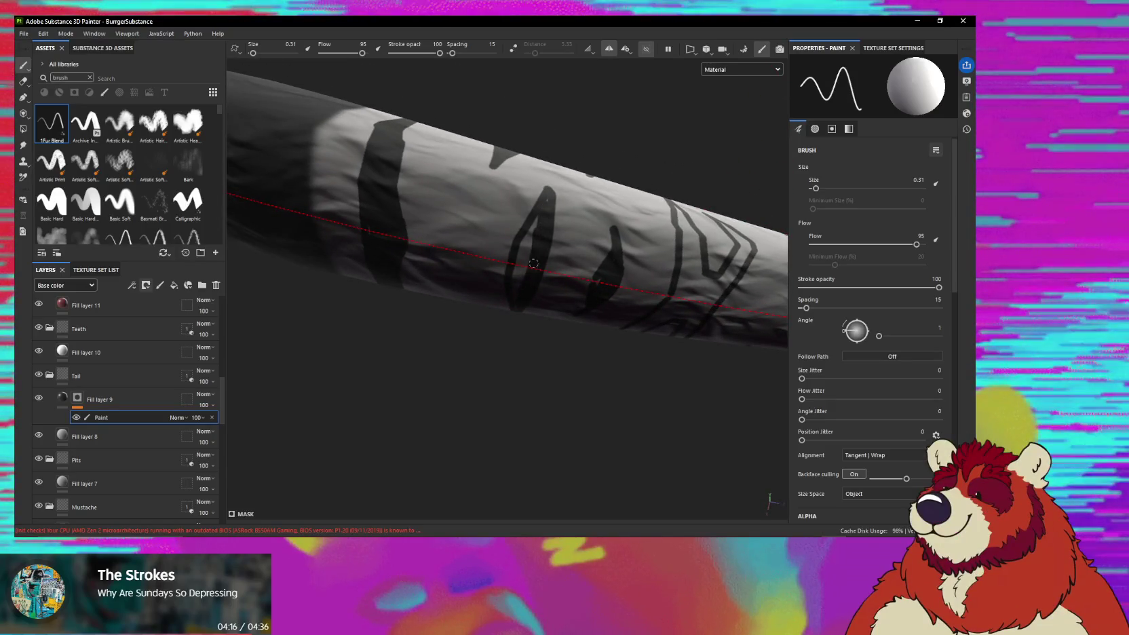
left_click_drag(520, 241, 514, 161, "alt")
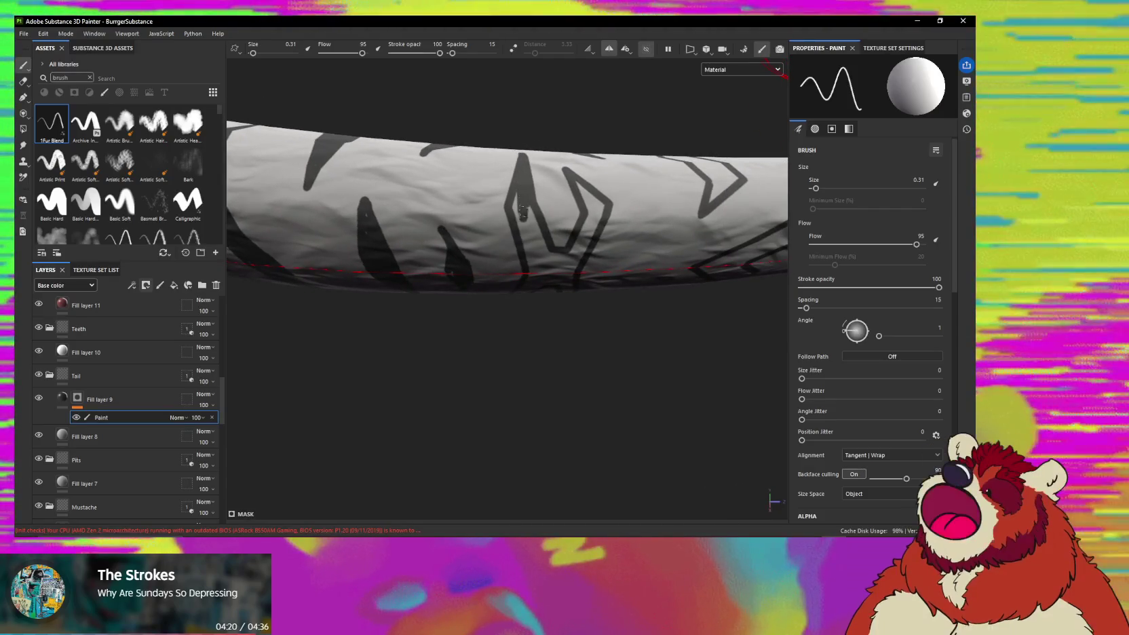
left_click_drag(536, 244, 529, 218)
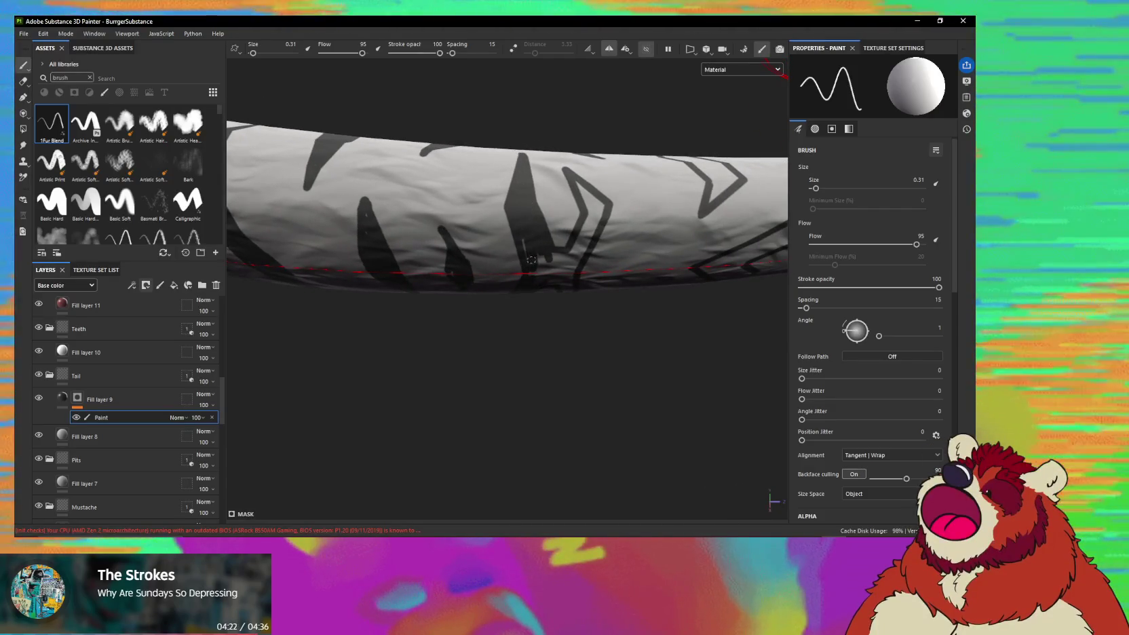
mouse_move(580, 184)
left_mouse_down()
mouse_move(590, 208)
mouse_move(537, 275)
mouse_move(581, 262)
left_mouse_up()
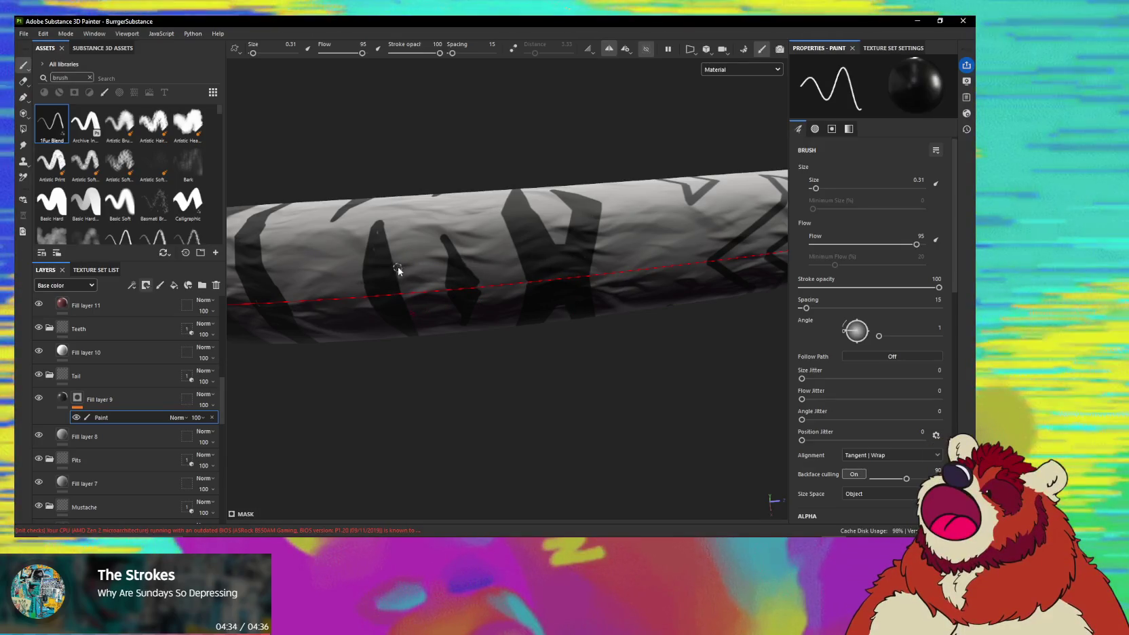
Orbit the tail to review the zigzag shapes in a diagonal close-up.
left_click_drag(434, 262, 487, 251, "alt")
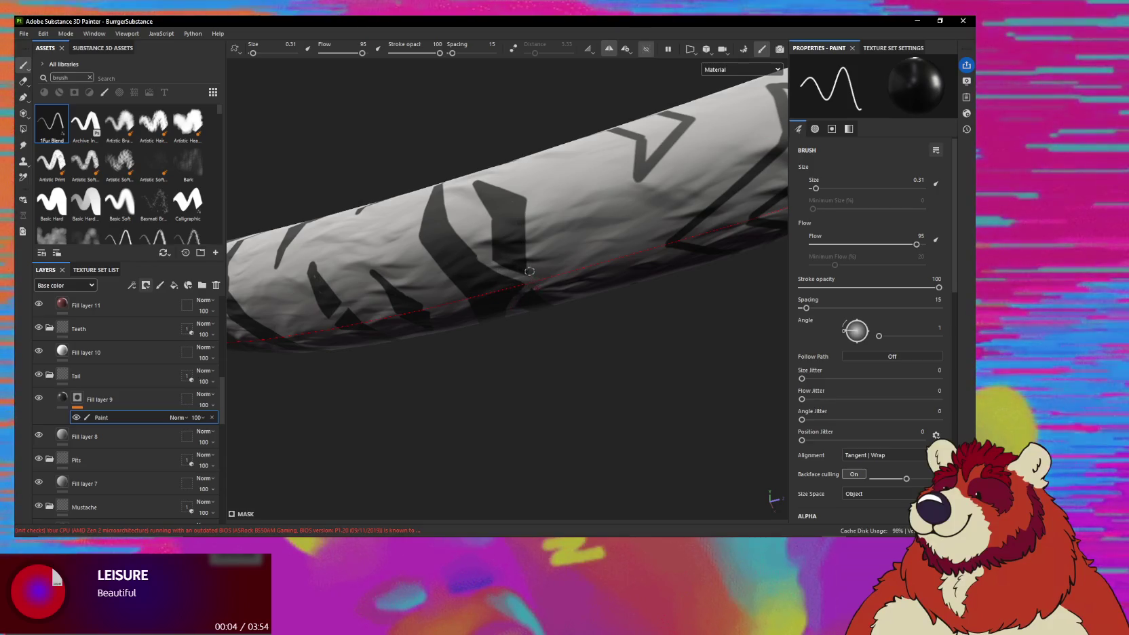
left_click_drag(502, 246, 538, 207, "alt")
mouse_move(536, 194)
left_mouse_down("alt")
mouse_move(477, 293)
mouse_move(543, 172)
mouse_move(540, 139)
left_mouse_up("alt")
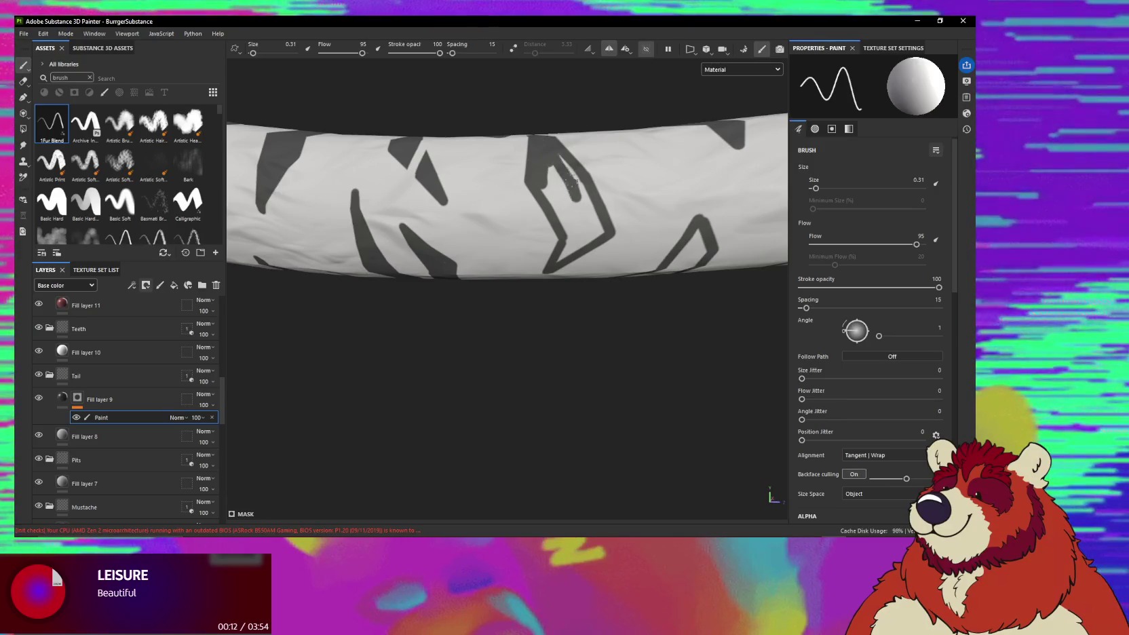
mouse_move(575, 181)
left_mouse_down("alt")
mouse_move(571, 197)
mouse_move(592, 220)
mouse_move(581, 243)
left_mouse_up("alt")
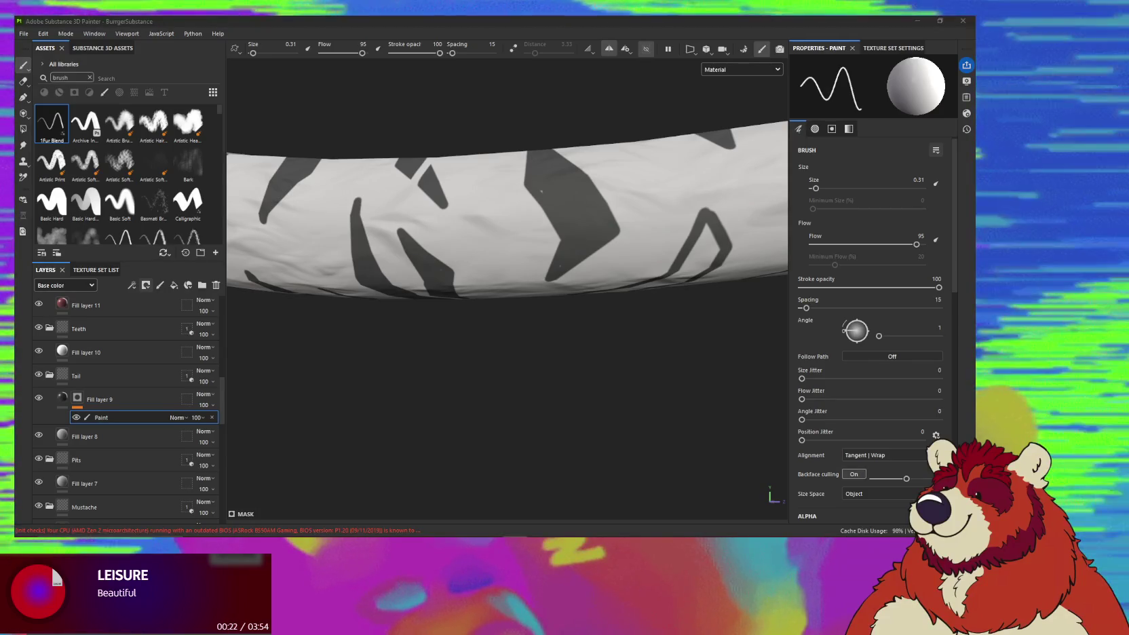
mouse_move(544, 333)
left_mouse_down("alt")
mouse_move(509, 169)
mouse_move(540, 122)
mouse_move(555, 173)
mouse_move(573, 146)
left_mouse_up("alt")
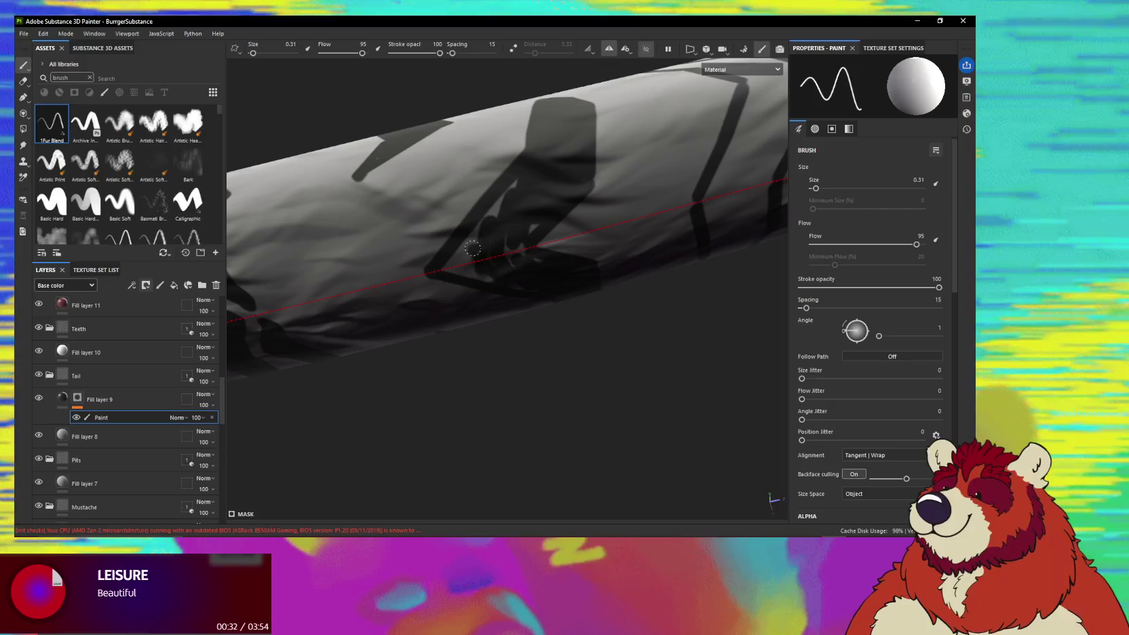
Fill the light gaps in the zigzag stripe and between its legs with dark paint.
left_click_drag(473, 248, 502, 224)
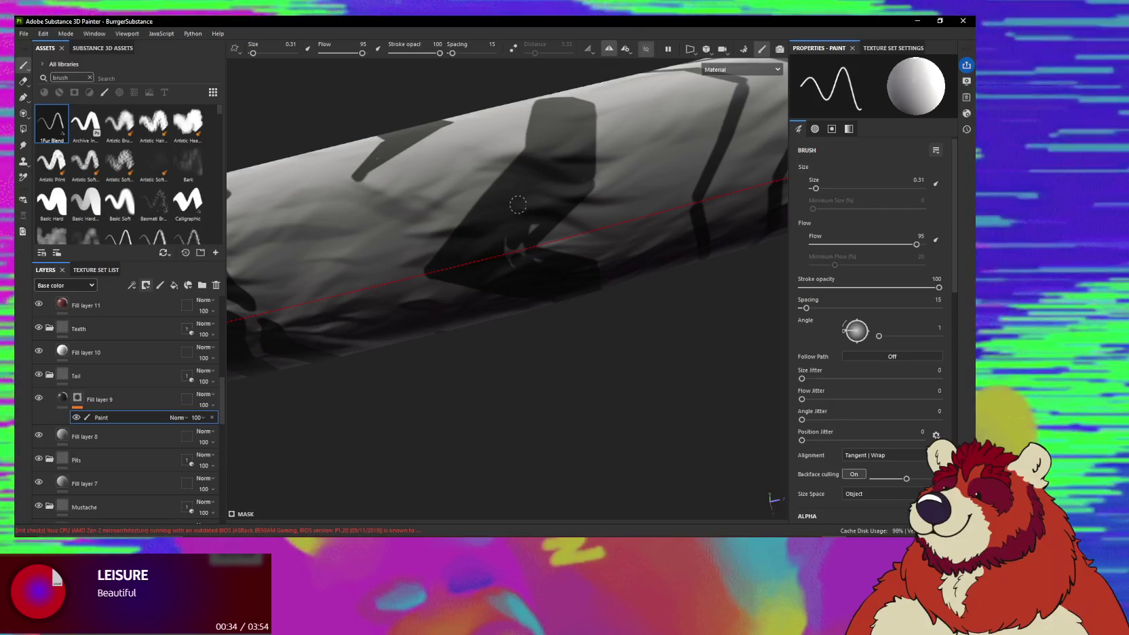
left_click_drag(599, 174, 553, 293, "alt")
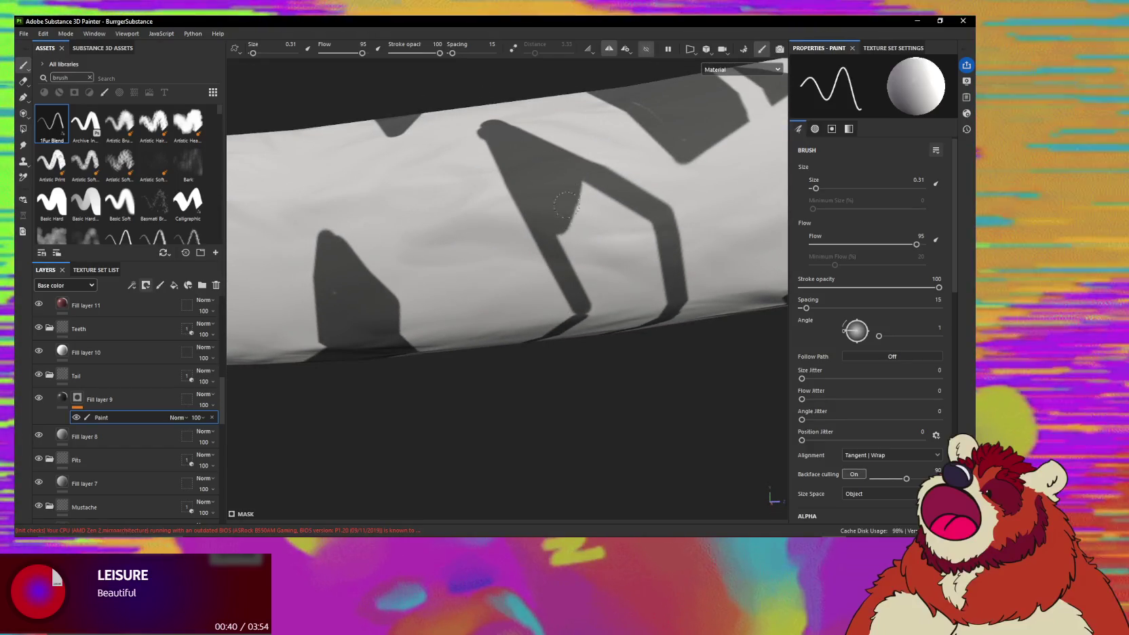
mouse_move(565, 190)
left_mouse_down()
mouse_move(603, 258)
mouse_move(622, 245)
mouse_move(416, 182)
mouse_move(579, 244)
mouse_move(544, 182)
left_mouse_up()
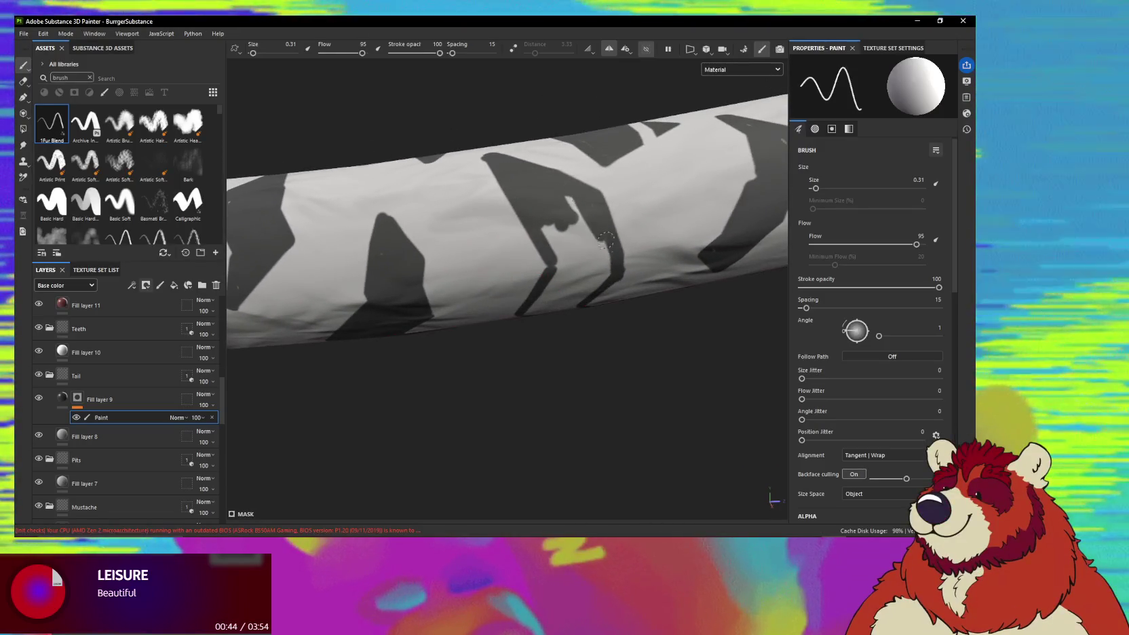
mouse_move(597, 266)
left_mouse_down()
mouse_move(571, 194)
mouse_move(555, 230)
left_mouse_up()
mouse_move(566, 278)
left_mouse_down("alt")
mouse_move(567, 244)
mouse_move(548, 267)
left_mouse_up("alt")
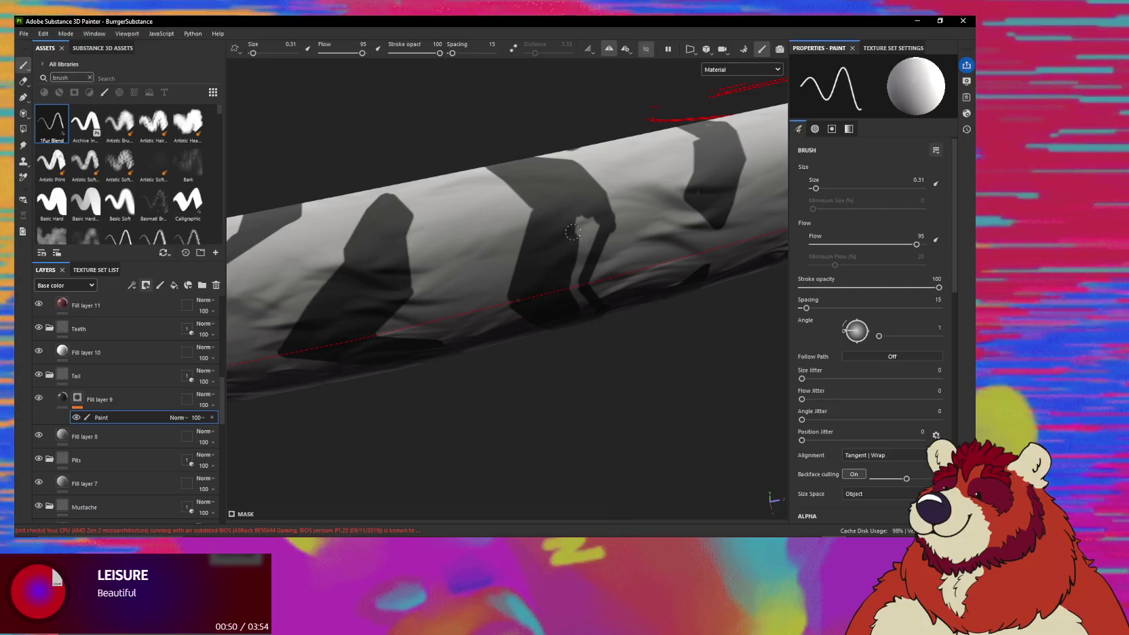
Frame the striped band of the tail and switch to a smaller Smudge brush (size 0.71).
mouse_move(583, 298)
left_mouse_down("alt")
mouse_move(603, 215)
mouse_move(599, 234)
mouse_move(449, 181)
mouse_move(687, 215)
mouse_move(673, 312)
mouse_move(256, 179)
mouse_move(572, 208)
left_mouse_up("alt")
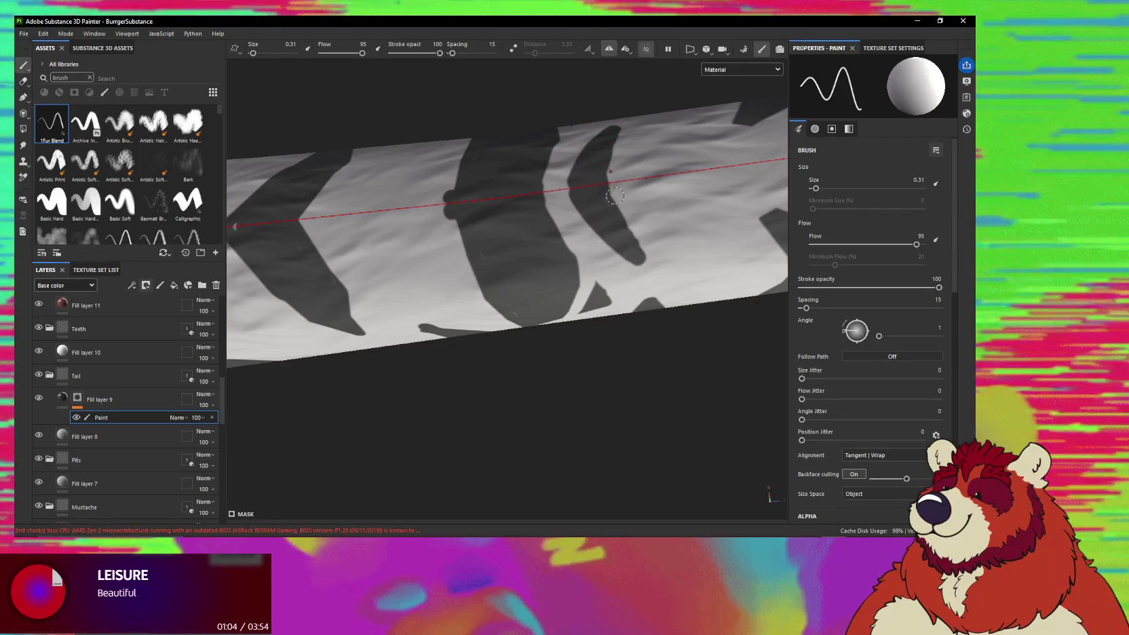
mouse_move(557, 210)
left_mouse_down("alt")
mouse_move(554, 239)
mouse_move(544, 226)
mouse_move(562, 252)
mouse_move(430, 165)
left_mouse_up("alt")
mouse_move(430, 166)
right_mouse_down("alt")
mouse_move(409, 212)
mouse_move(360, 262)
mouse_move(410, 338)
right_mouse_up("alt")
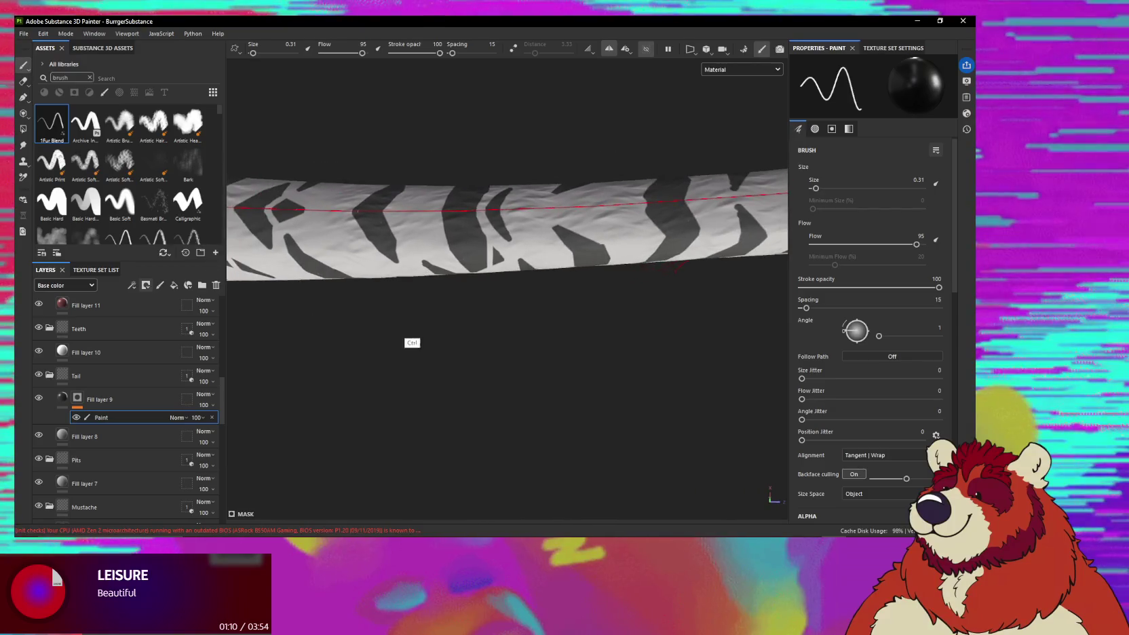
mouse_move(411, 338)
left_mouse_down("alt")
mouse_move(504, 250)
mouse_move(365, 251)
mouse_move(572, 323)
mouse_move(468, 320)
left_mouse_up("alt")
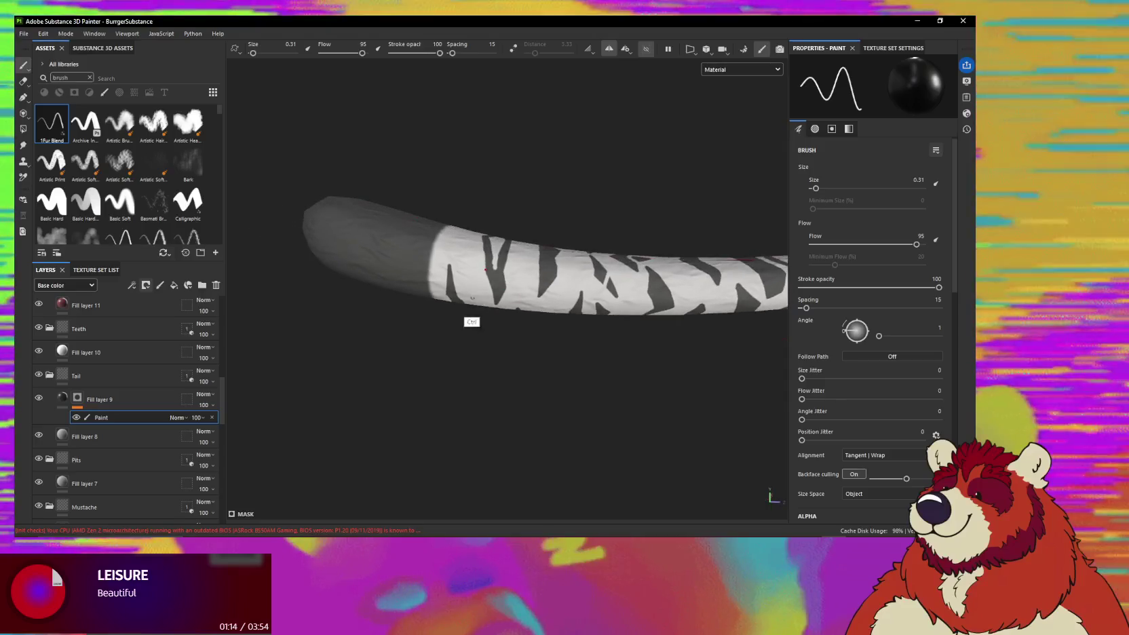
mouse_move(480, 280)
left_mouse_down("alt")
mouse_move(484, 346)
mouse_move(495, 291)
left_mouse_up("alt")
mouse_move(496, 292)
right_mouse_down("alt")
mouse_move(504, 240)
mouse_move(493, 260)
right_mouse_up("alt")
left_click_drag(492, 261, 508, 261, "alt")
key("5")
key("bracketleft")
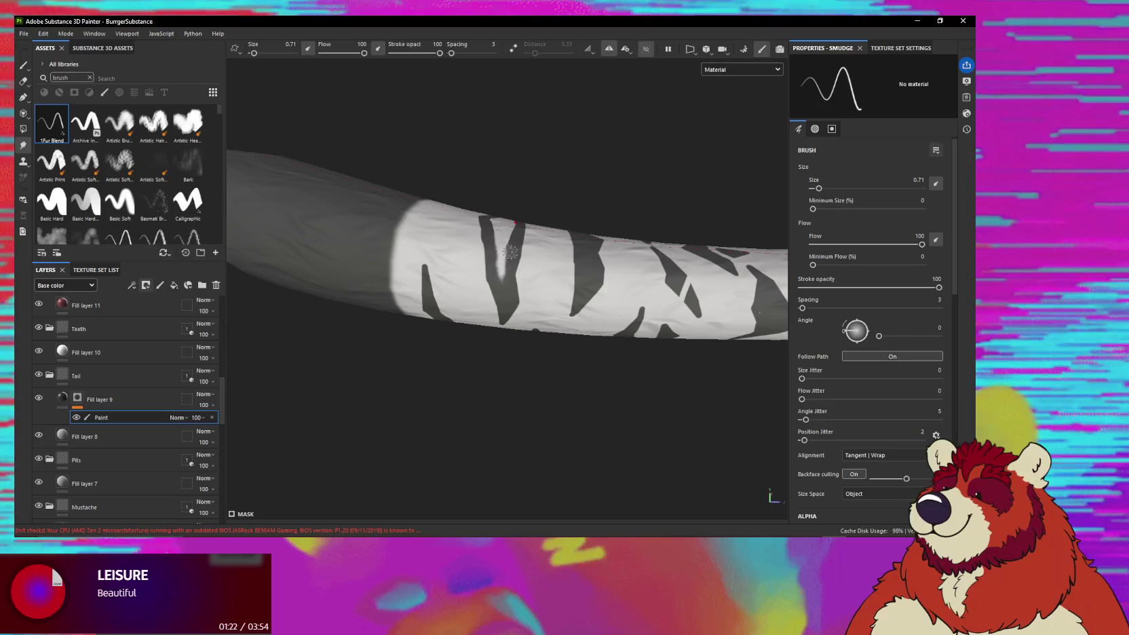
Smudge the dark stripe nearest the tail tip, orbiting around the tip between strokes.
left_click_drag(510, 248, 506, 256, "alt")
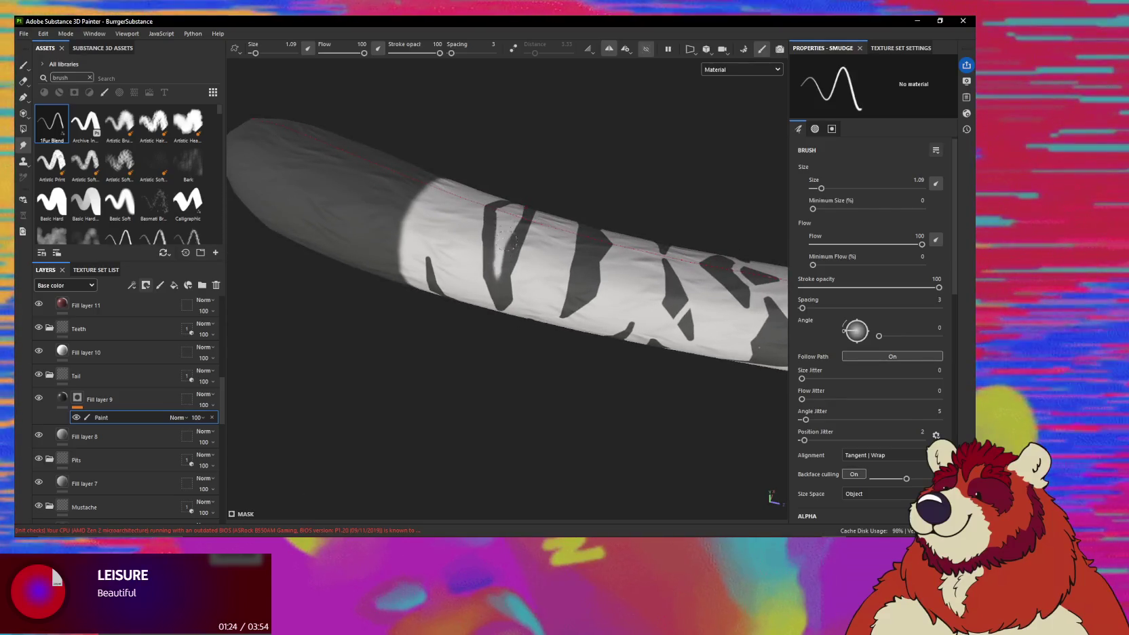
left_click_drag(508, 234, 515, 251)
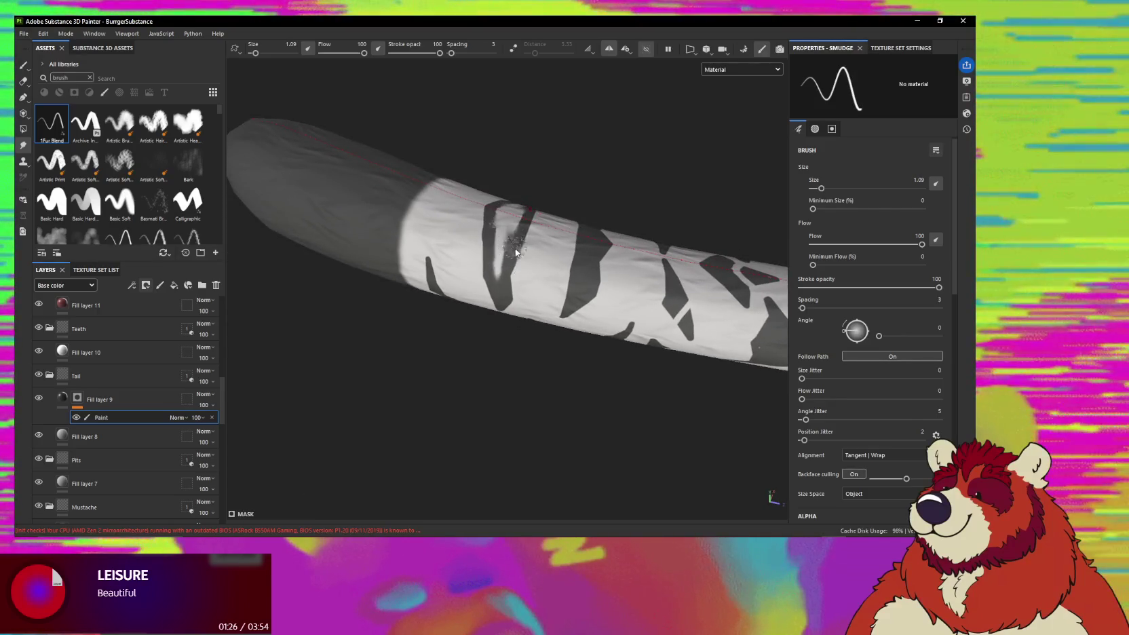
left_click_drag(516, 308, 507, 253, "alt")
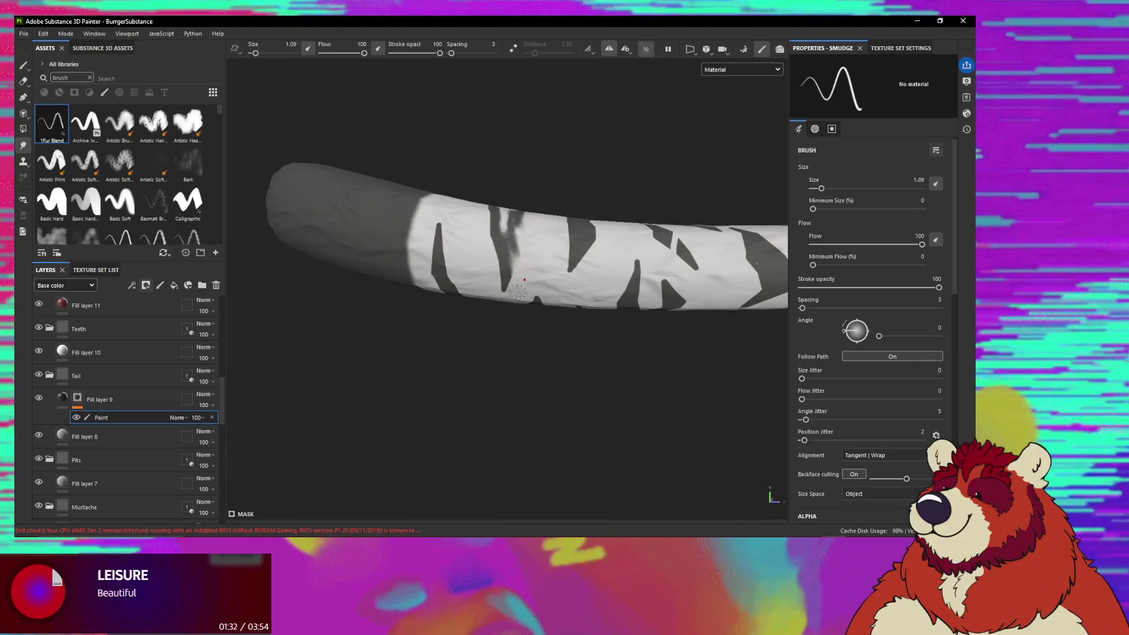
left_click_drag(503, 290, 519, 248, "alt")
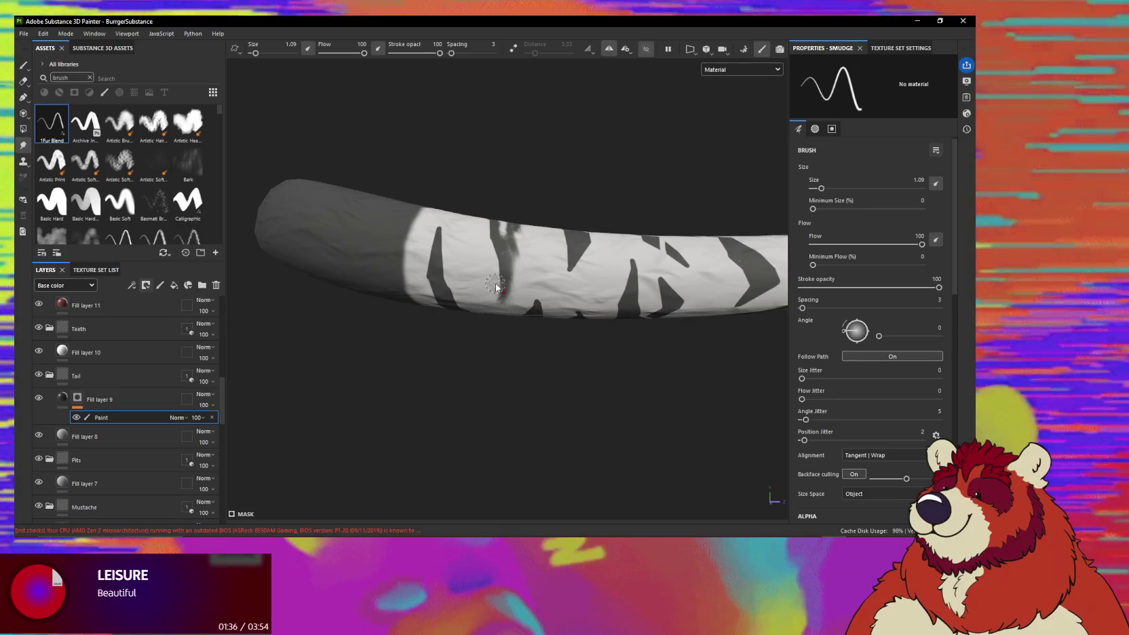
mouse_move(514, 286)
left_mouse_down("alt")
mouse_move(487, 216)
mouse_move(513, 249)
mouse_move(490, 208)
left_mouse_up("alt")
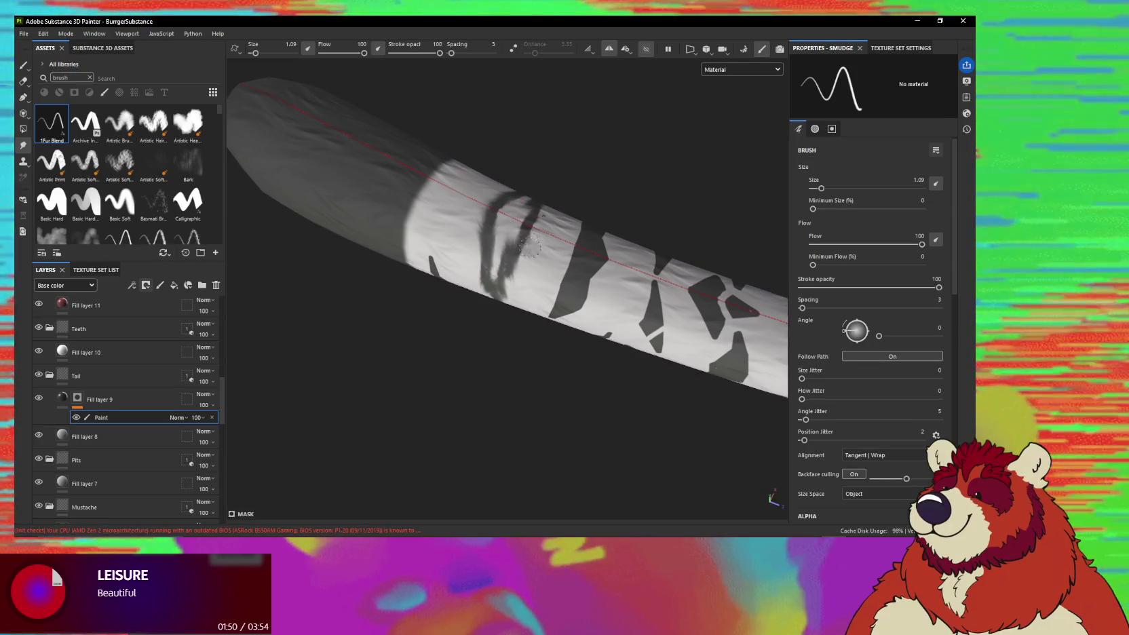
left_click_drag(537, 237, 500, 247, "alt")
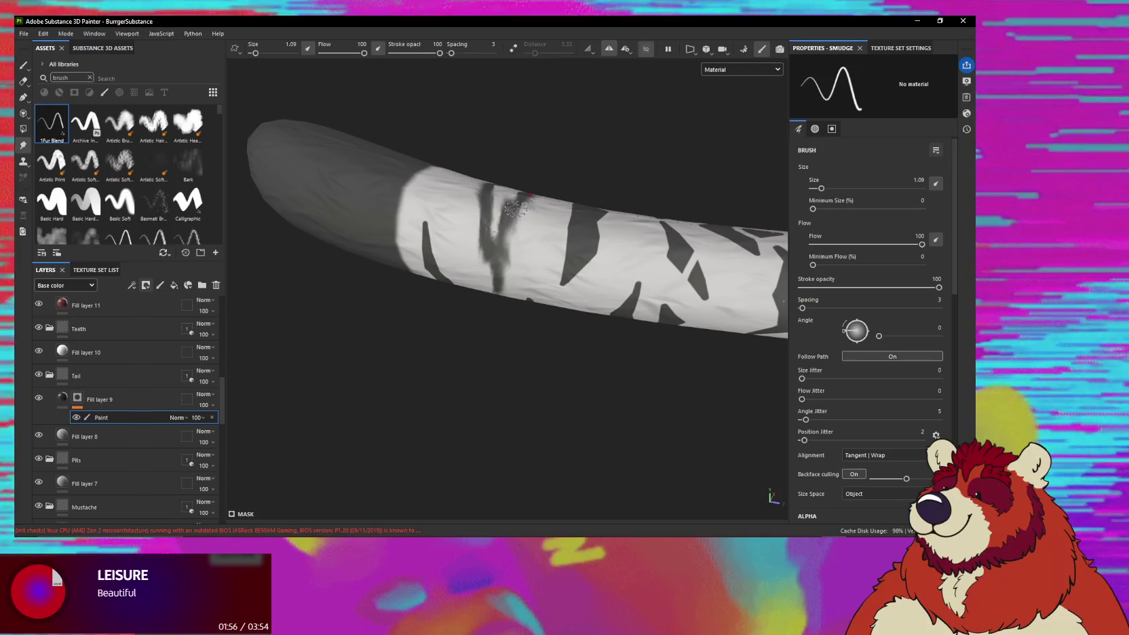
mouse_move(516, 214)
left_mouse_down("alt")
mouse_move(510, 220)
mouse_move(488, 174)
left_mouse_up("alt")
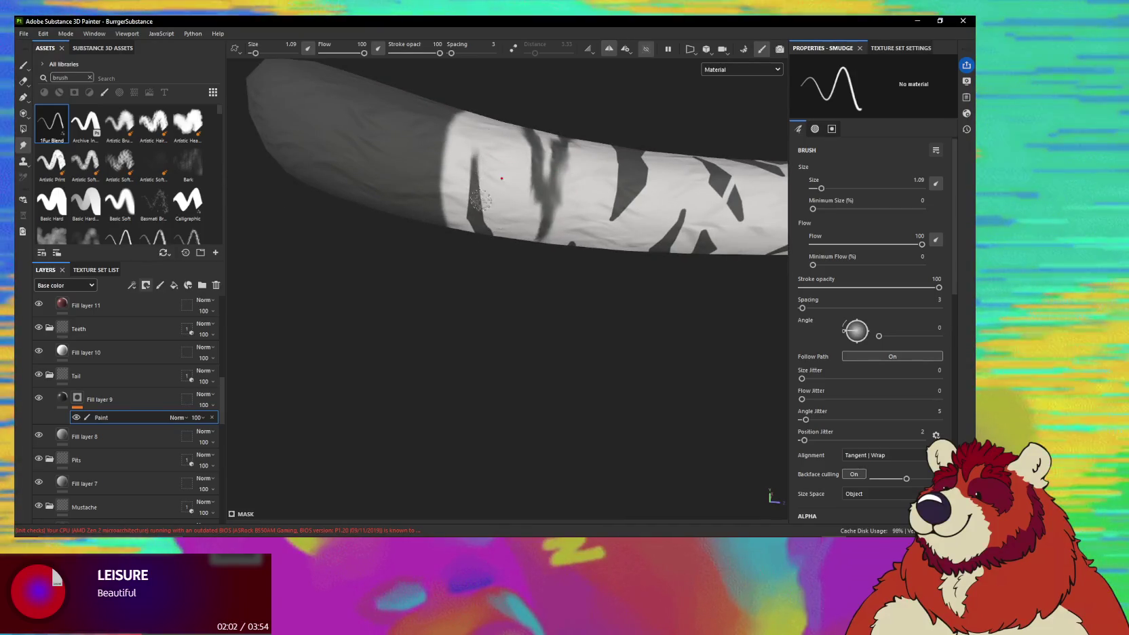
scroll(480, 201, "down", 3)
mouse_move(480, 200)
left_mouse_down("alt")
mouse_move(470, 236)
mouse_move(482, 199)
left_mouse_up("alt")
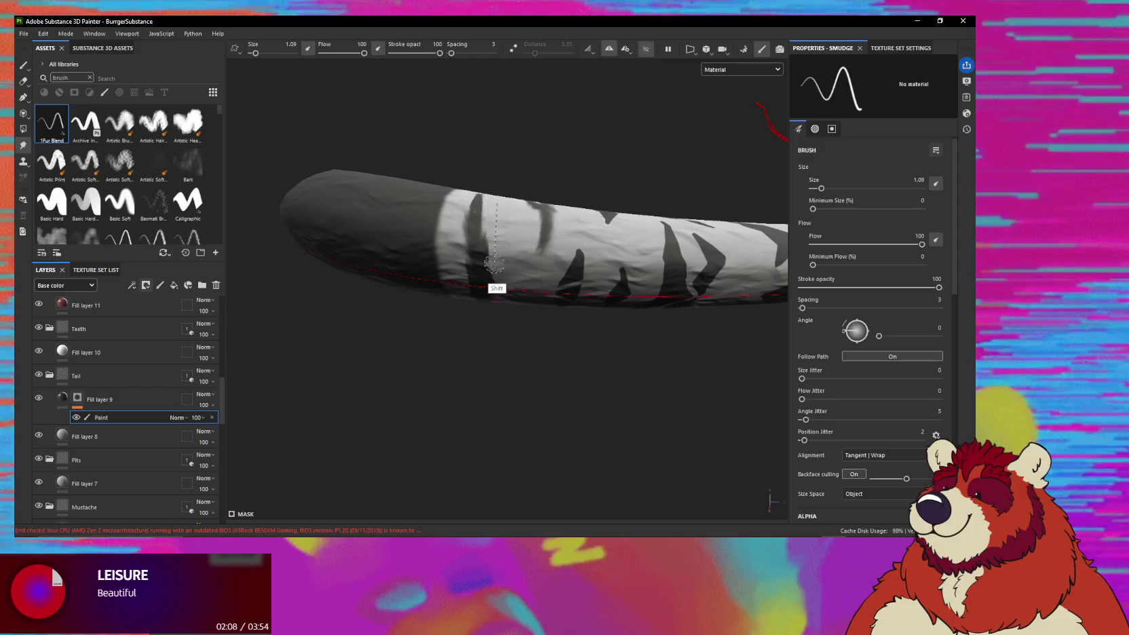
Smudge the stripe edges further along the tail, then open Shader Settings.
left_click_drag(493, 263, 484, 229, "alt")
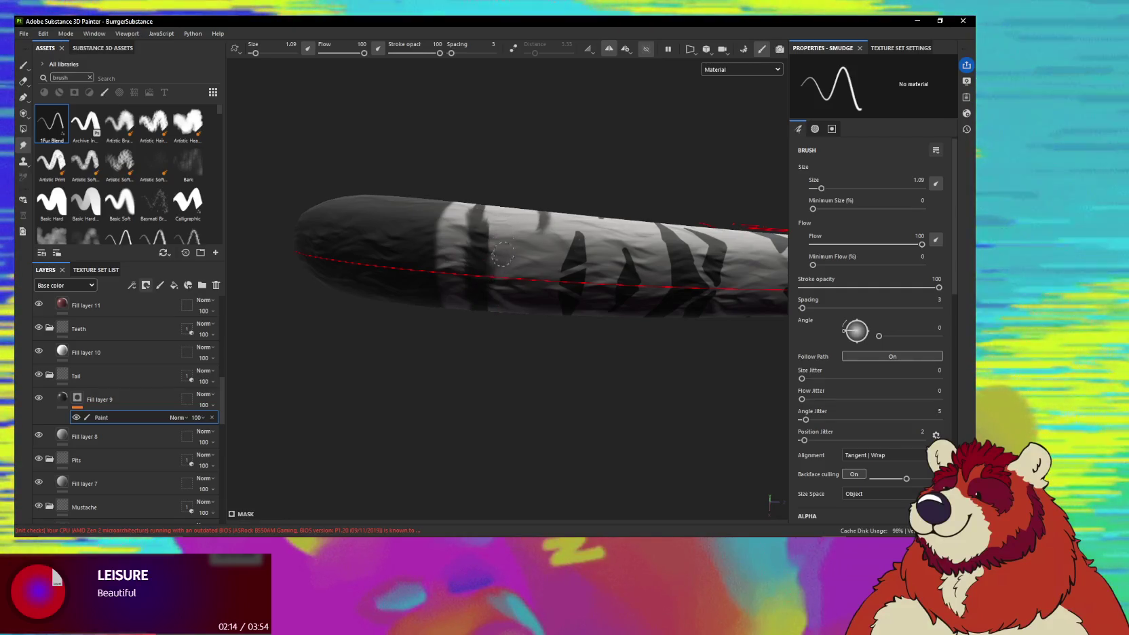
left_click_drag(501, 249, 502, 229, "alt")
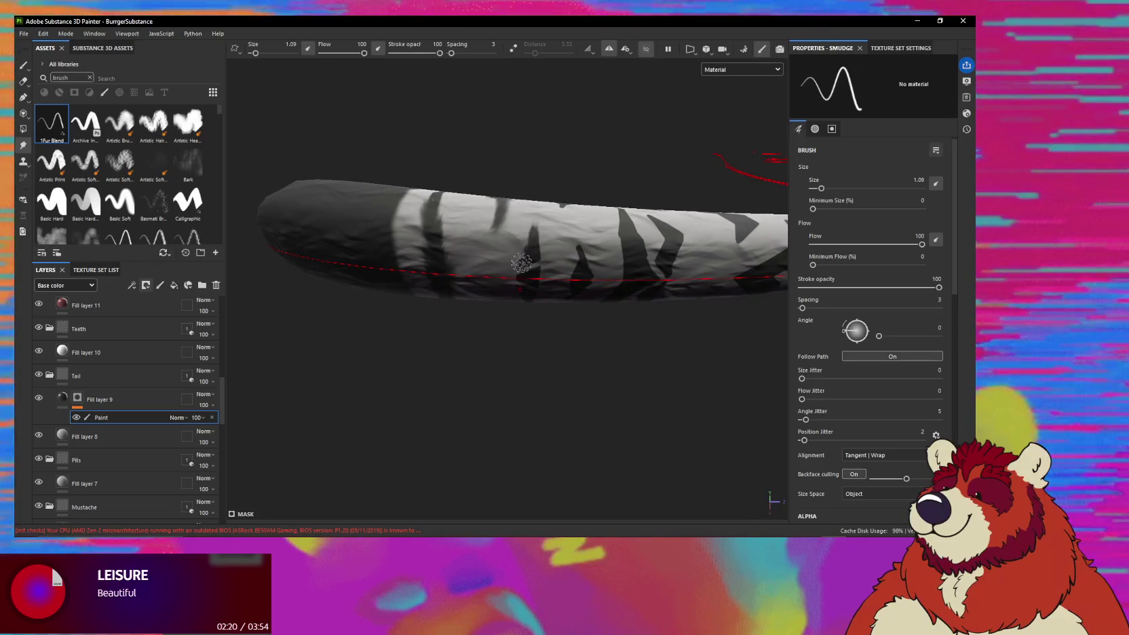
left_click_drag(527, 266, 551, 253, "alt")
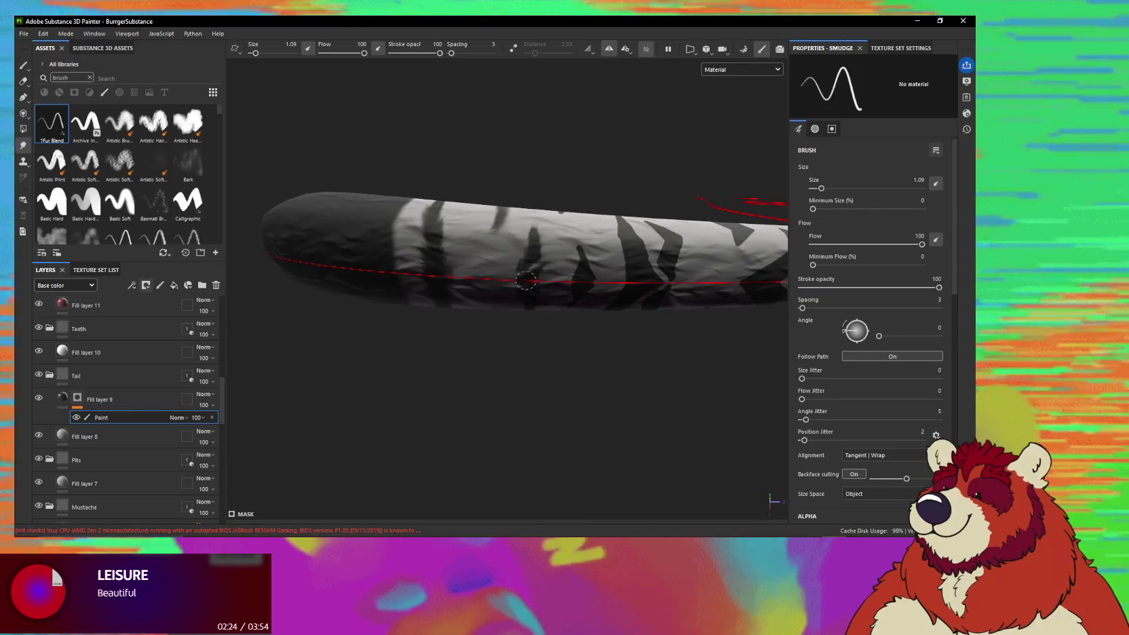
mouse_move(522, 279)
left_mouse_down("alt")
mouse_move(556, 238)
mouse_move(575, 253)
mouse_move(537, 227)
mouse_move(532, 285)
mouse_move(466, 245)
mouse_move(496, 224)
left_mouse_up("alt")
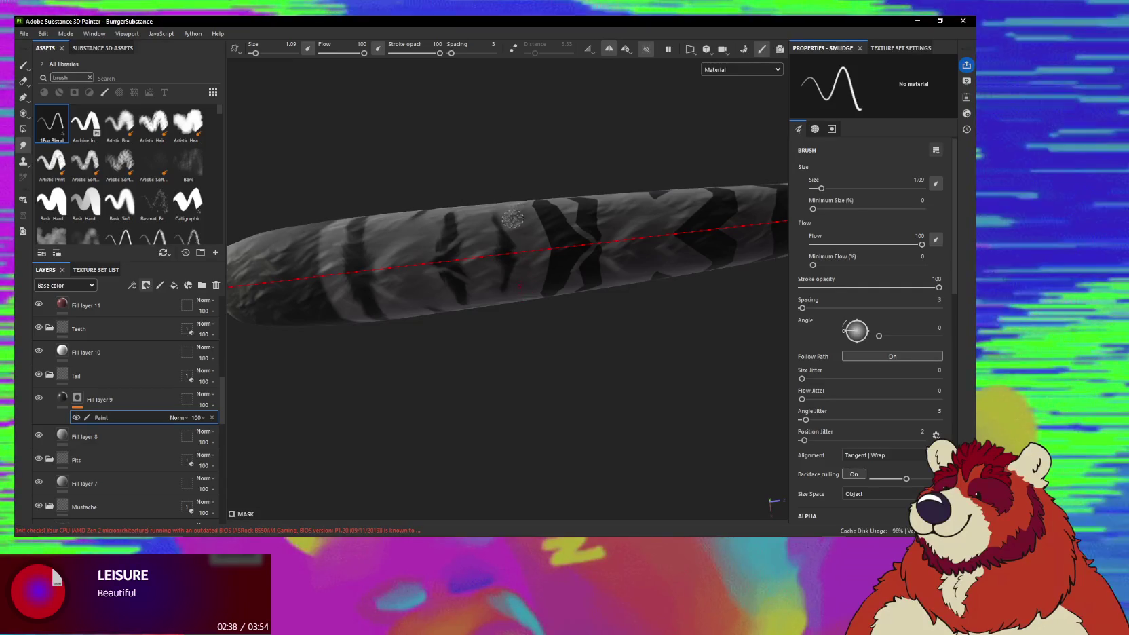
left_click_drag(513, 219, 520, 225, "alt")
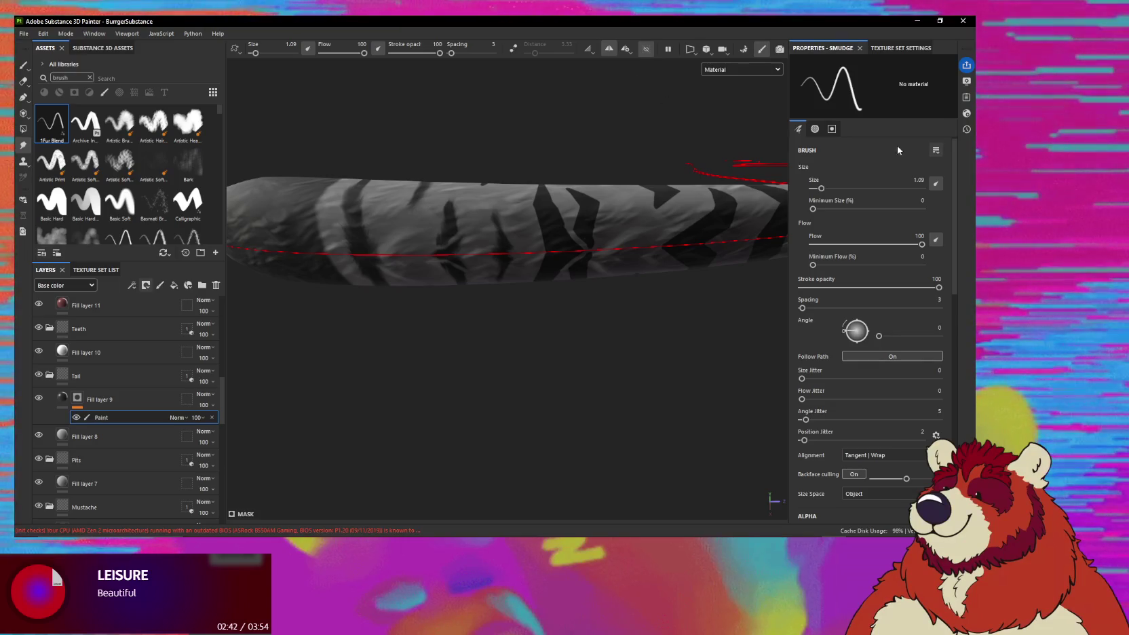
left_click(966, 114)
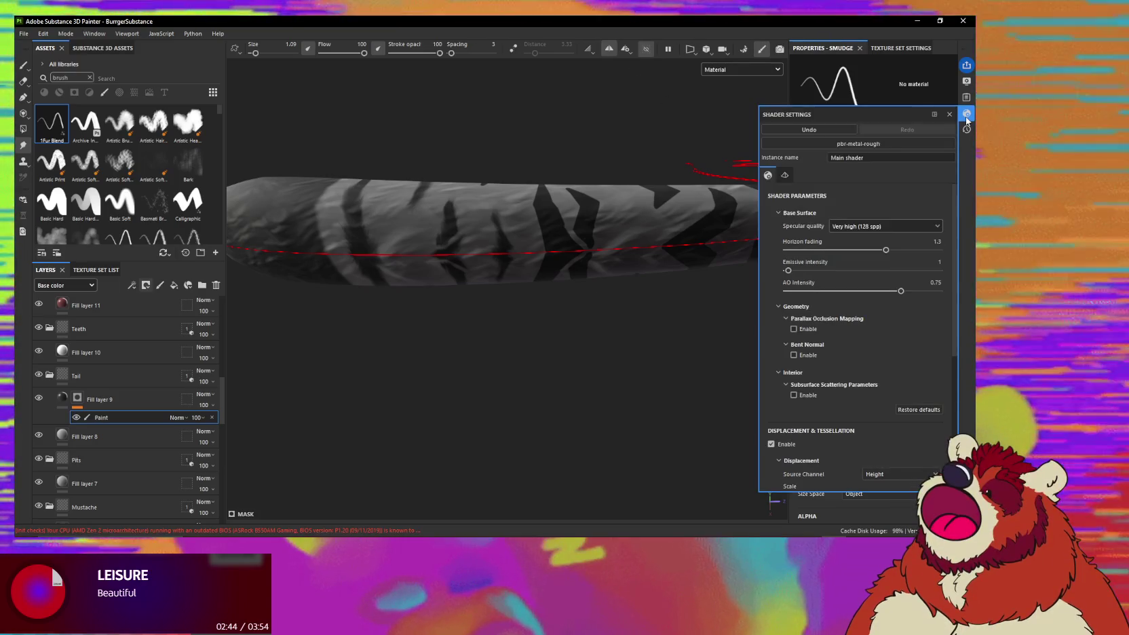
Open Display Settings and lower the wireframe opacity to 26.
left_click(966, 114)
left_click(966, 81)
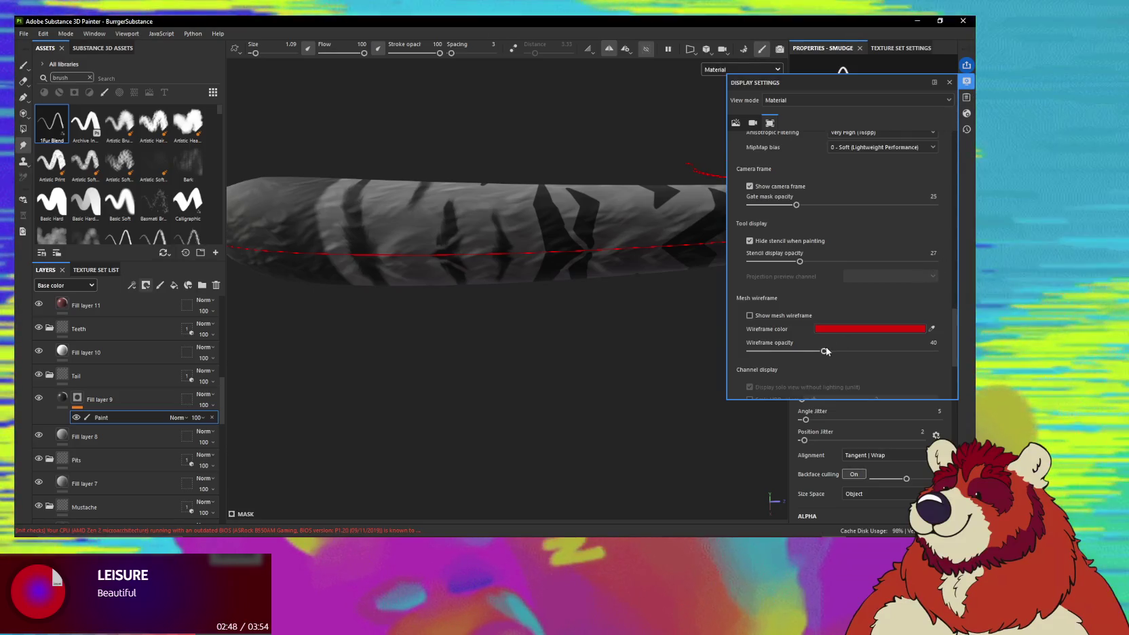
mouse_move(823, 351)
left_mouse_down()
mouse_move(775, 352)
mouse_move(798, 351)
left_mouse_up()
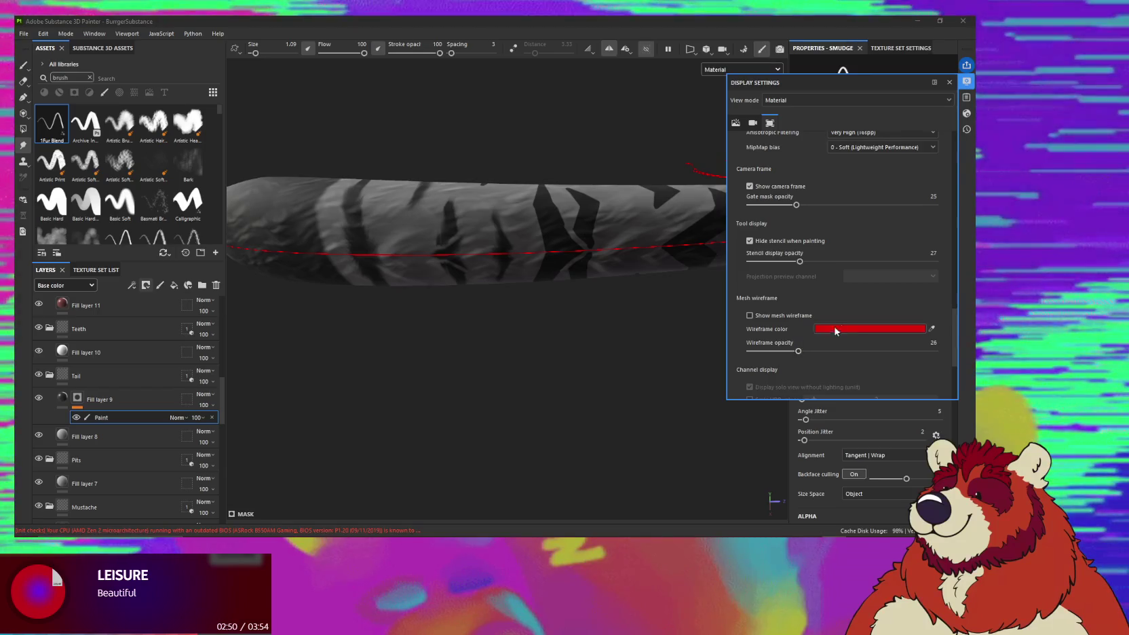
scroll(938, 311, "down", 3)
scroll(929, 304, "up", 2)
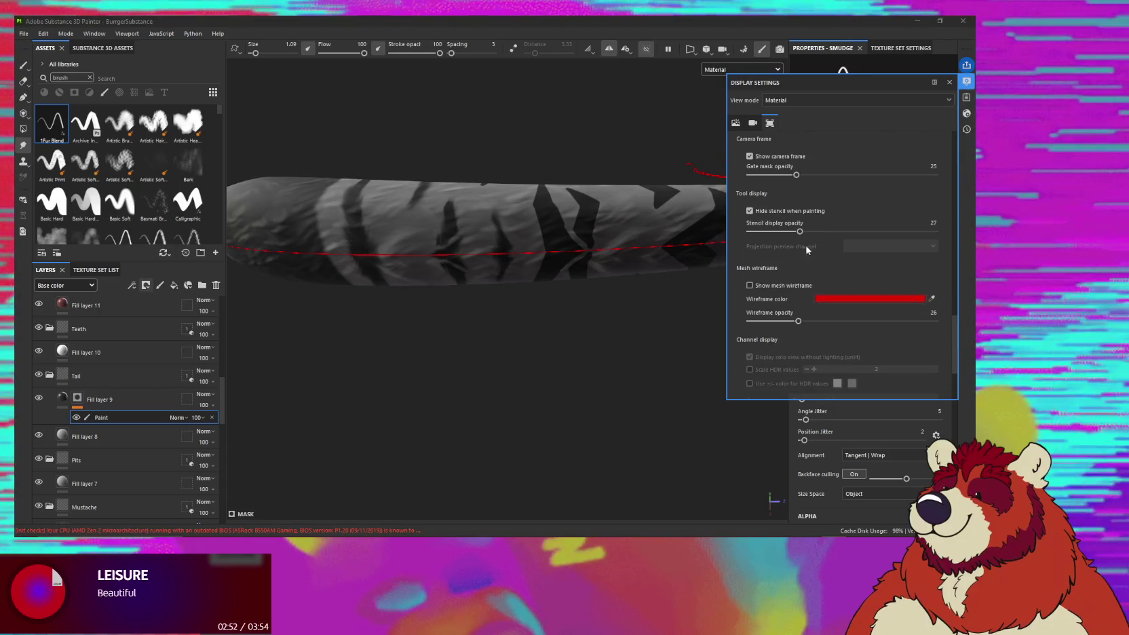
scroll(909, 263, "down", 3)
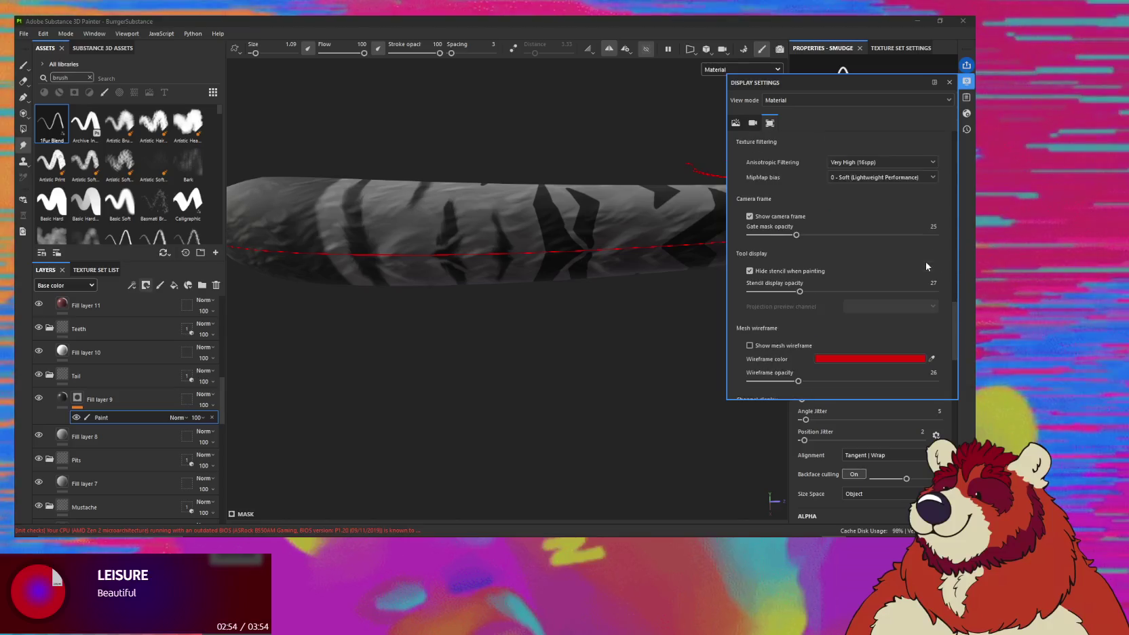
scroll(926, 262, "down", 3)
scroll(950, 268, "down", 2)
scroll(950, 268, "up", 2)
scroll(948, 265, "up", 3)
scroll(949, 269, "up", 2)
scroll(949, 269, "up", 5)
scroll(947, 261, "up", 2)
scroll(947, 259, "up", 2)
scroll(946, 258, "up", 2)
scroll(946, 259, "up", 1)
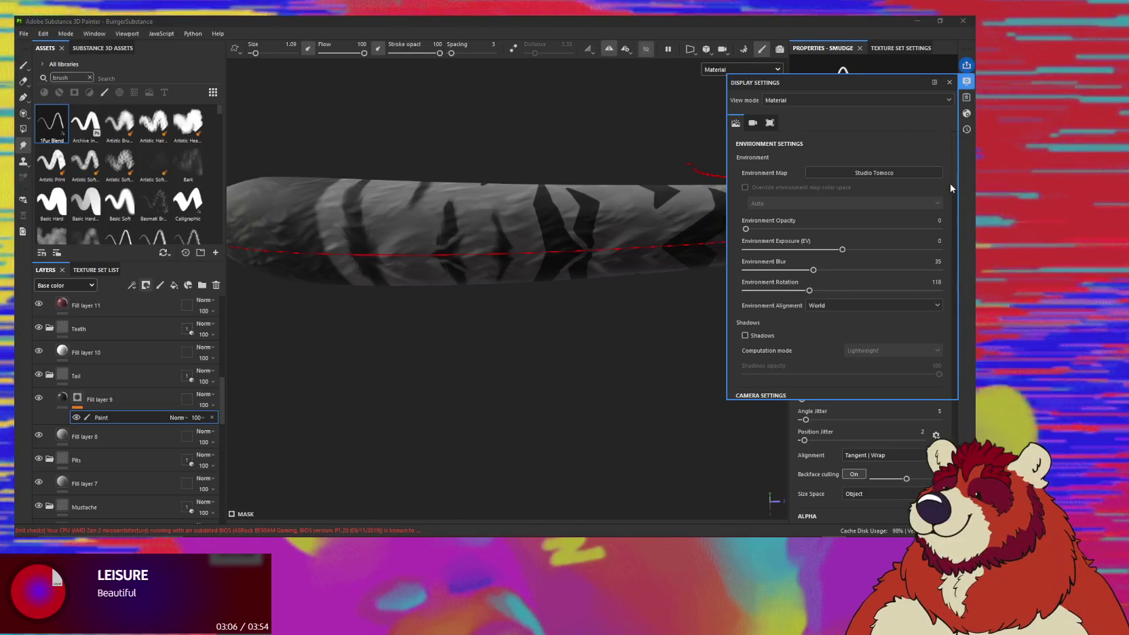
Raise the environment exposure to 0.67 and check the brightened tail.
left_click_drag(842, 249, 849, 251)
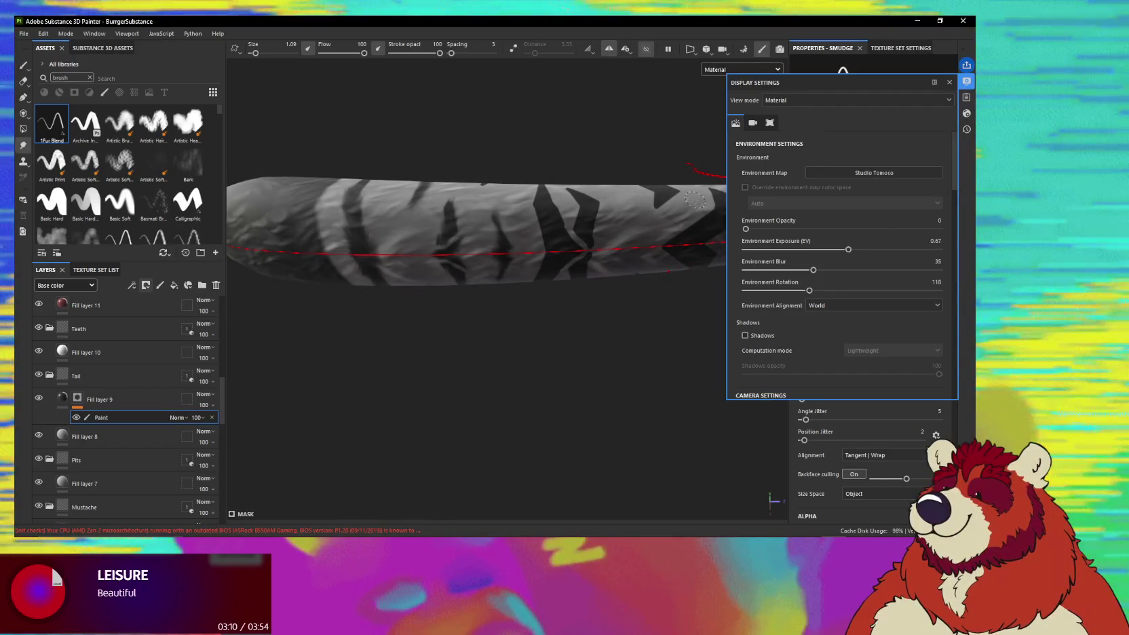
mouse_move(695, 200)
left_mouse_down("alt")
mouse_move(544, 323)
mouse_move(559, 323)
mouse_move(595, 263)
left_mouse_up("alt")
scroll(882, 257, "down", 3)
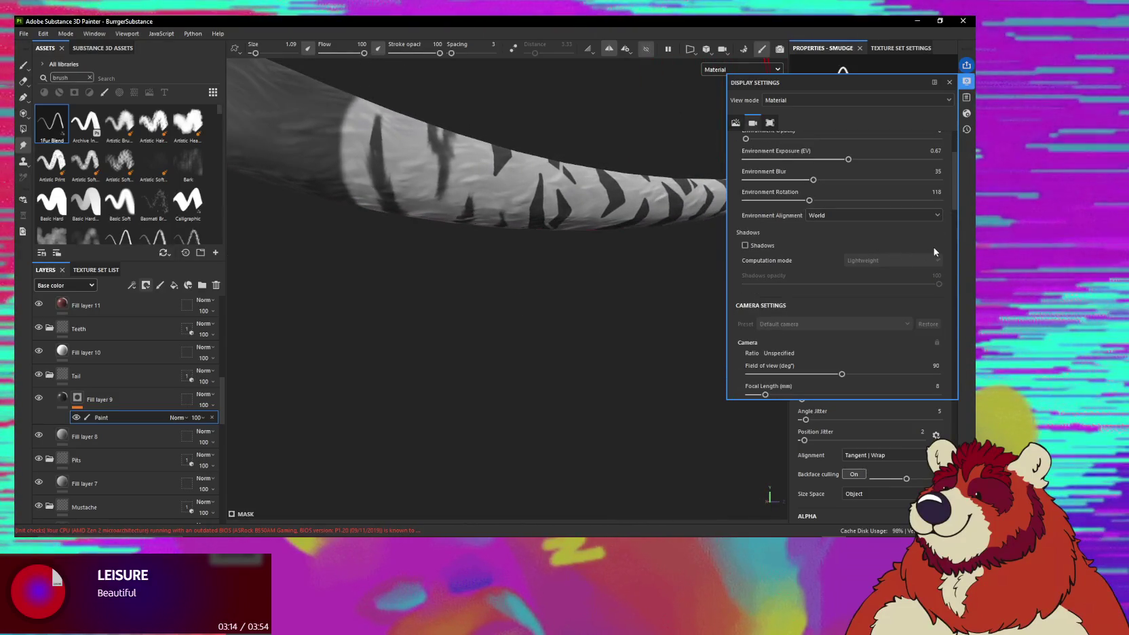
scroll(936, 258, "down", 3)
scroll(942, 271, "down", 2)
scroll(953, 292, "down", 3)
scroll(954, 299, "up", 5)
scroll(955, 285, "up", 3)
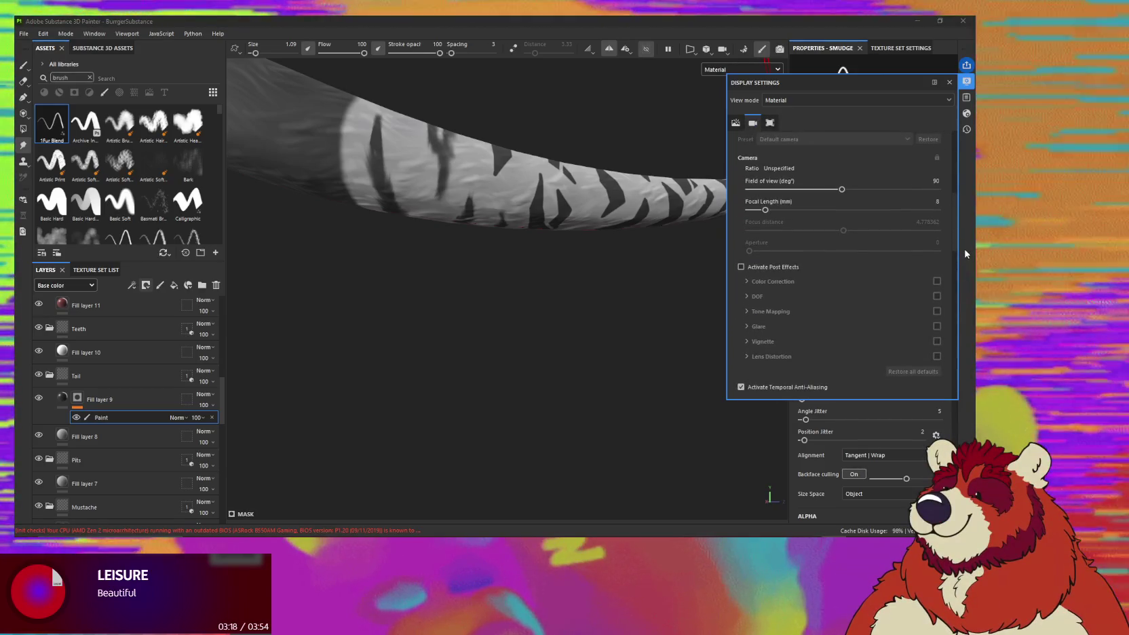
scroll(957, 255, "down", 1)
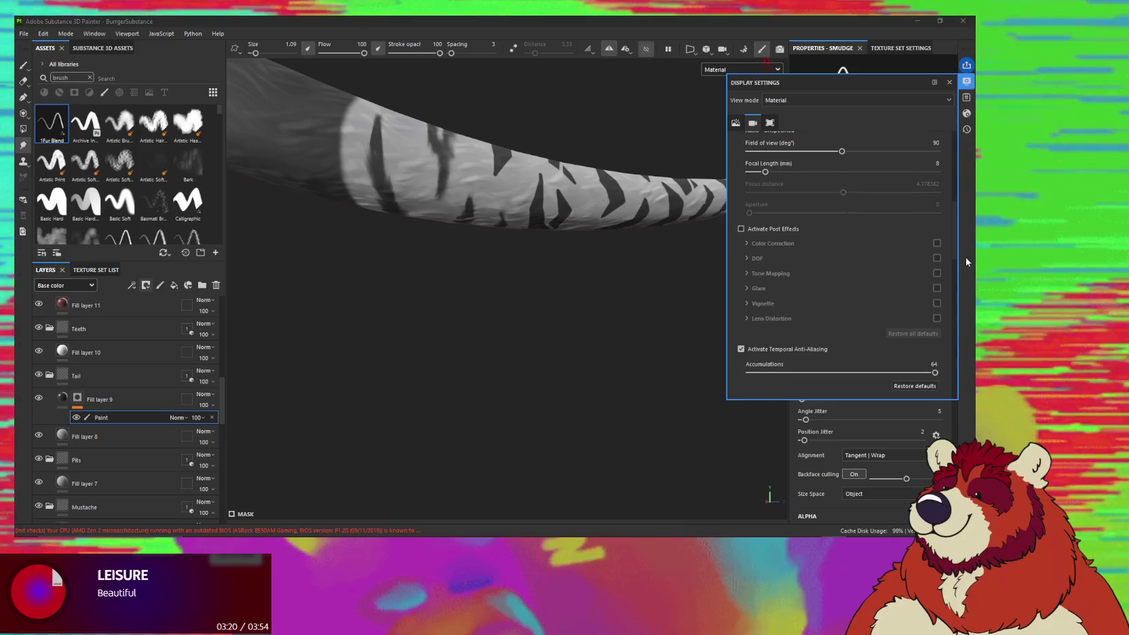
scroll(968, 272, "down", 2)
scroll(968, 285, "down", 2)
scroll(972, 305, "down", 2)
scroll(966, 319, "down", 4)
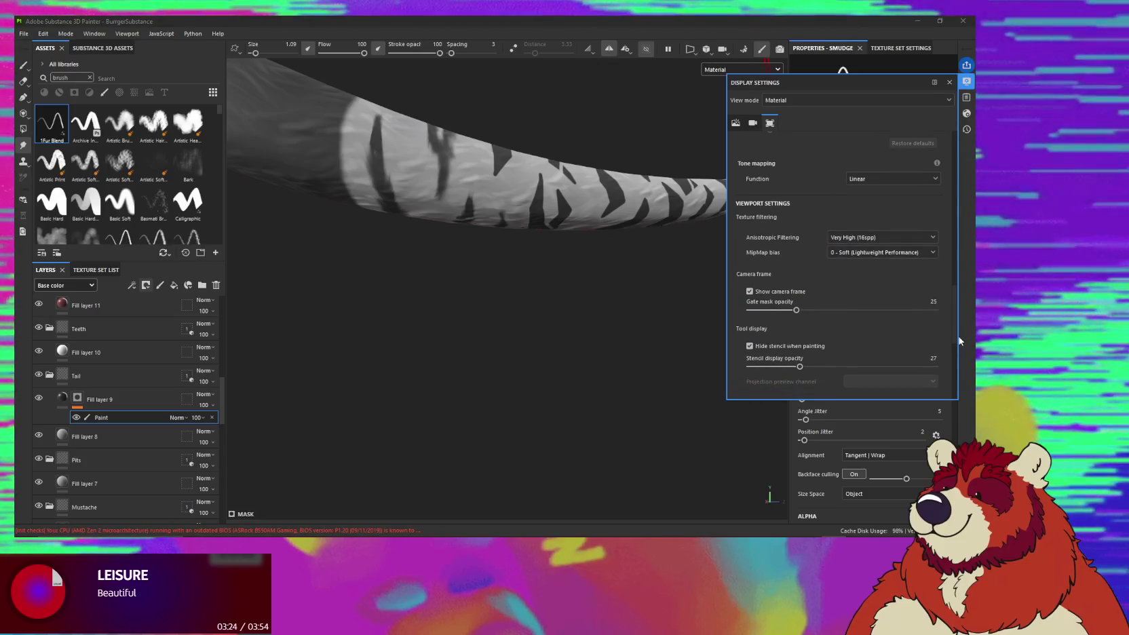
scroll(960, 340, "down", 1)
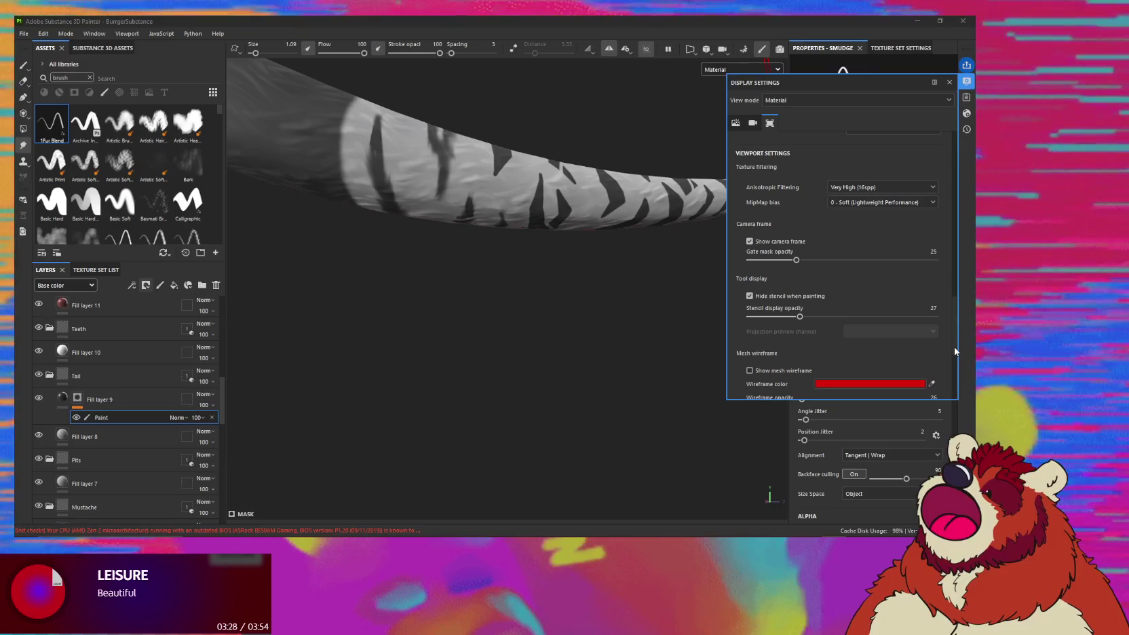
scroll(954, 351, "down", 5)
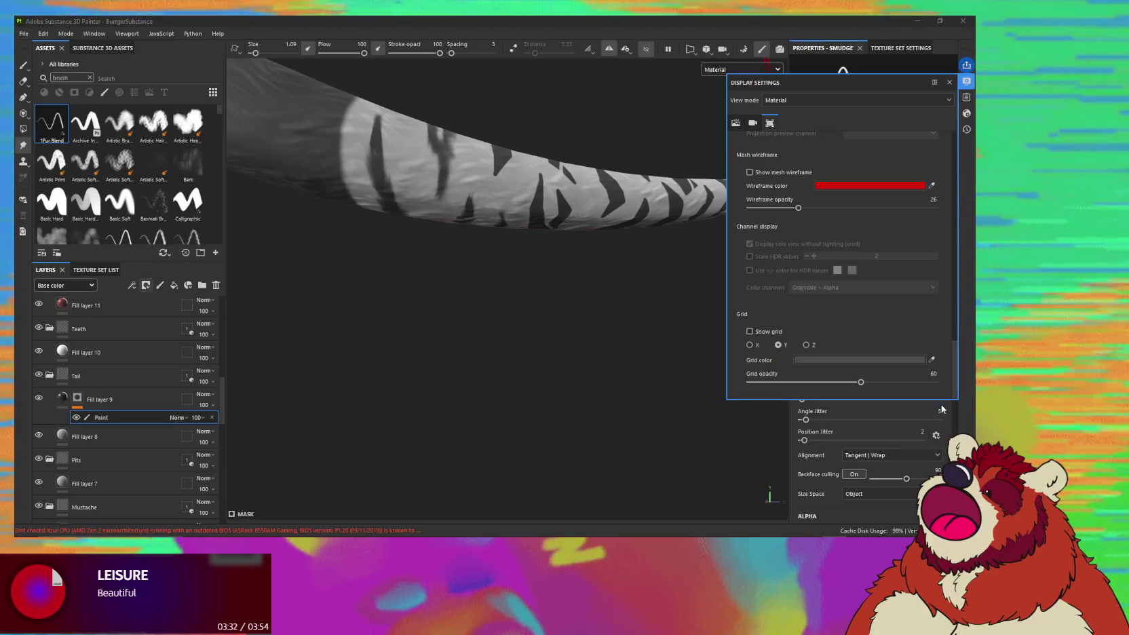
left_click(966, 97)
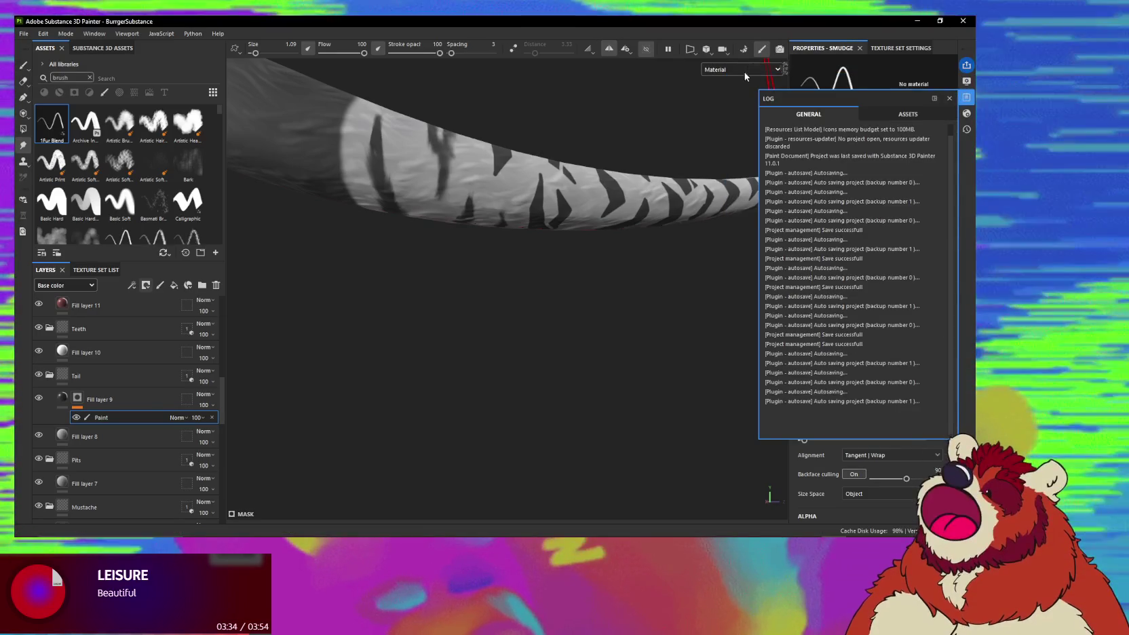
left_click(630, 53)
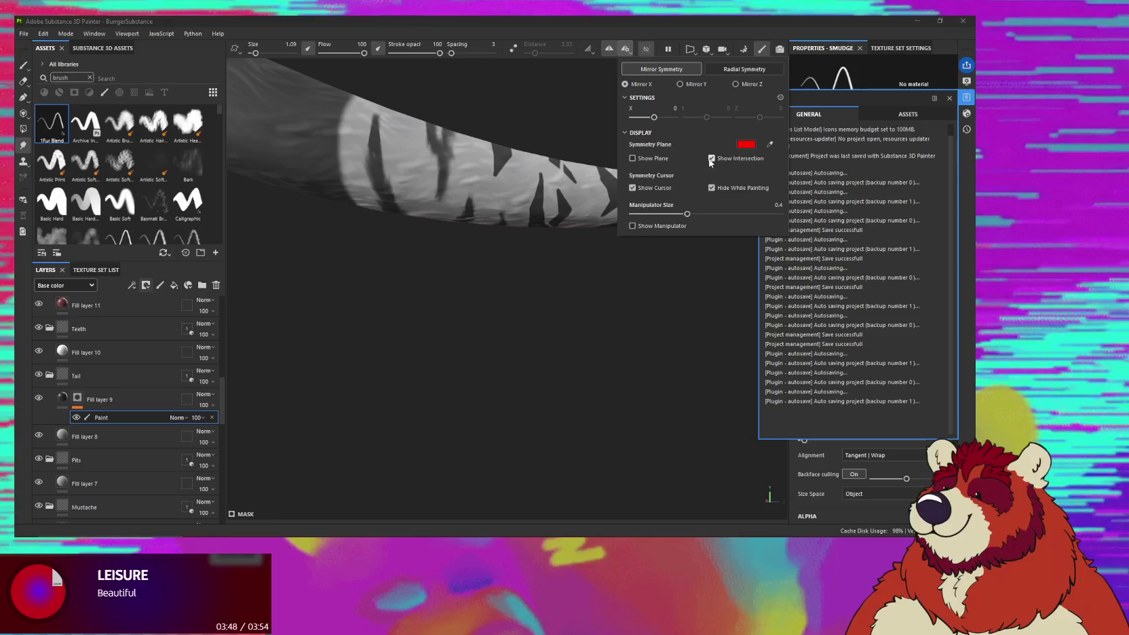
left_click(525, 186)
mouse_move(525, 186)
left_mouse_down("alt")
mouse_move(557, 139)
mouse_move(604, 144)
mouse_move(655, 79)
left_mouse_up("alt")
left_click(625, 48)
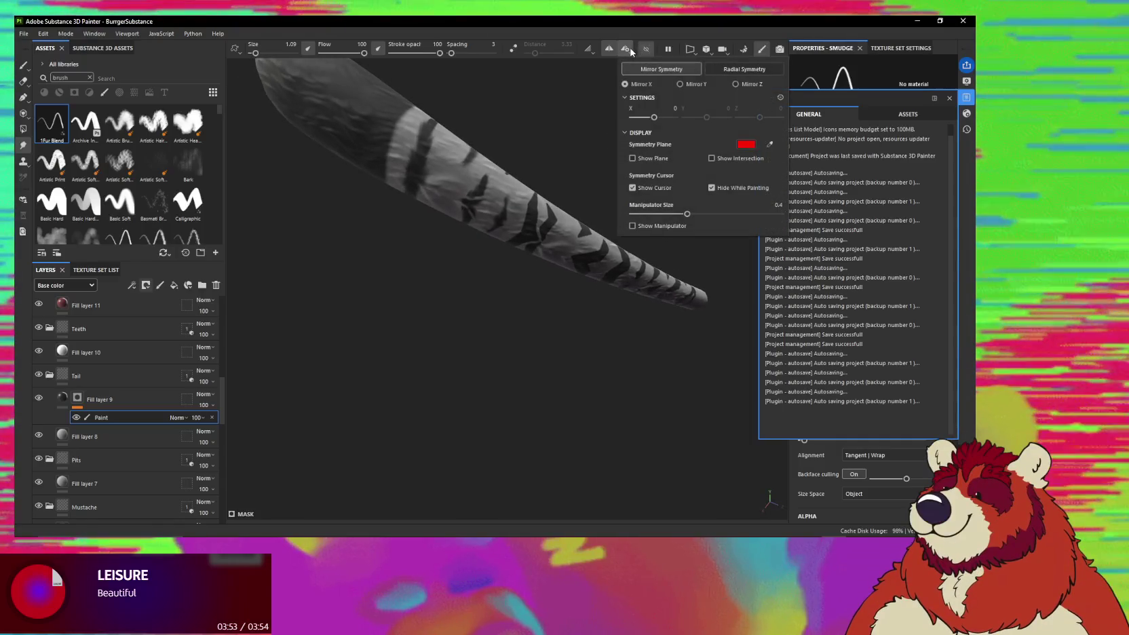
left_click(712, 158)
left_click(731, 160)
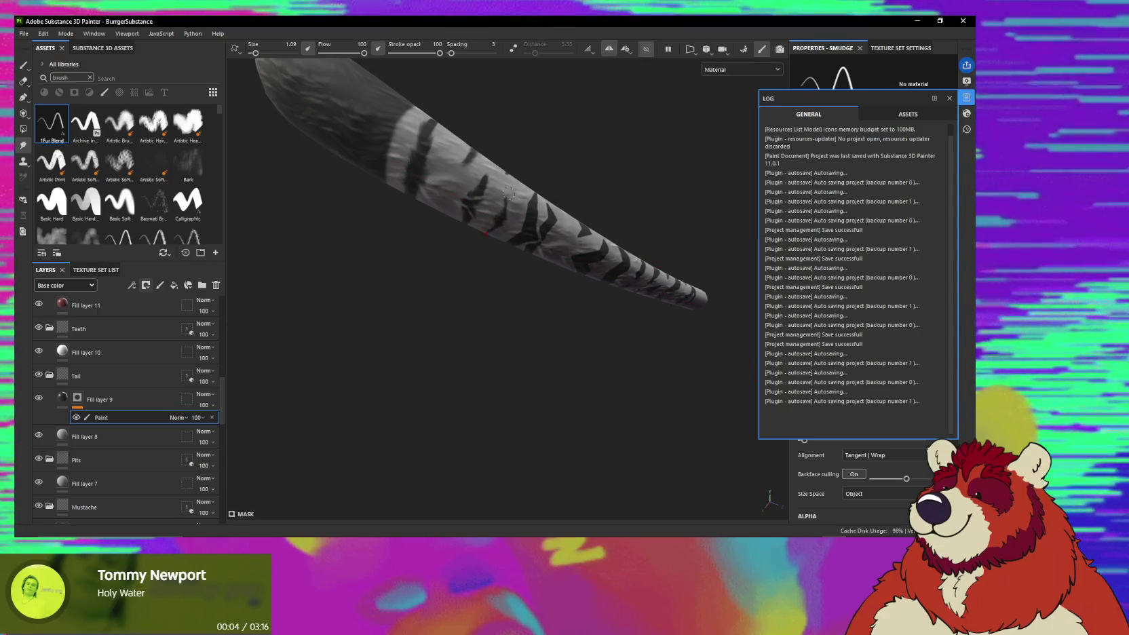
scroll(514, 248, "up", 3)
scroll(502, 190, "up", 3)
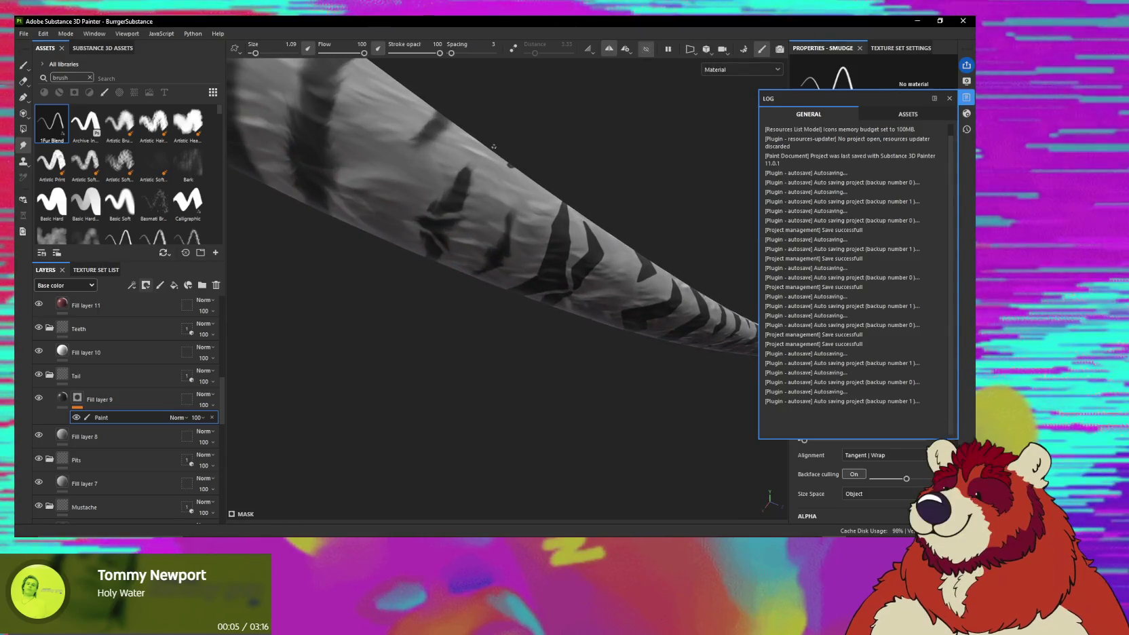
scroll(493, 146, "down", 3)
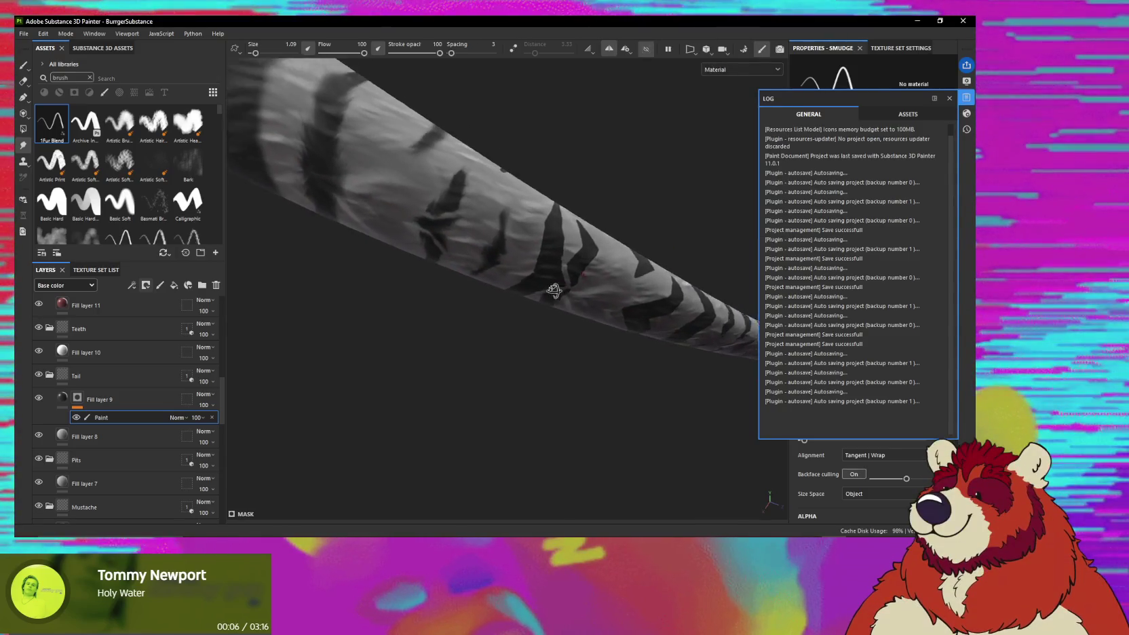
scroll(502, 217, "down", 3)
scroll(507, 290, "down", 2)
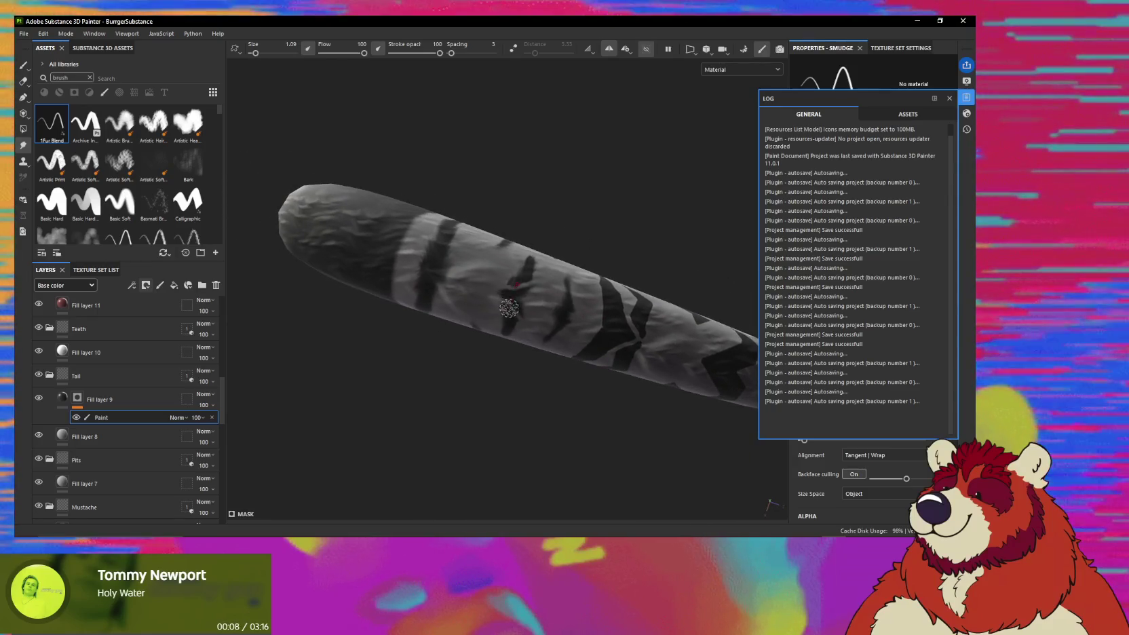
scroll(513, 297, "down", 1)
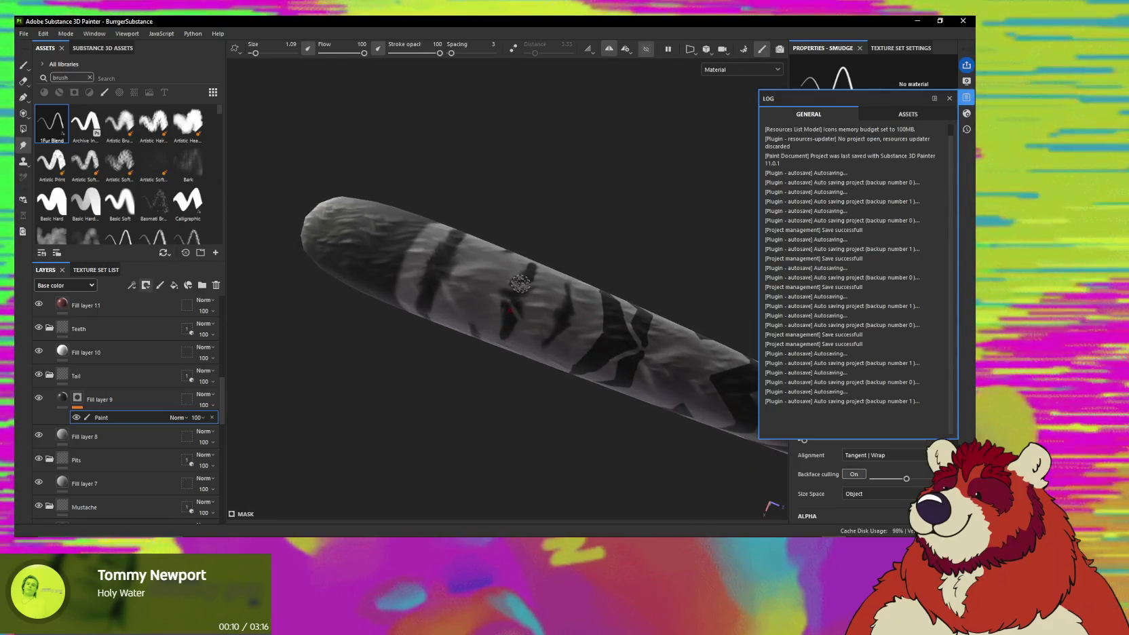
left_click_drag(519, 286, 600, 371, "alt")
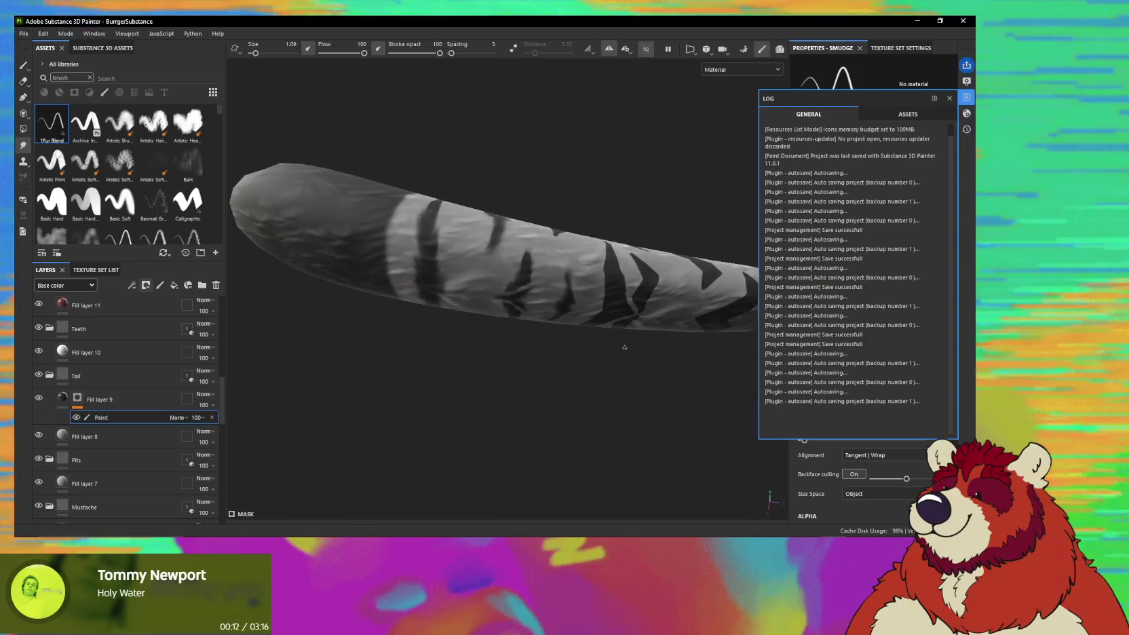
Close the Log panel and smudge the edge of the oval dark tail stripe.
left_click(949, 98)
mouse_move(706, 204)
left_mouse_down("alt")
mouse_move(539, 385)
mouse_move(503, 333)
left_mouse_up("alt")
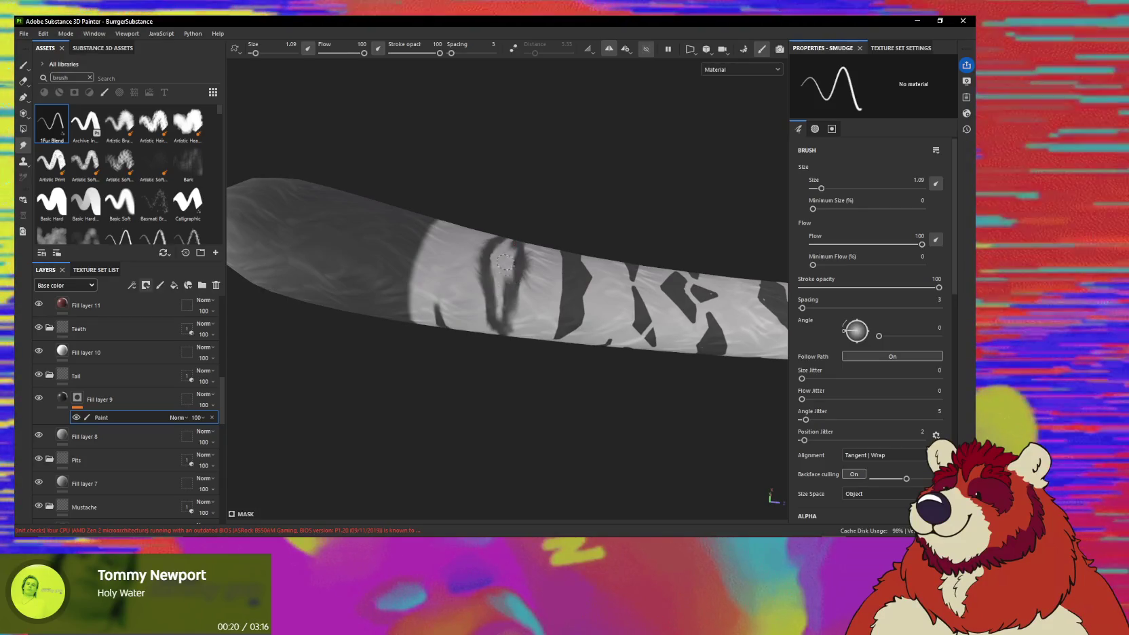
mouse_move(502, 261)
left_mouse_down()
mouse_move(516, 271)
mouse_move(507, 252)
mouse_move(524, 257)
left_mouse_up()
Switch to the Paint brush to touch up the stripe, then return to Smudge.
scroll(505, 232, "up", 3)
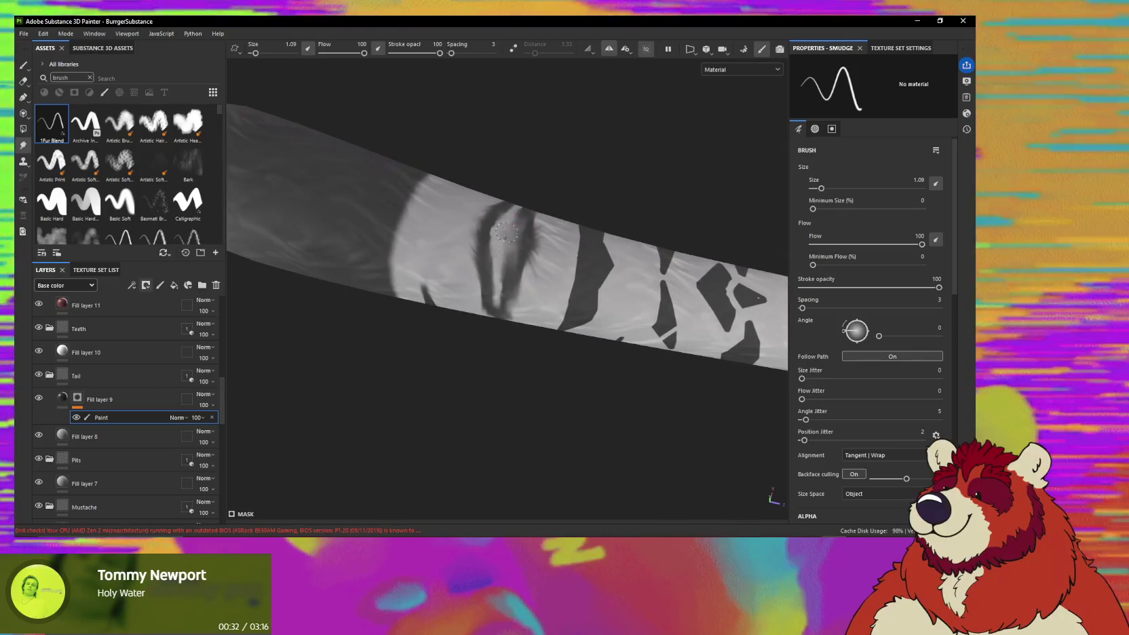
key("1")
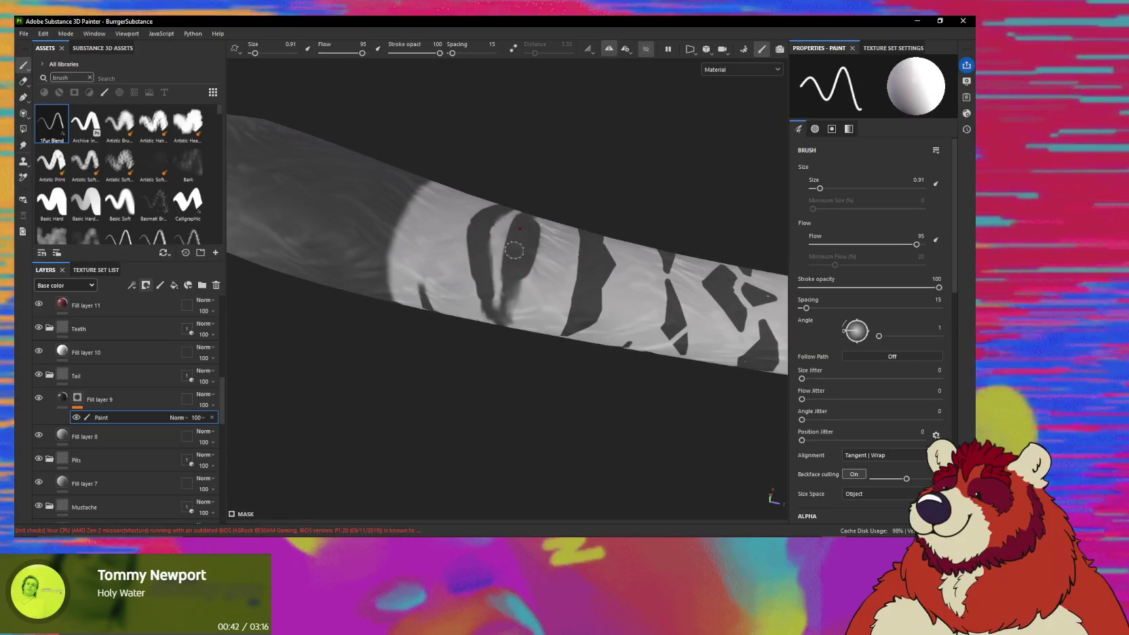
key("5")
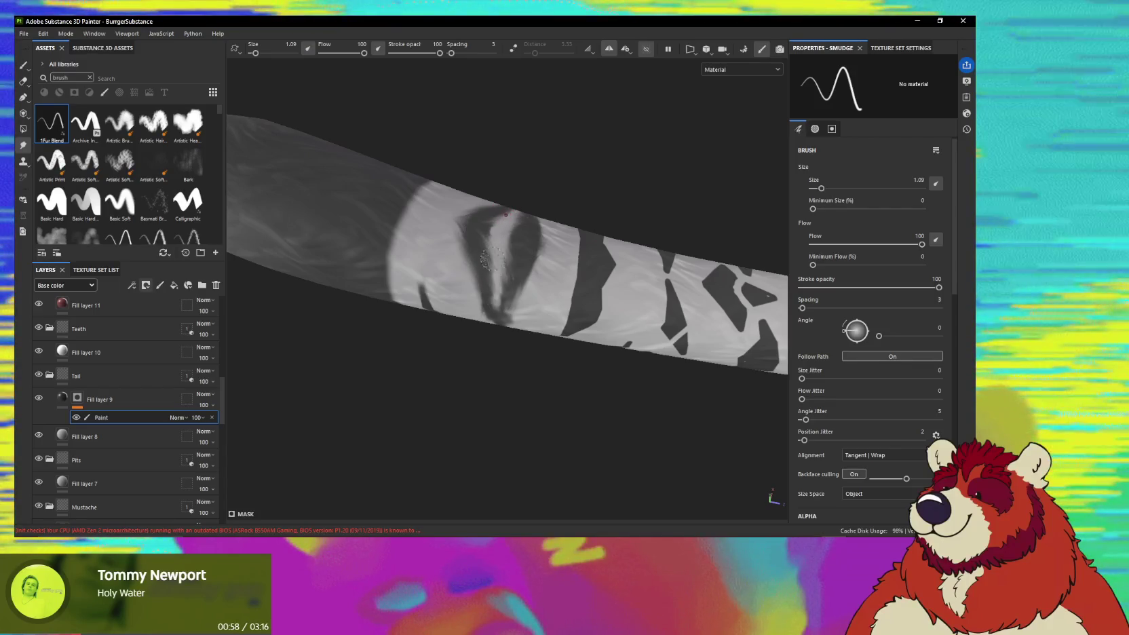
Orbit around the tail and smear two dark stripes downward into streaky fur marks.
mouse_move(522, 278)
left_mouse_down("alt")
mouse_move(514, 243)
mouse_move(528, 279)
left_mouse_up("alt")
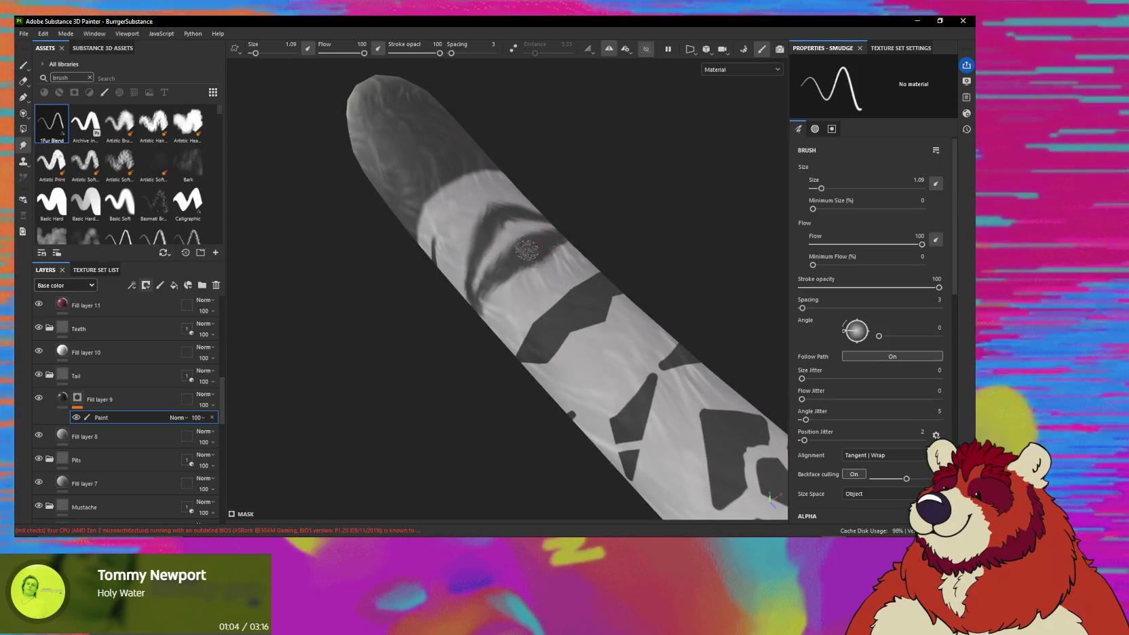
mouse_move(517, 291)
left_mouse_down("alt")
mouse_move(617, 282)
mouse_move(569, 335)
left_mouse_up("alt")
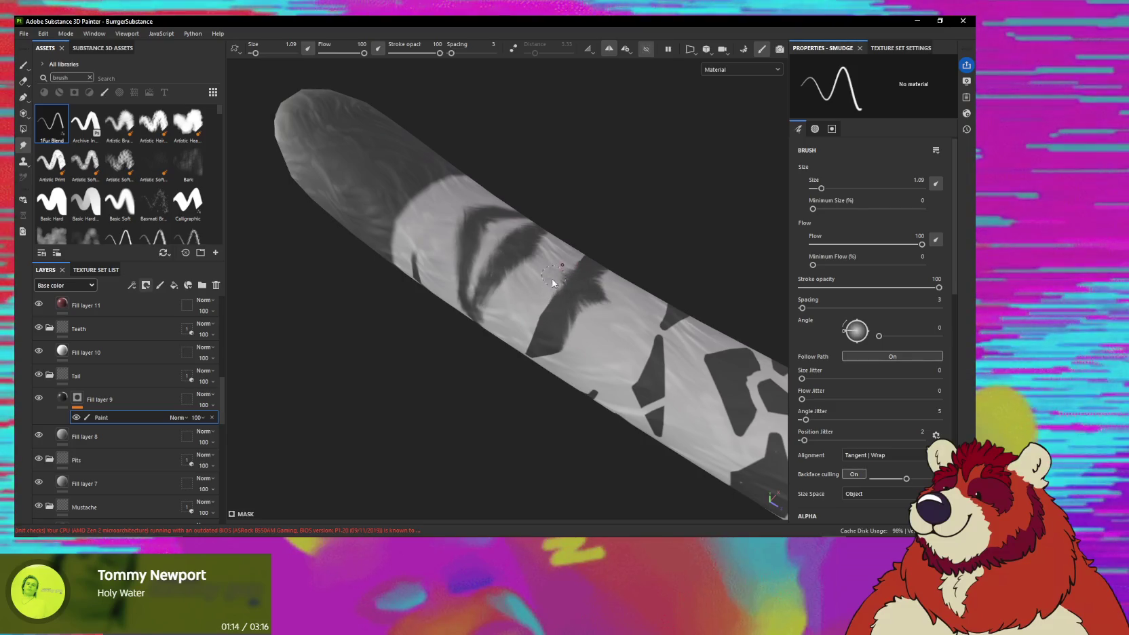
mouse_move(552, 318)
left_mouse_down("alt")
mouse_move(546, 303)
mouse_move(568, 358)
mouse_move(551, 392)
left_mouse_up("alt")
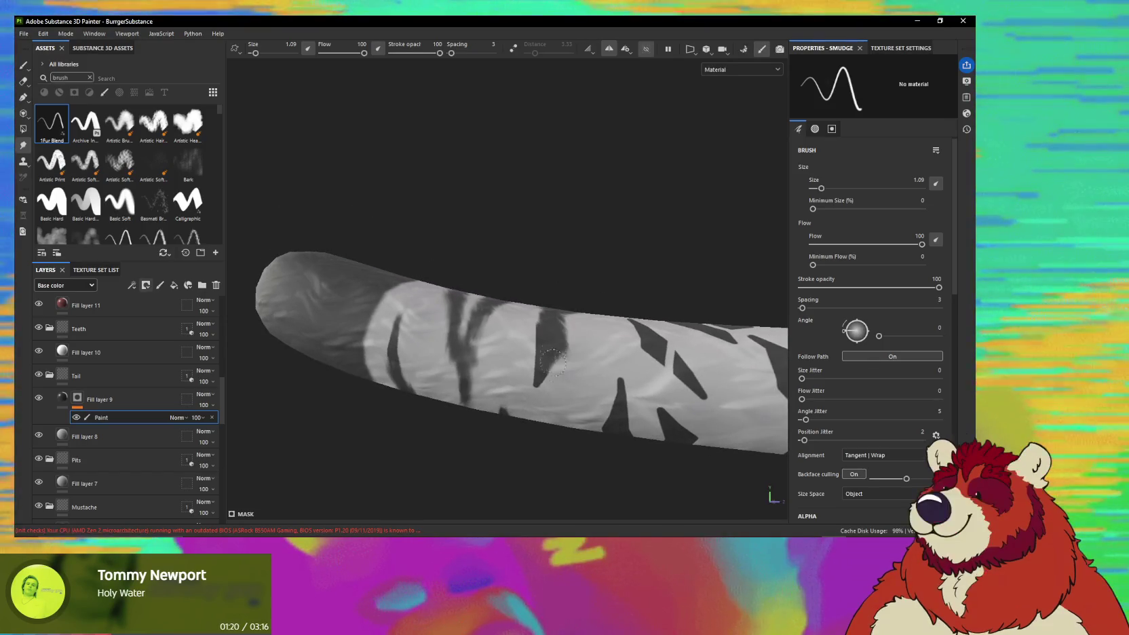
mouse_move(551, 332)
left_mouse_down()
mouse_move(531, 364)
mouse_move(599, 348)
left_mouse_up()
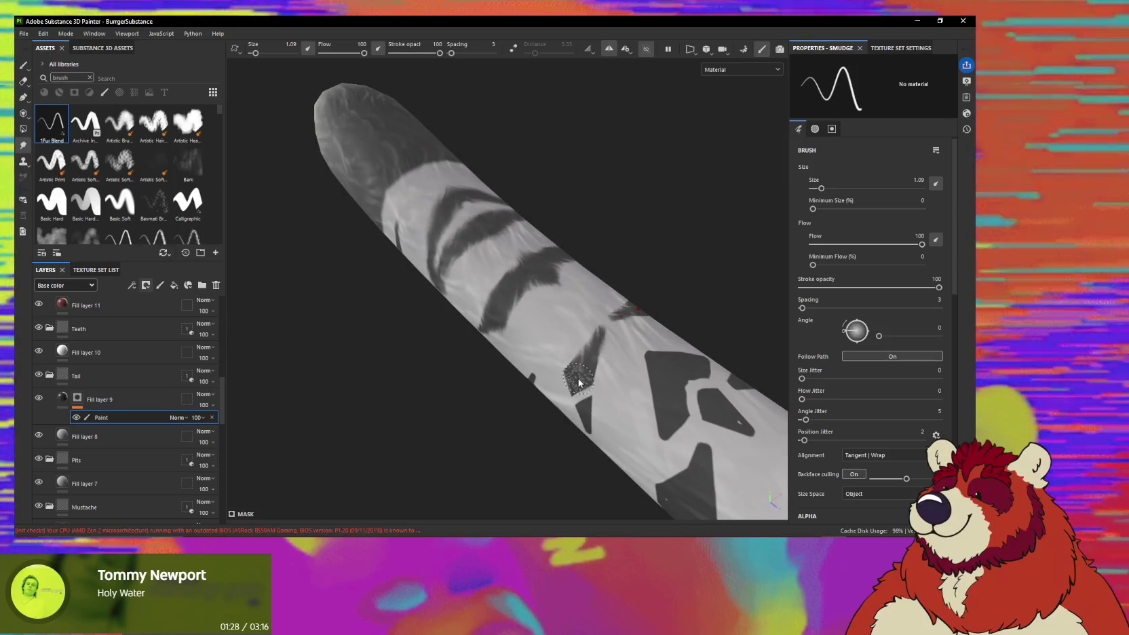
mouse_move(580, 330)
left_mouse_down("alt")
mouse_move(581, 407)
mouse_move(598, 384)
left_mouse_up("alt")
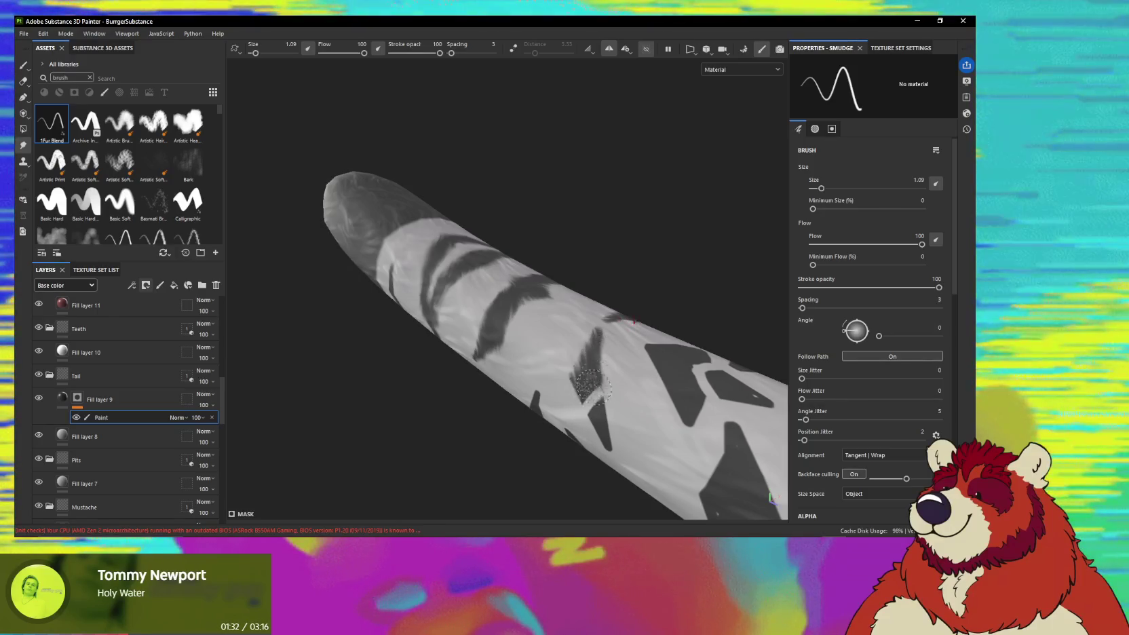
mouse_move(596, 403)
left_mouse_down()
mouse_move(602, 434)
mouse_move(603, 371)
mouse_move(575, 371)
left_mouse_up()
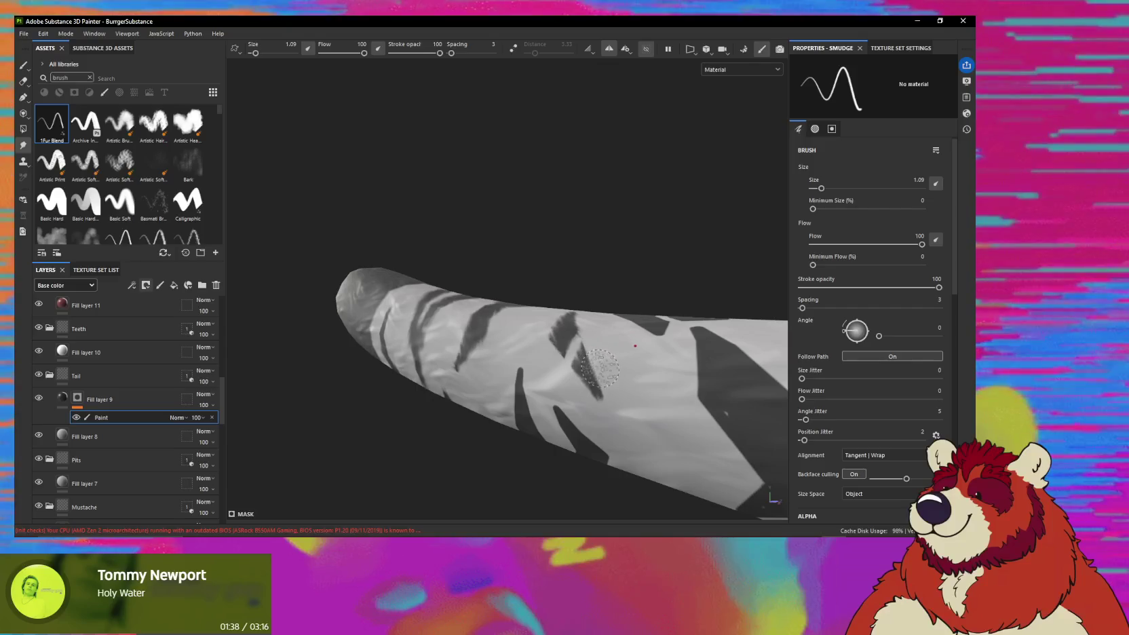
Reduce the smudge brush size to 1.09.
mouse_move(575, 375)
left_mouse_down("alt")
mouse_move(583, 383)
mouse_move(627, 342)
left_mouse_up("alt")
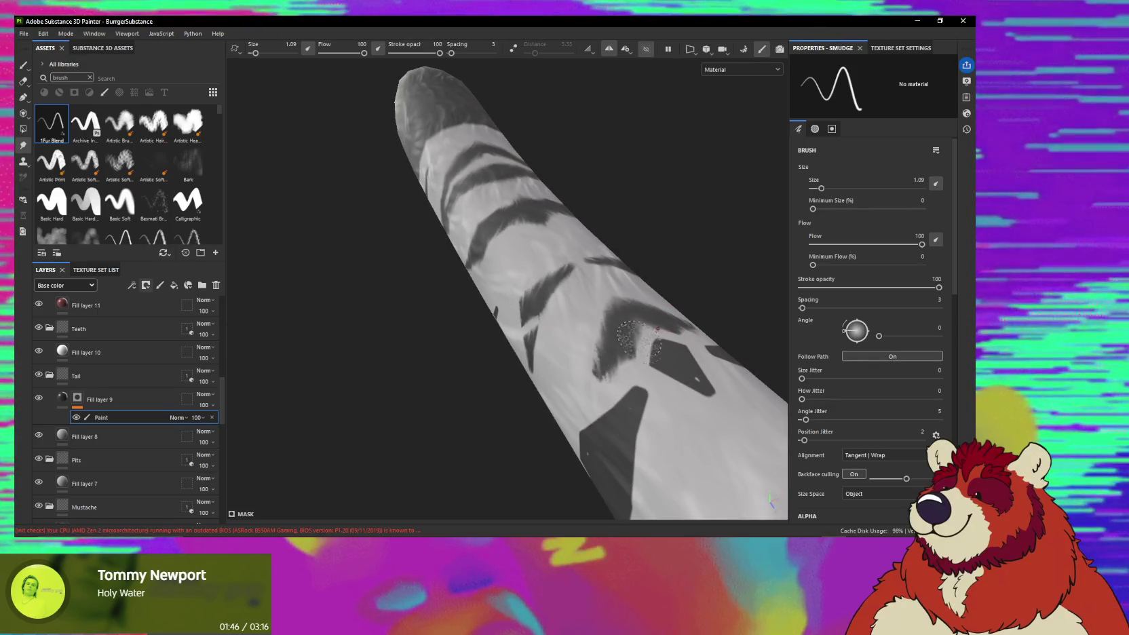
left_click_drag(685, 365, 683, 364, "alt")
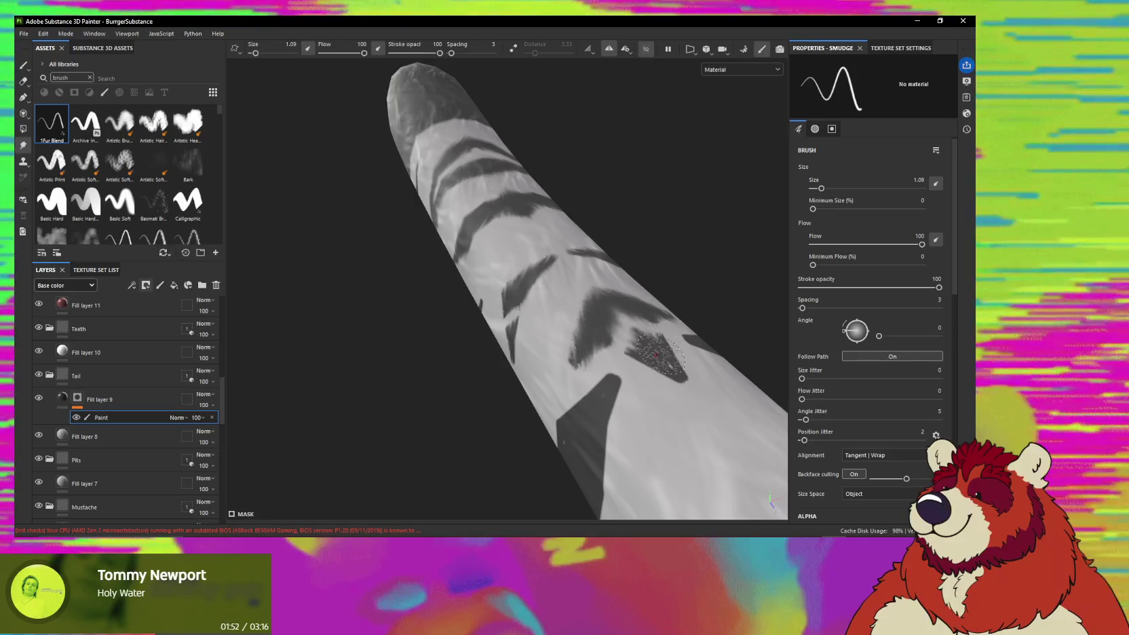
right_click_drag(658, 353, 641, 348, "ctrl")
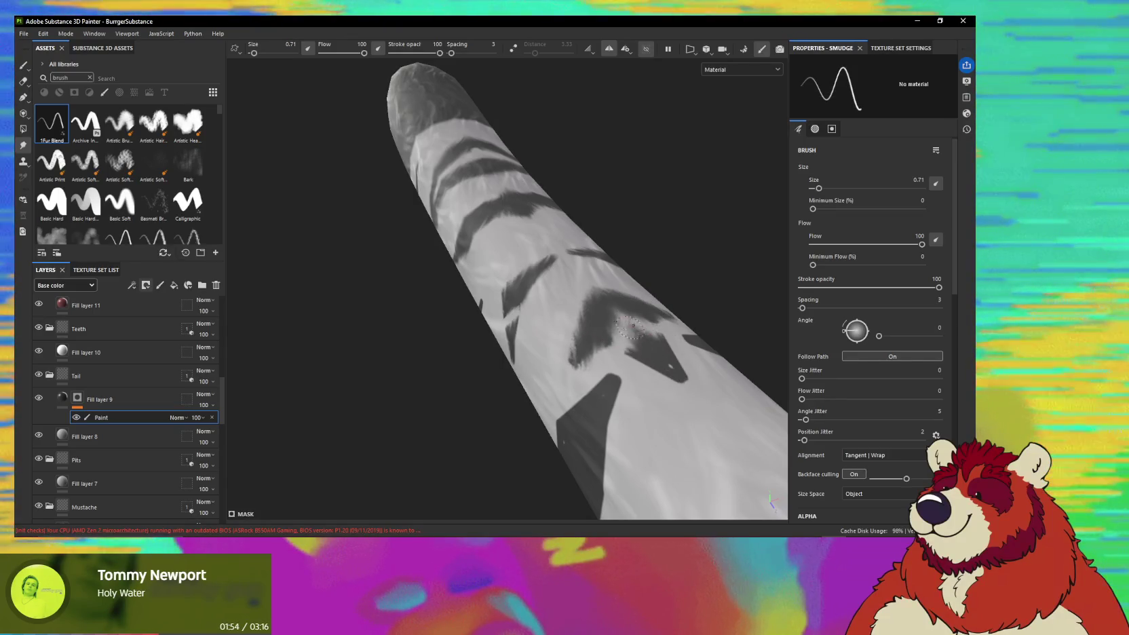
Smear a dark tail stripe down-right and feather another stripe edge into a soft bulge.
left_click_drag(641, 343, 681, 386)
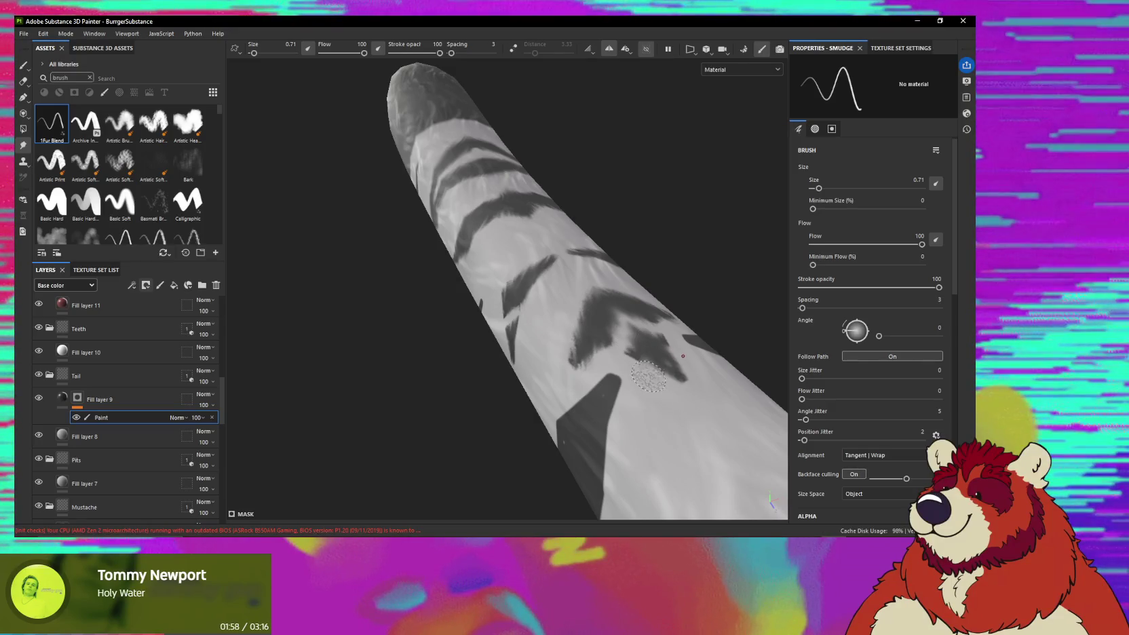
left_click_drag(640, 355, 645, 292, "alt")
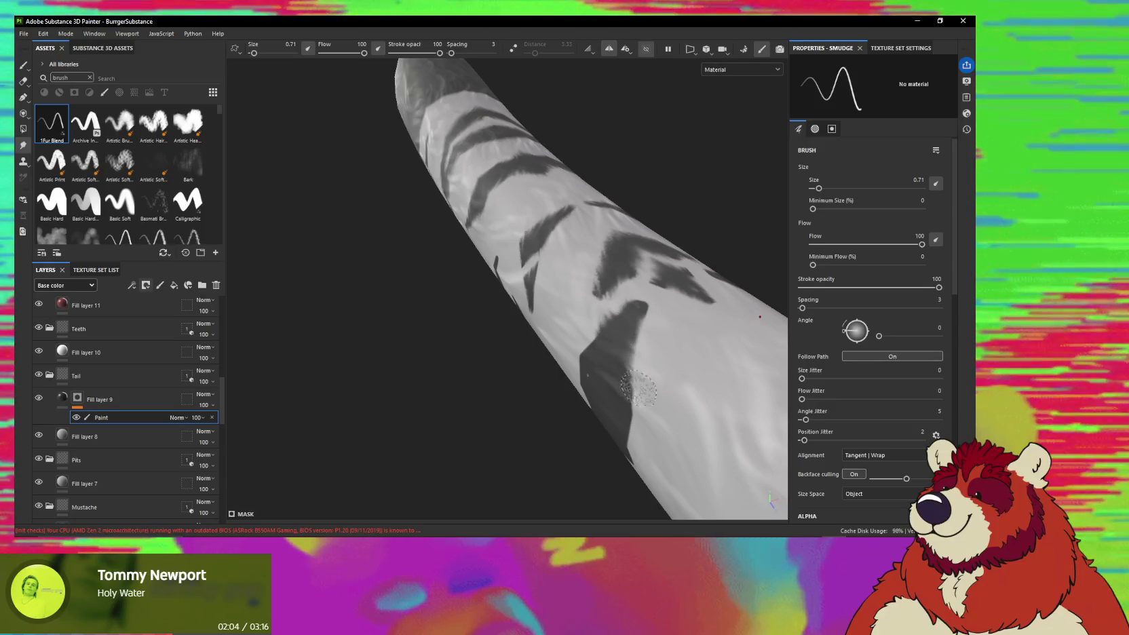
left_click_drag(636, 396, 571, 370, "alt")
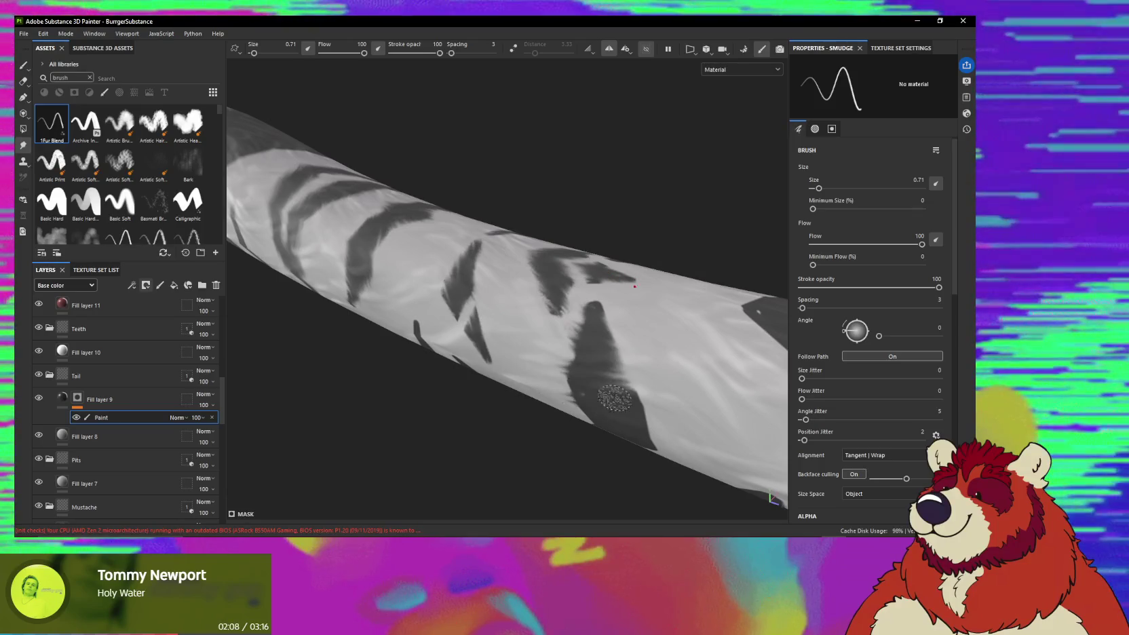
left_click_drag(625, 382, 631, 368, "alt")
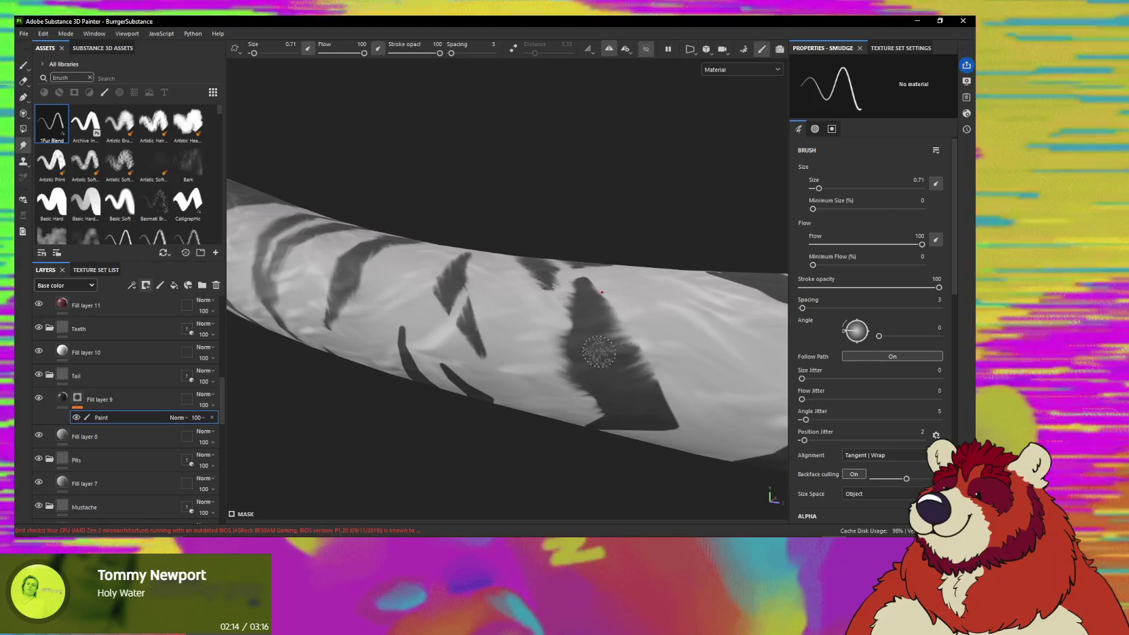
mouse_move(680, 367)
left_mouse_down("alt")
mouse_move(663, 310)
mouse_move(668, 336)
mouse_move(637, 340)
left_mouse_up("alt")
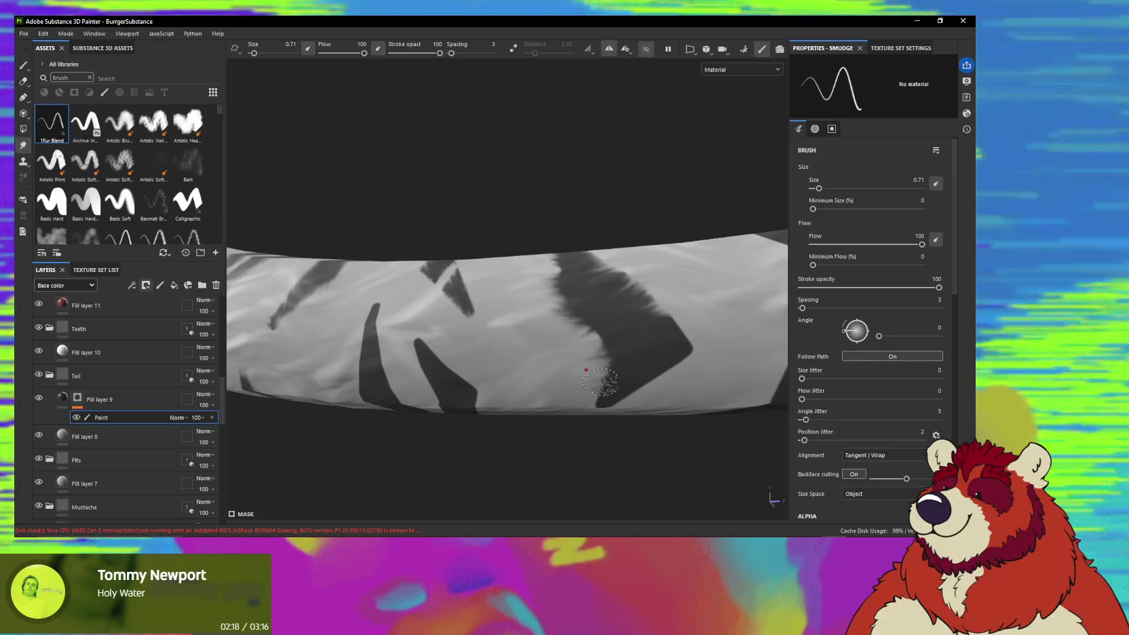
left_click_drag(578, 323, 553, 266, "alt")
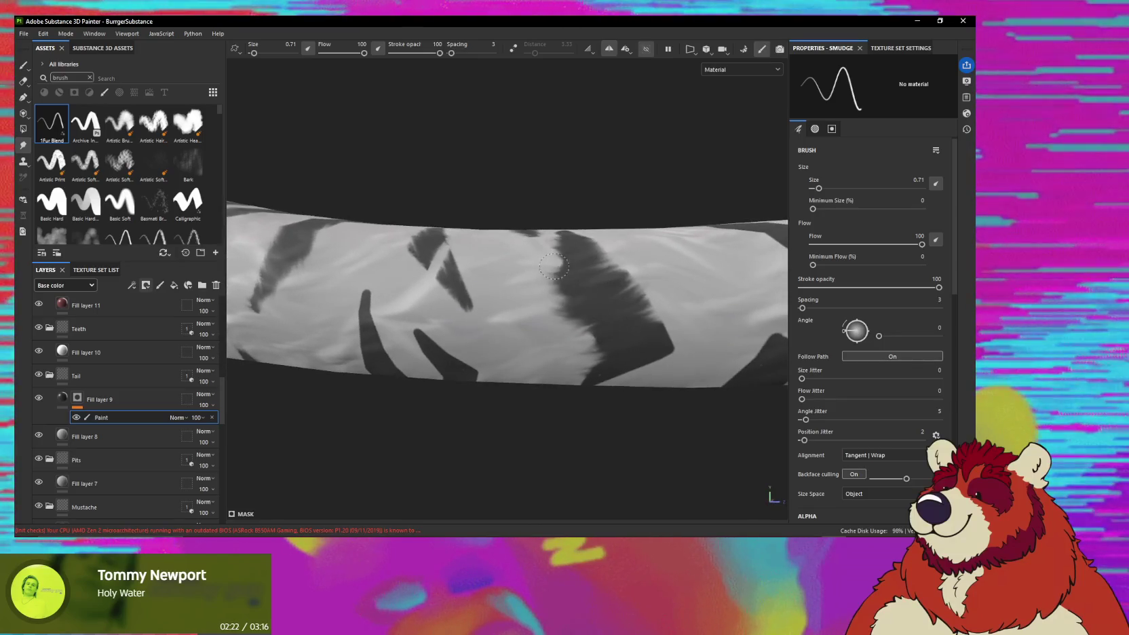
mouse_move(620, 293)
left_mouse_down("alt")
mouse_move(635, 302)
mouse_move(631, 346)
left_mouse_up("alt")
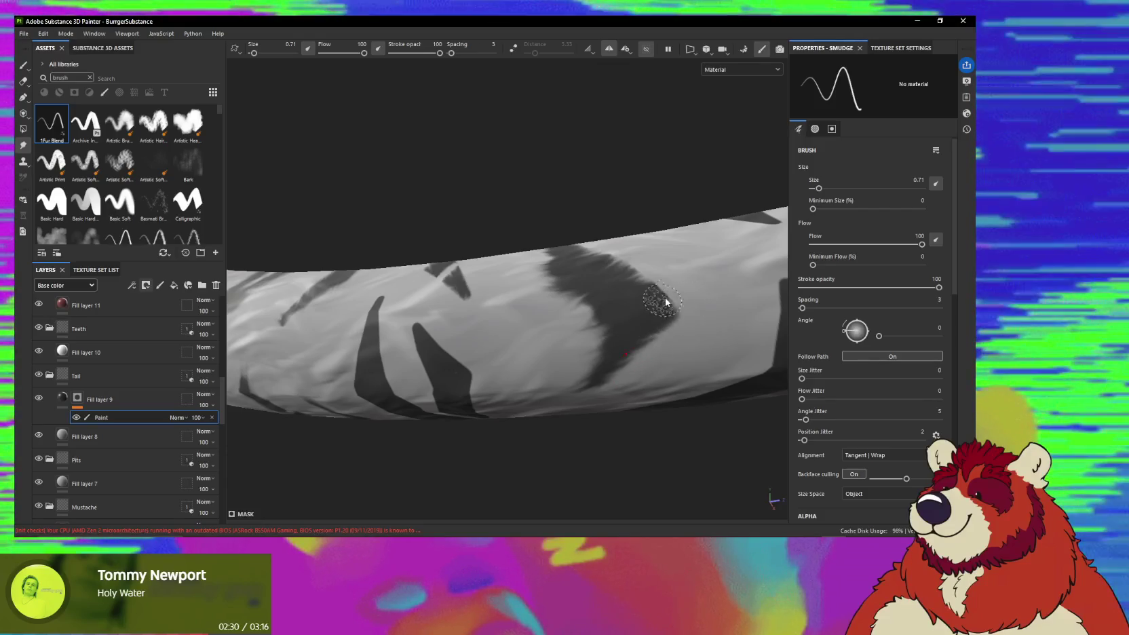
mouse_move(634, 299)
left_mouse_down("alt")
mouse_move(655, 287)
mouse_move(658, 326)
mouse_move(590, 363)
left_mouse_up("alt")
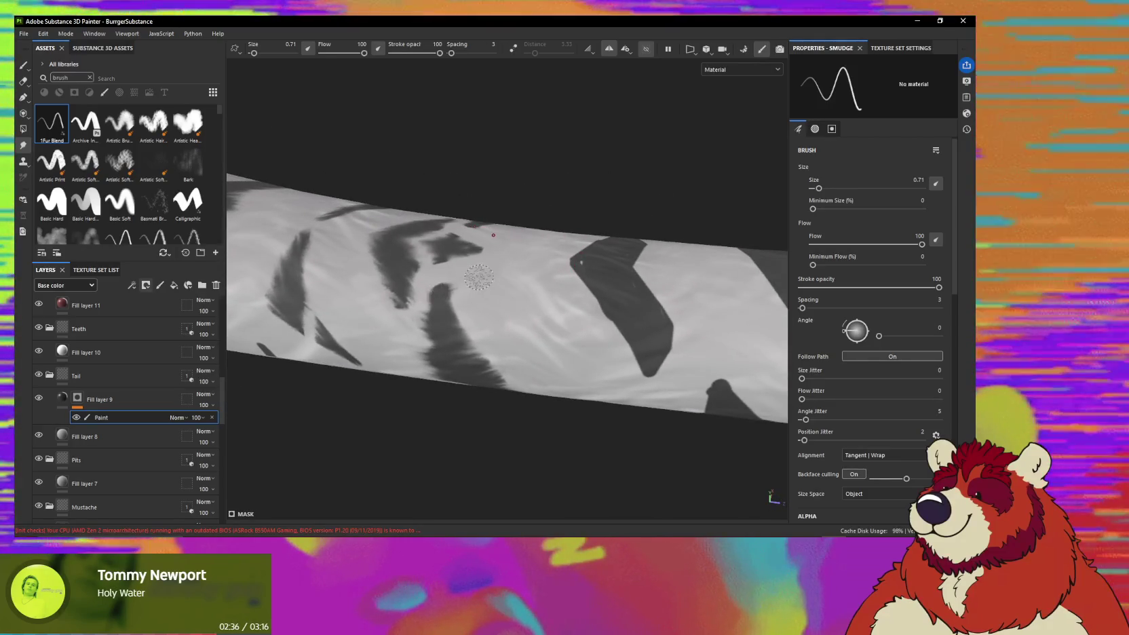
left_click_drag(576, 293, 593, 287, "alt")
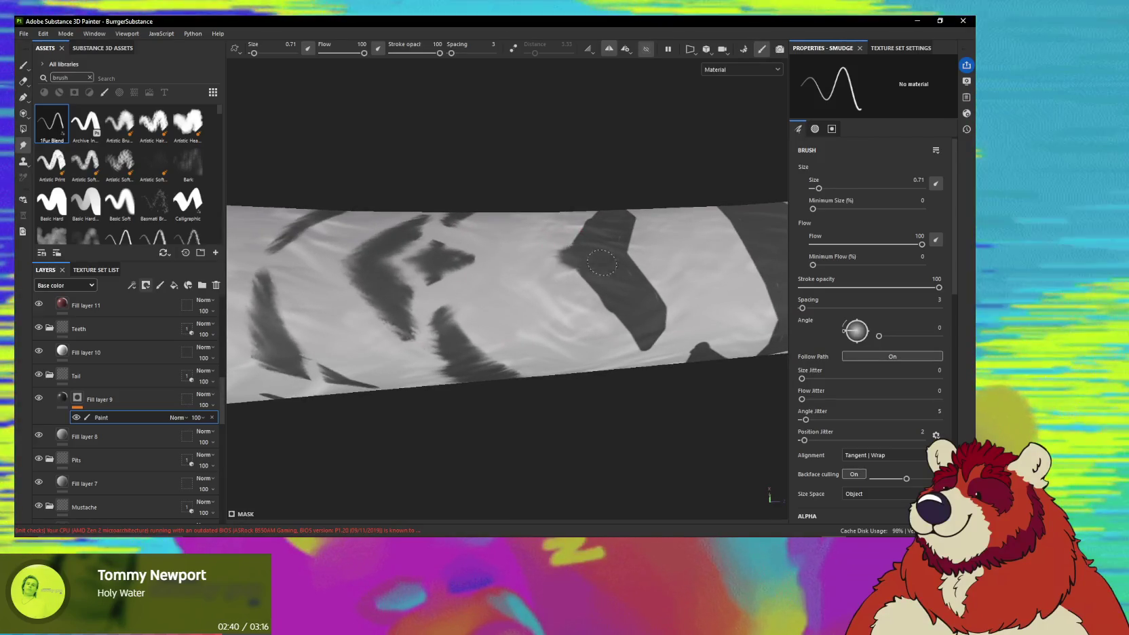
left_click_drag(585, 256, 607, 278)
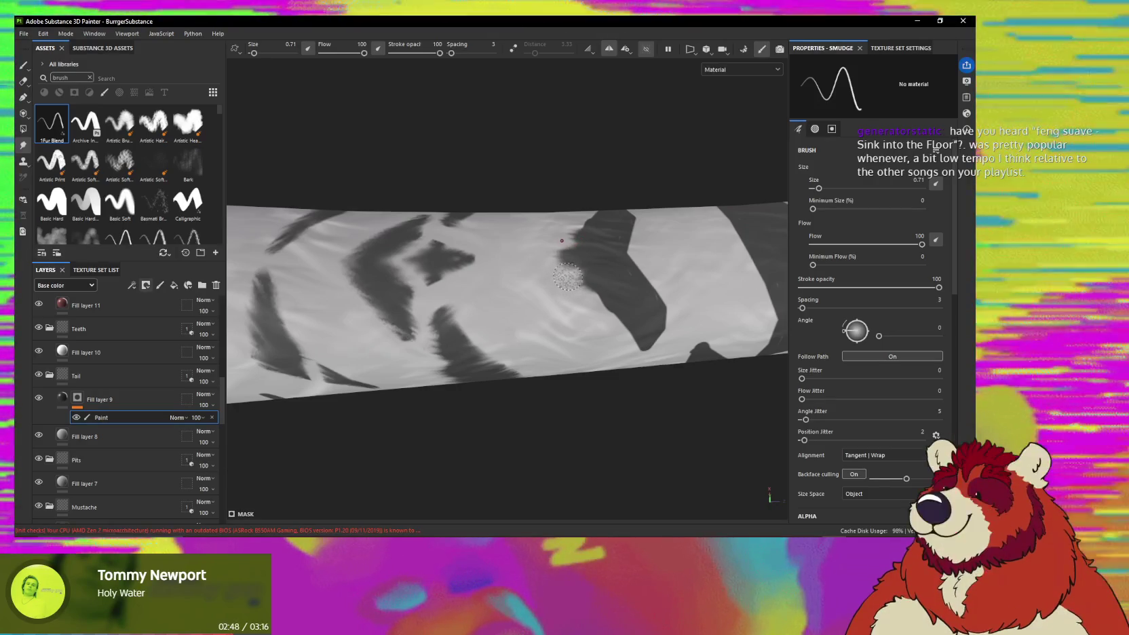
Feather more stripe edges toward the rounded tail tip with the 0.71 smudge brush.
mouse_move(568, 276)
left_mouse_down("alt")
mouse_move(586, 280)
mouse_move(568, 292)
left_mouse_up("alt")
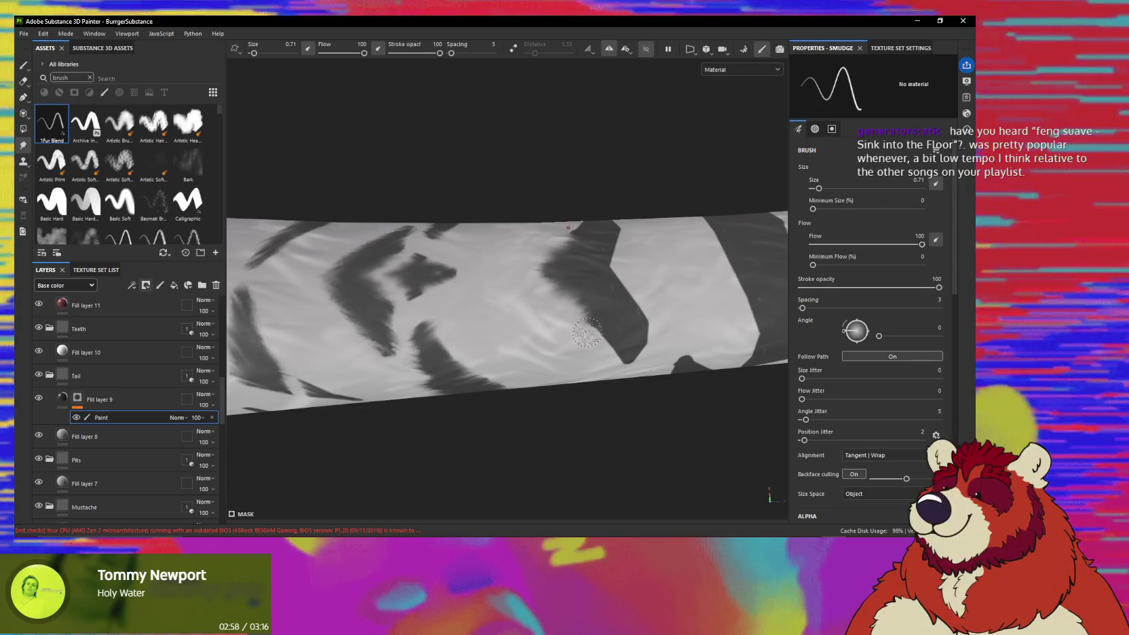
left_click_drag(587, 331, 595, 327, "alt")
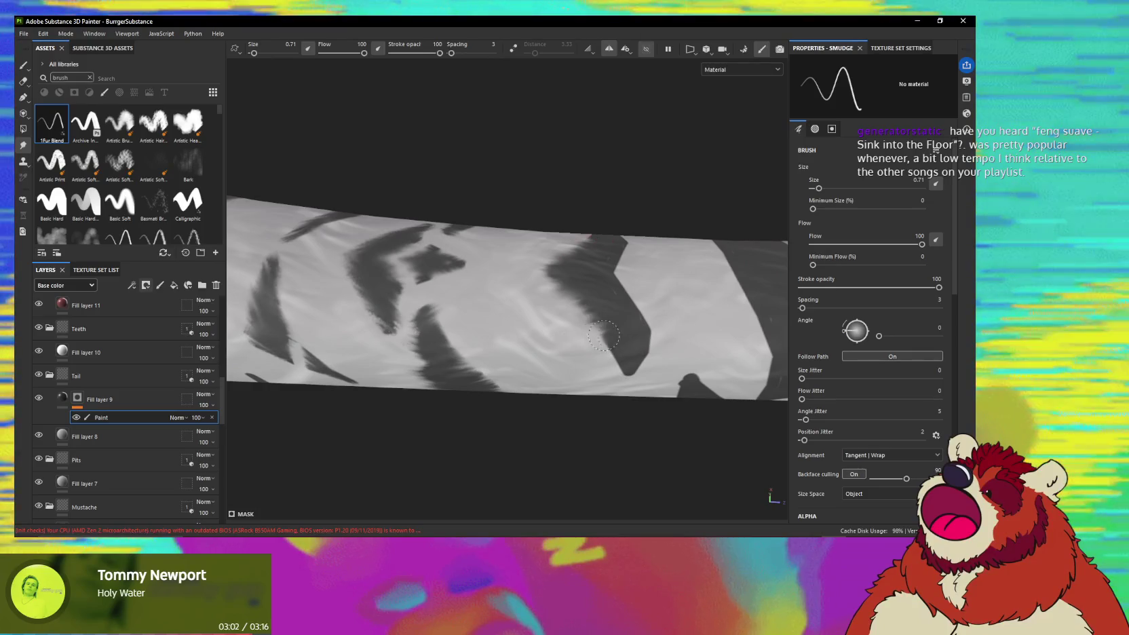
mouse_move(613, 335)
left_mouse_down("alt")
mouse_move(565, 335)
mouse_move(610, 355)
mouse_move(602, 345)
left_mouse_up("alt")
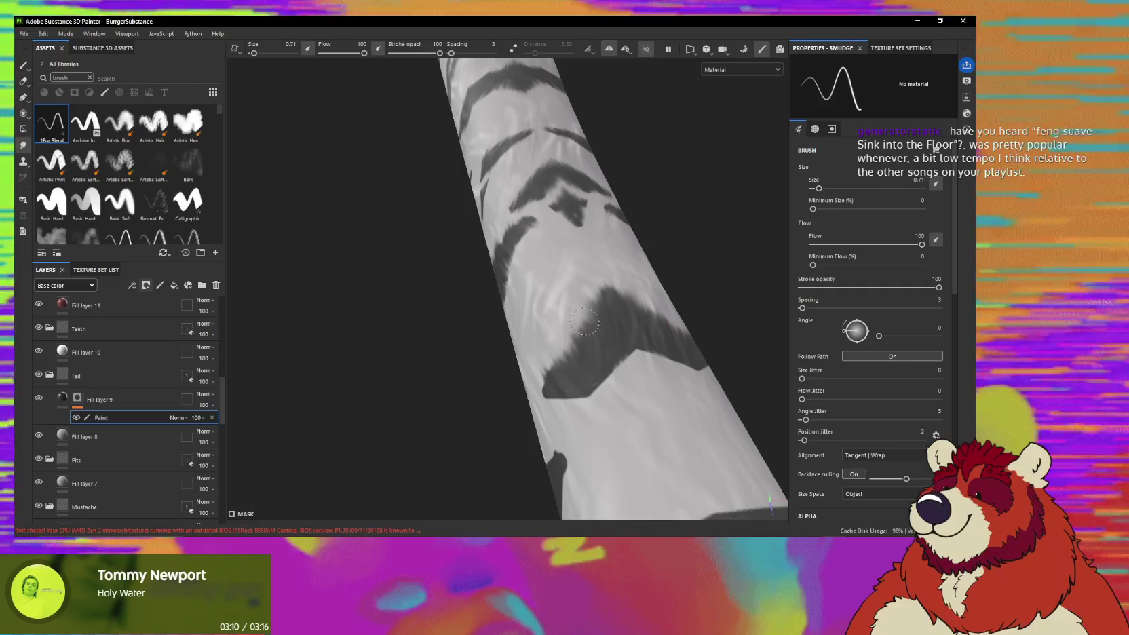
mouse_move(592, 292)
left_mouse_down("alt")
mouse_move(570, 350)
mouse_move(552, 348)
mouse_move(588, 322)
left_mouse_up("alt")
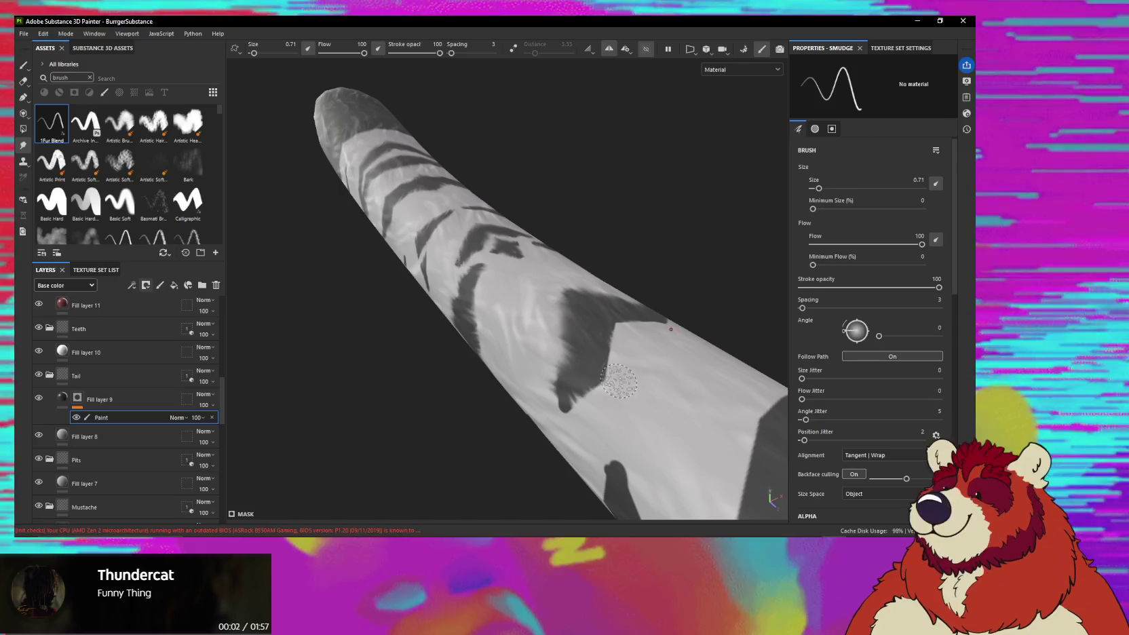
left_click_drag(603, 390, 610, 380, "alt")
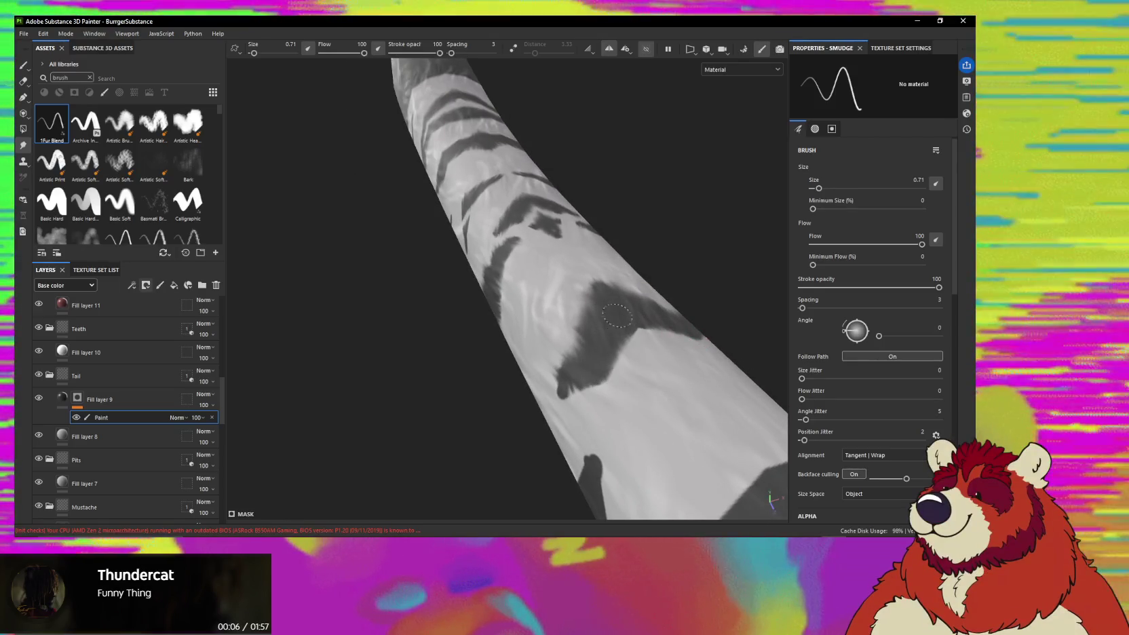
left_click_drag(625, 340, 641, 361, "alt")
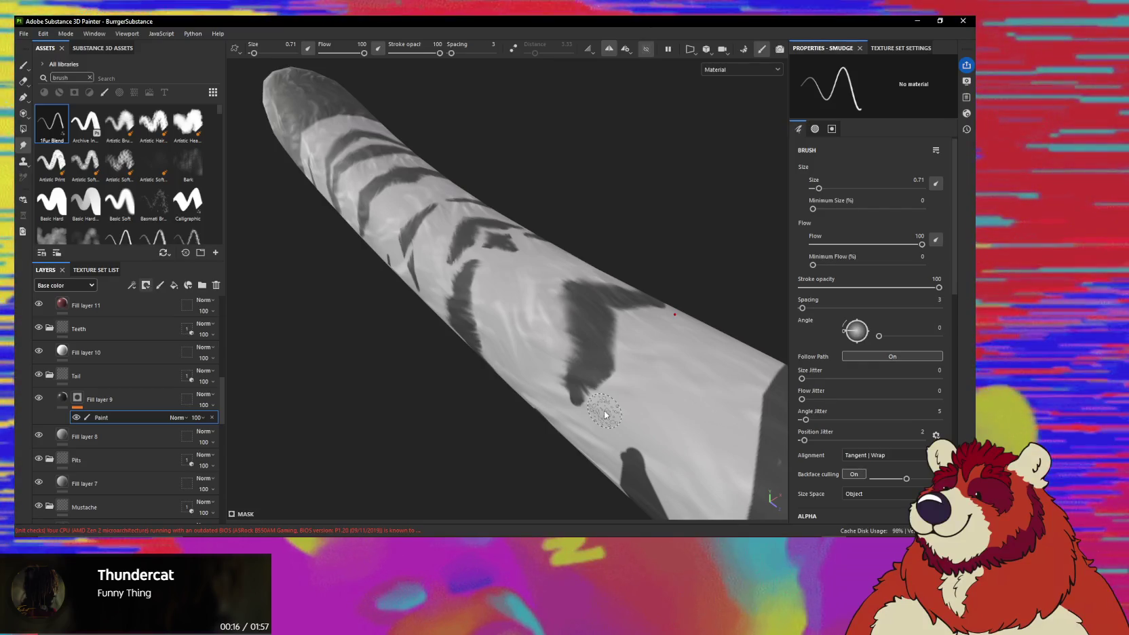
mouse_move(605, 415)
left_mouse_down("alt")
mouse_move(538, 343)
mouse_move(600, 315)
mouse_move(546, 326)
left_mouse_up("alt")
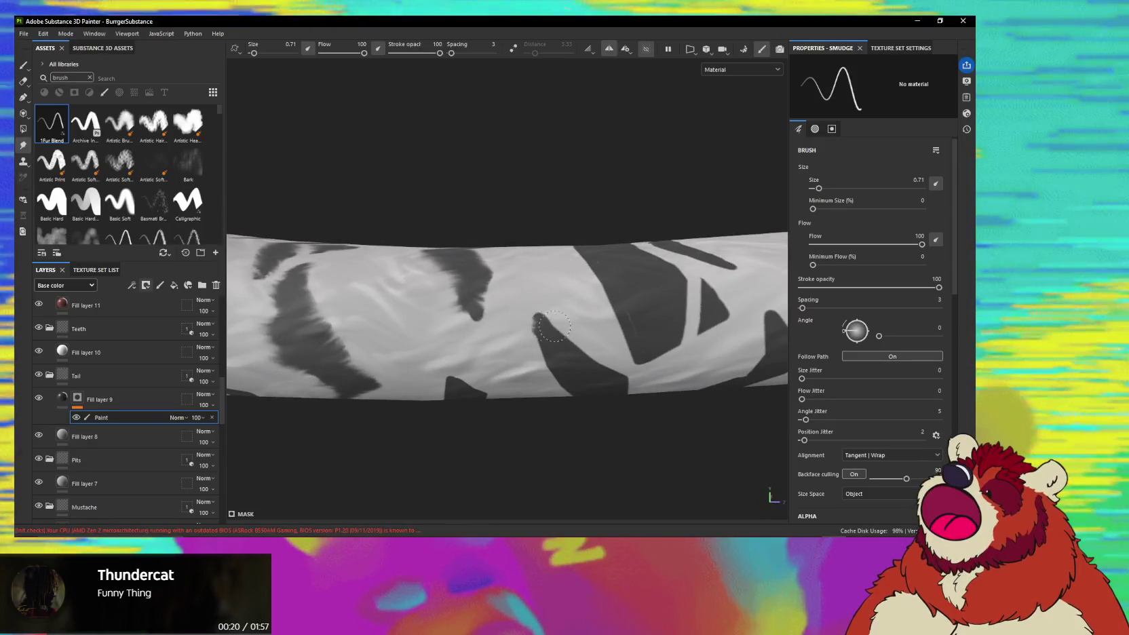
mouse_move(530, 332)
left_mouse_down("alt")
mouse_move(548, 299)
mouse_move(535, 315)
left_mouse_up("alt")
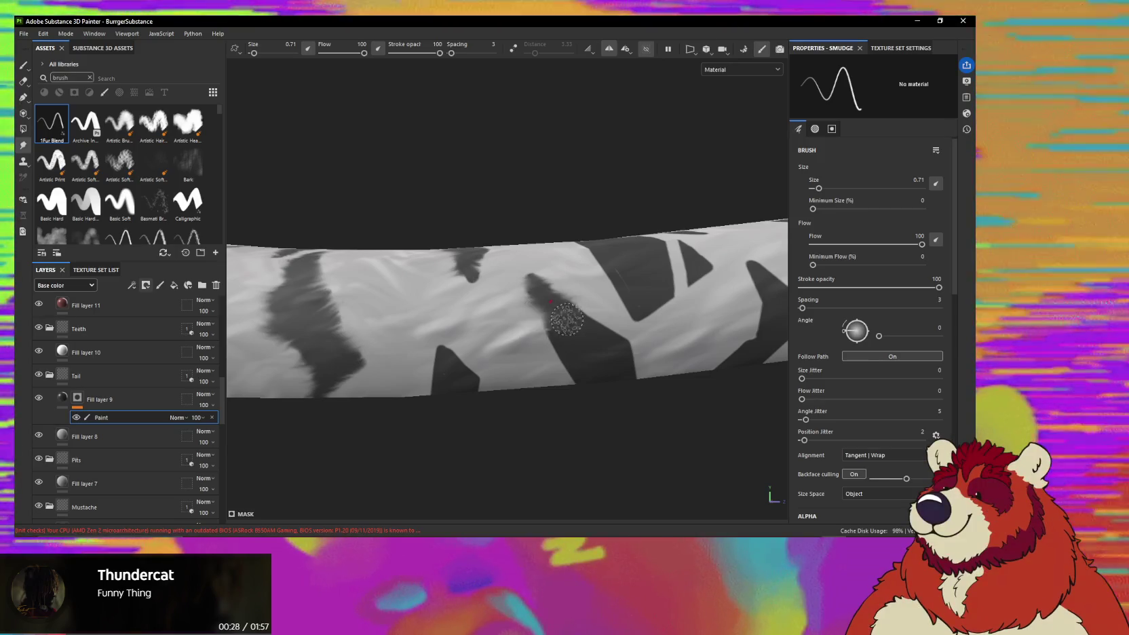
left_click_drag(568, 328, 559, 316, "alt")
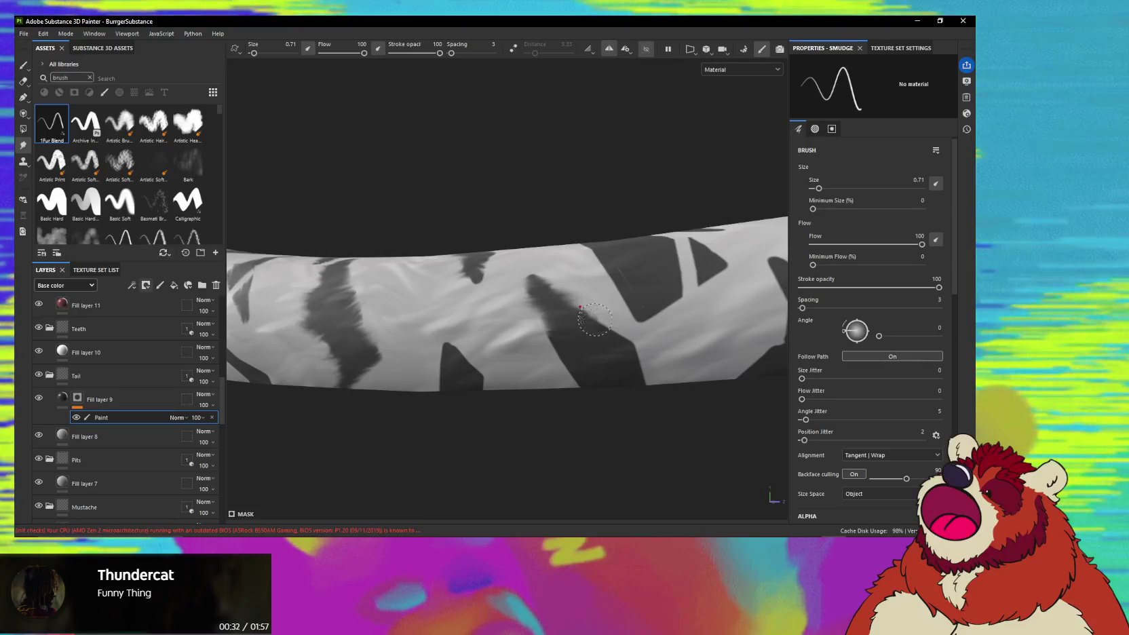
mouse_move(603, 320)
left_mouse_down("alt")
mouse_move(572, 307)
mouse_move(552, 356)
mouse_move(572, 327)
left_mouse_up("alt")
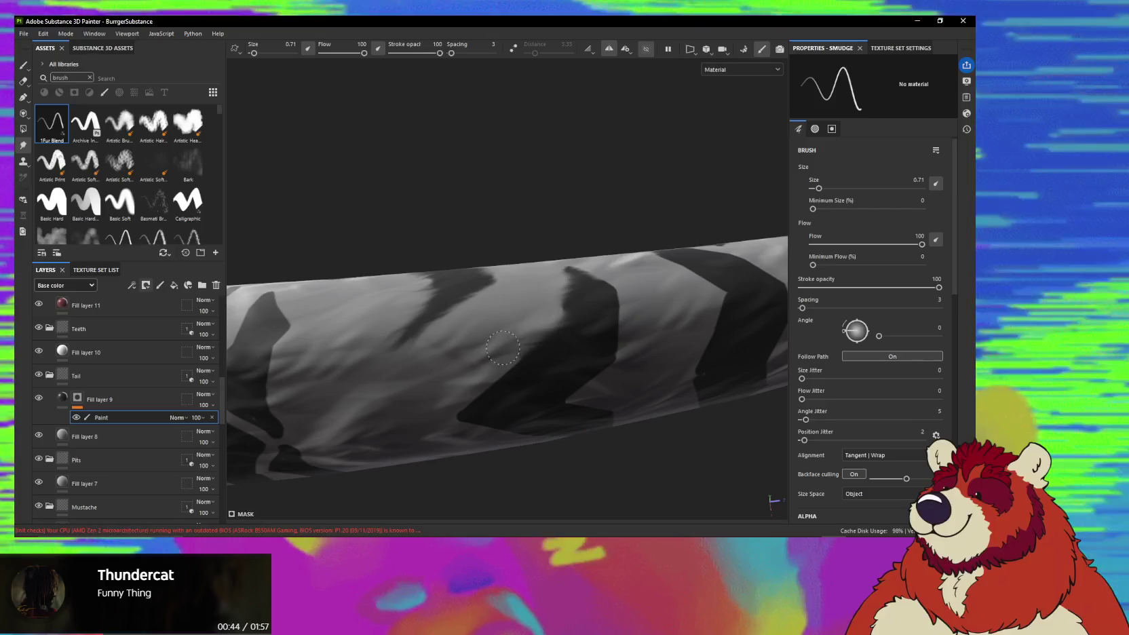
middle_click_drag(523, 354, 566, 313, "alt")
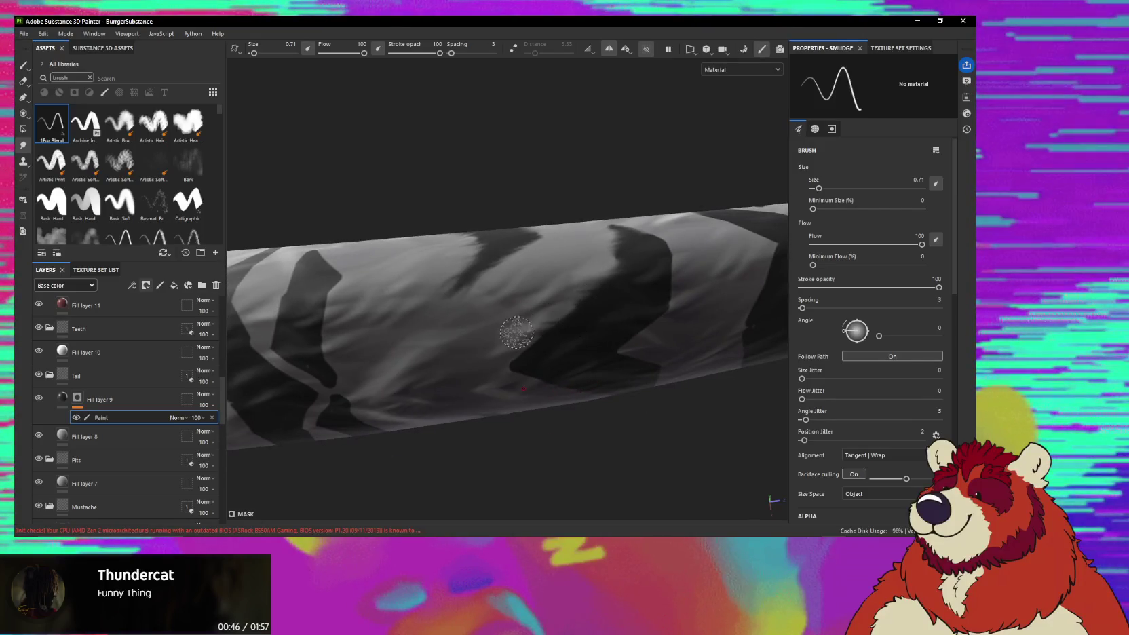
left_click_drag(562, 323, 558, 330, "alt")
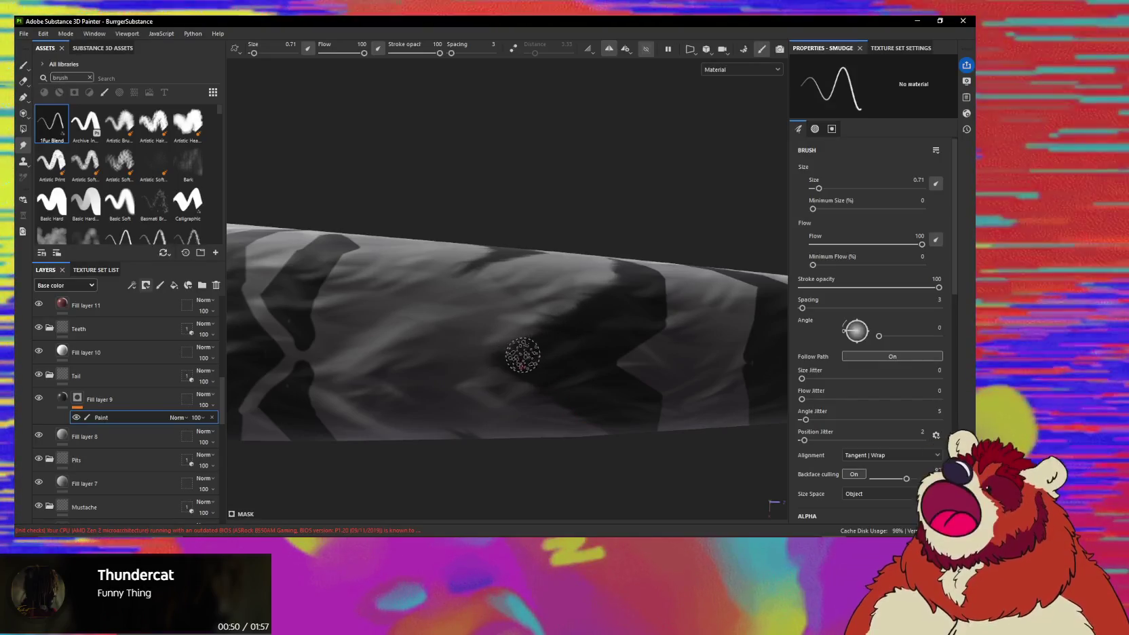
mouse_move(549, 335)
left_mouse_down("alt")
mouse_move(587, 320)
mouse_move(578, 359)
left_mouse_up("alt")
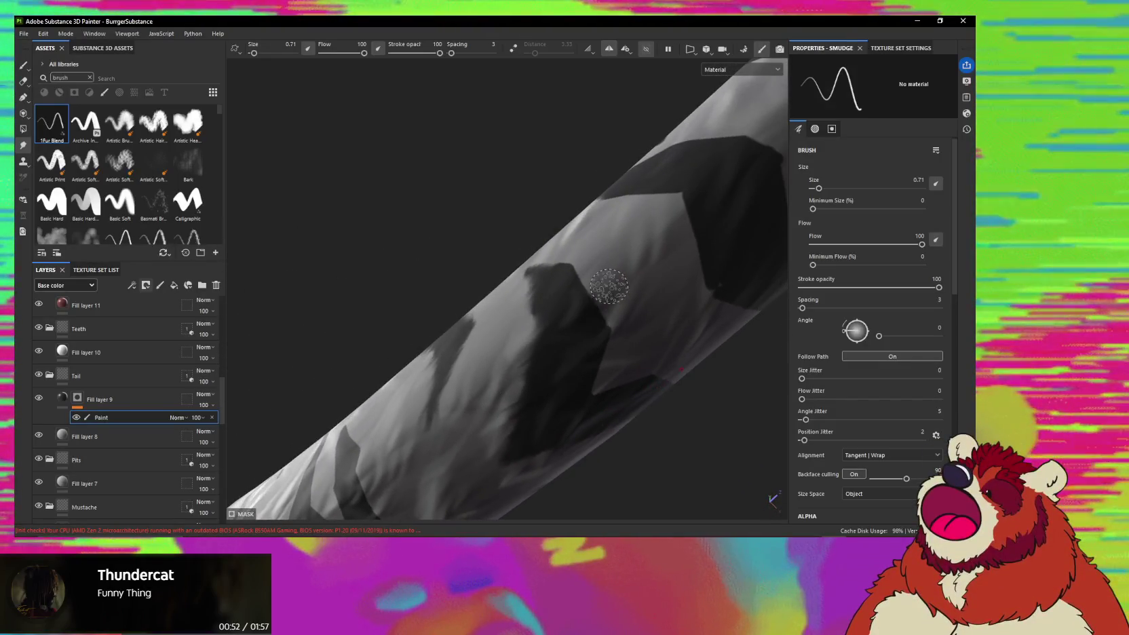
left_click_drag(574, 313, 584, 265, "alt")
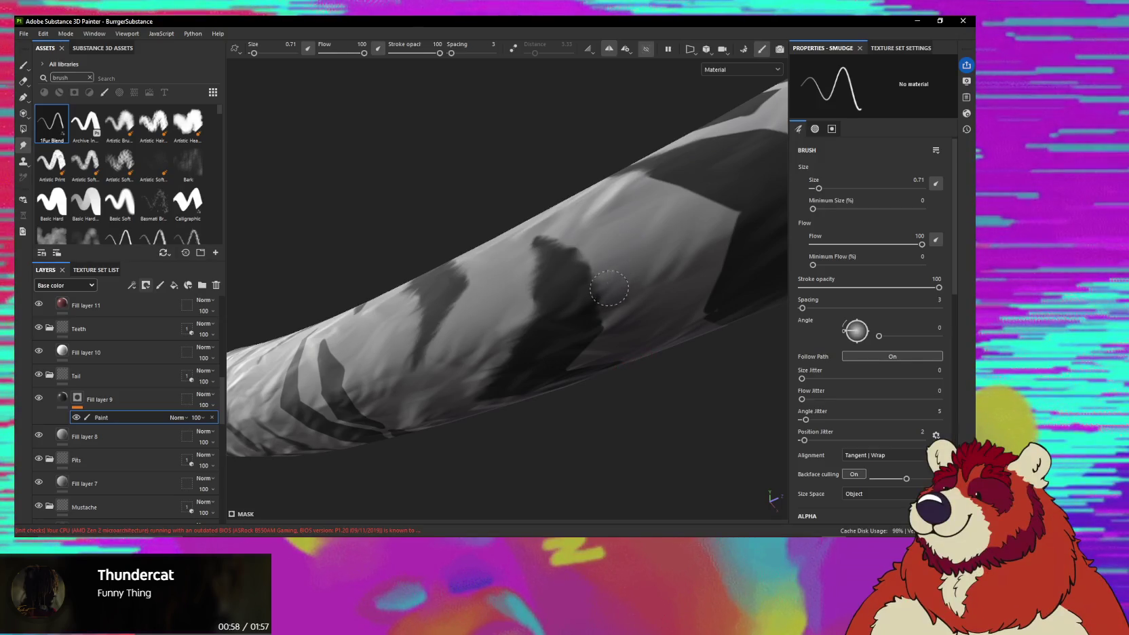
mouse_move(589, 312)
left_mouse_down("alt")
mouse_move(614, 312)
mouse_move(600, 353)
mouse_move(625, 307)
left_mouse_up("alt")
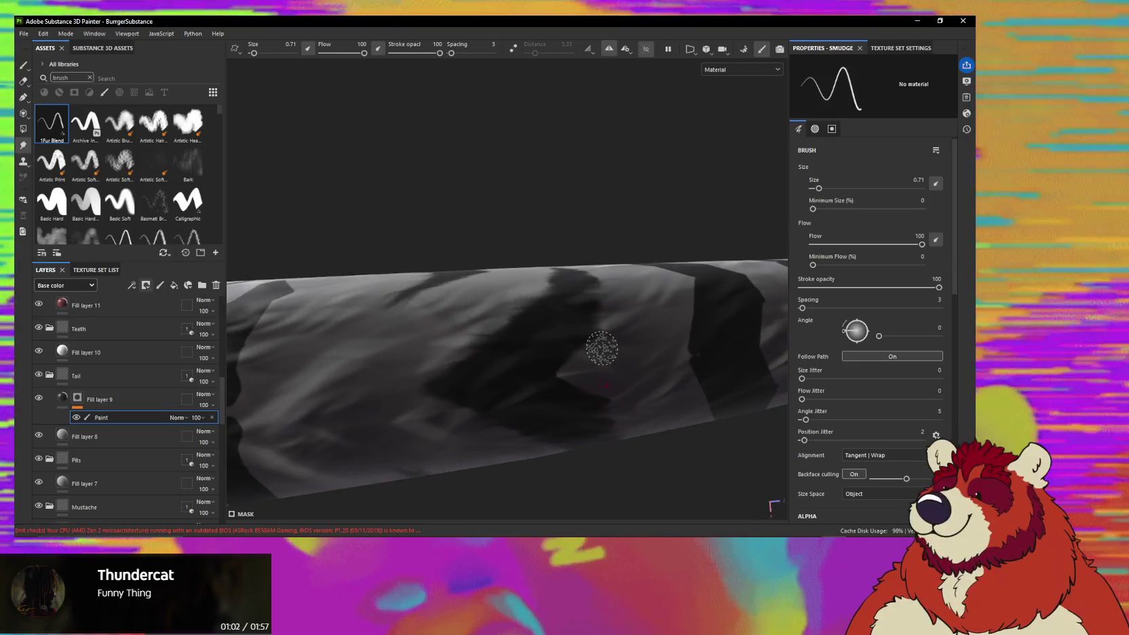
mouse_move(579, 352)
left_mouse_down("alt")
mouse_move(613, 408)
mouse_move(529, 315)
mouse_move(626, 302)
mouse_move(597, 328)
mouse_move(584, 408)
mouse_move(620, 410)
mouse_move(574, 323)
left_mouse_up("alt")
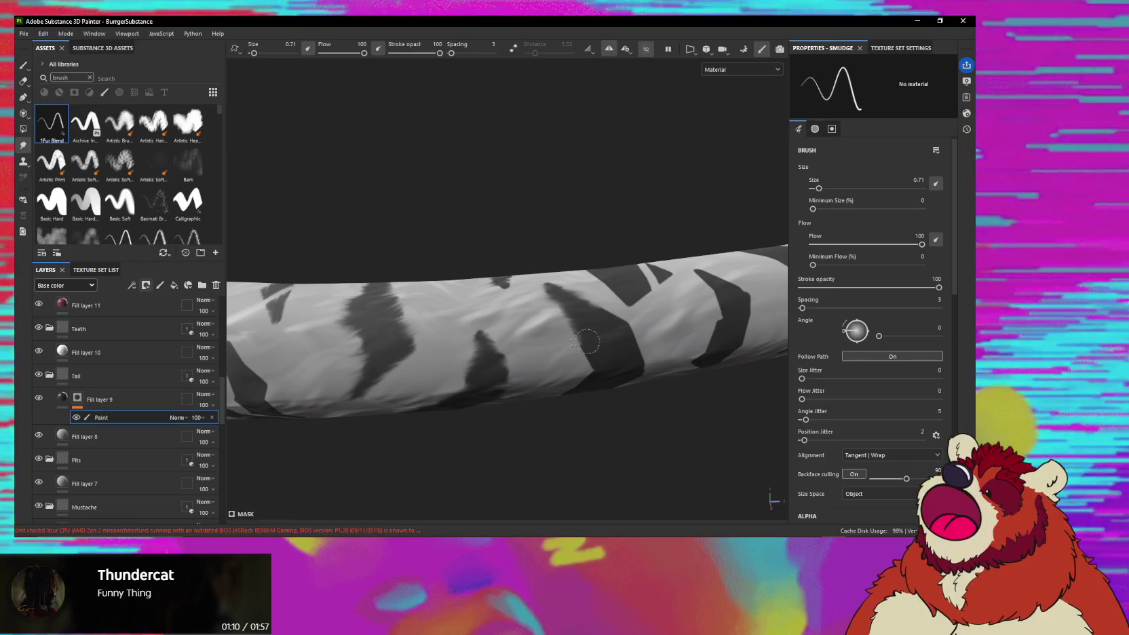
mouse_move(583, 358)
left_mouse_down("alt")
mouse_move(548, 340)
mouse_move(572, 314)
left_mouse_up("alt")
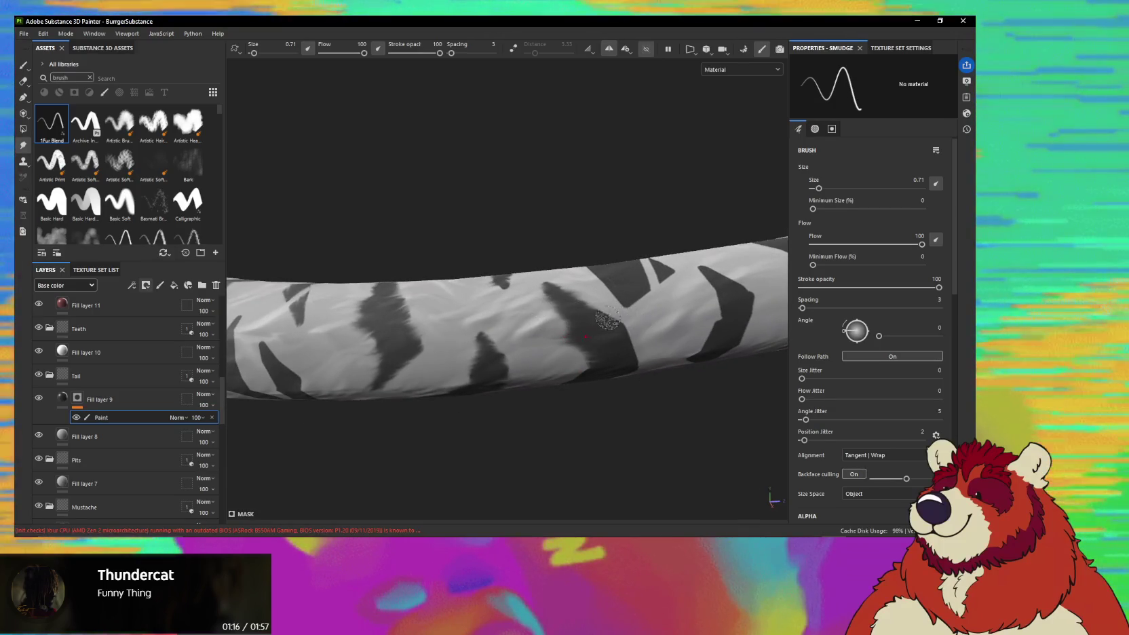
mouse_move(617, 330)
left_mouse_down("alt")
mouse_move(604, 285)
mouse_move(534, 323)
mouse_move(585, 305)
mouse_move(543, 350)
mouse_move(542, 325)
mouse_move(544, 359)
mouse_move(628, 383)
mouse_move(554, 327)
mouse_move(482, 309)
left_mouse_up("alt")
left_click_drag(599, 291, 574, 308, "alt")
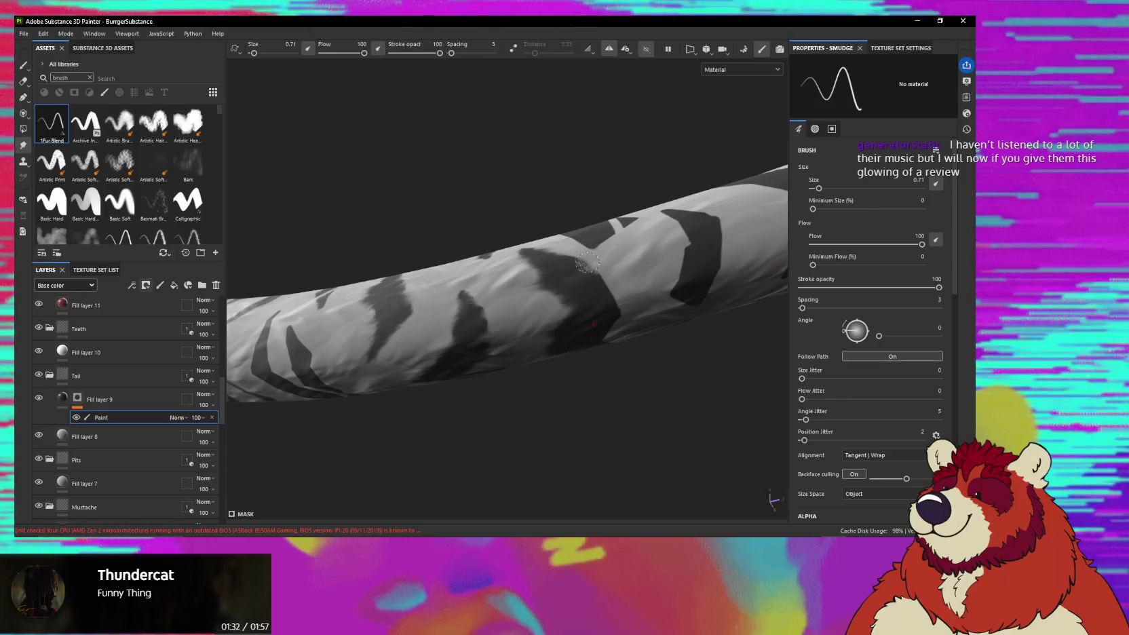
mouse_move(587, 261)
left_mouse_down("alt")
mouse_move(595, 290)
mouse_move(575, 316)
left_mouse_up("alt")
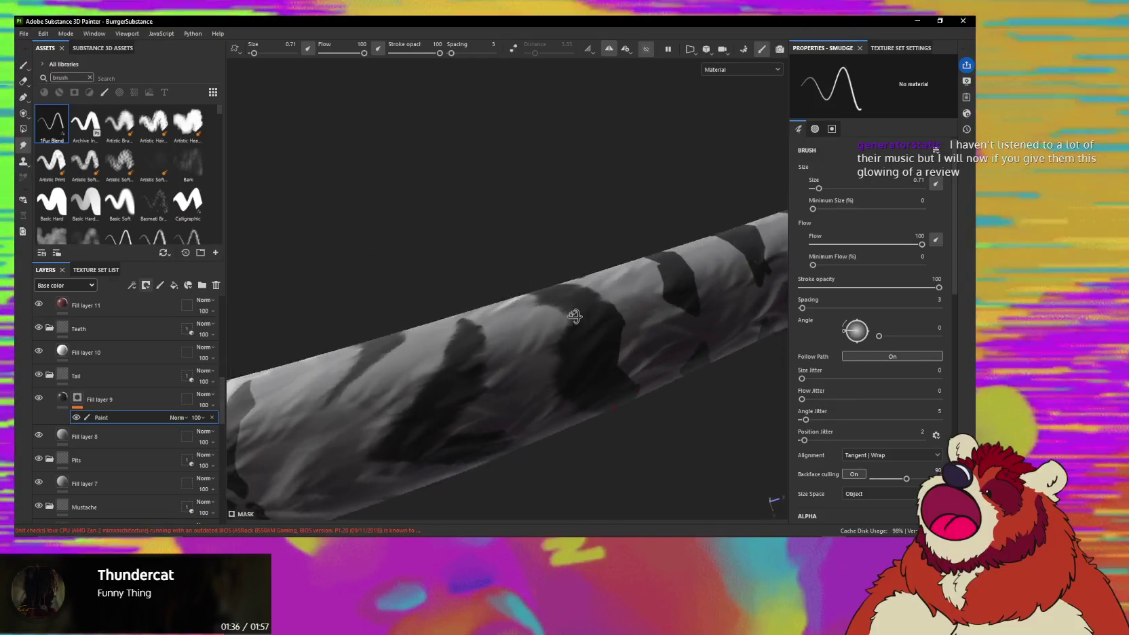
left_click_drag(574, 315, 697, 257, "alt")
mouse_move(559, 272)
left_mouse_down("alt")
mouse_move(540, 327)
mouse_move(602, 304)
left_mouse_up("alt")
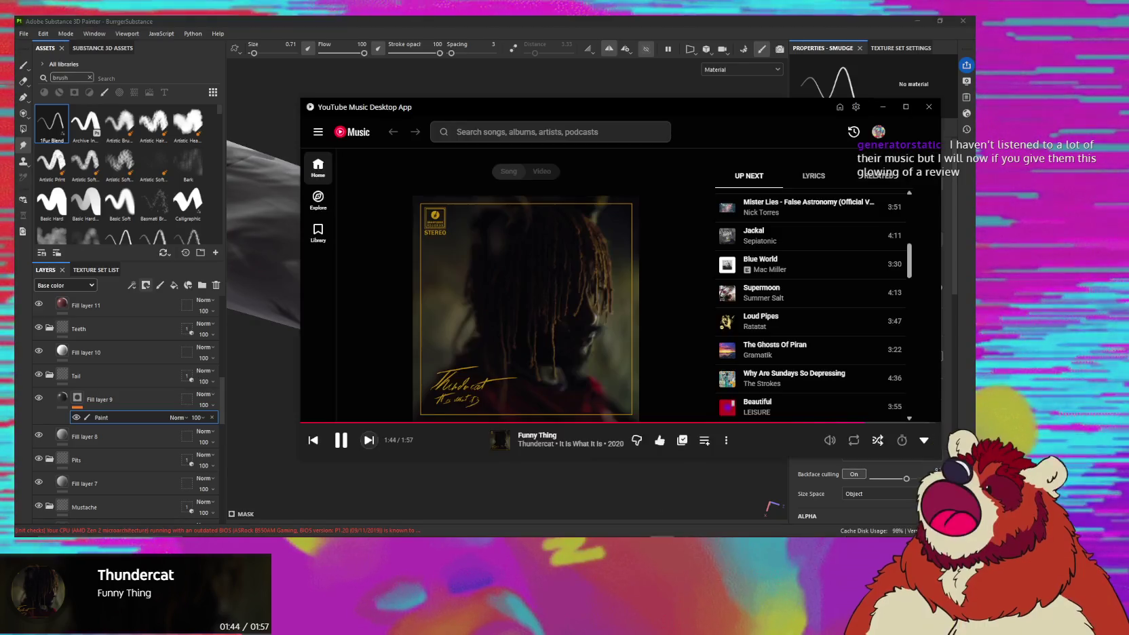
Search YouTube Music for 'maybe another time feng suave'.
left_click(512, 134)
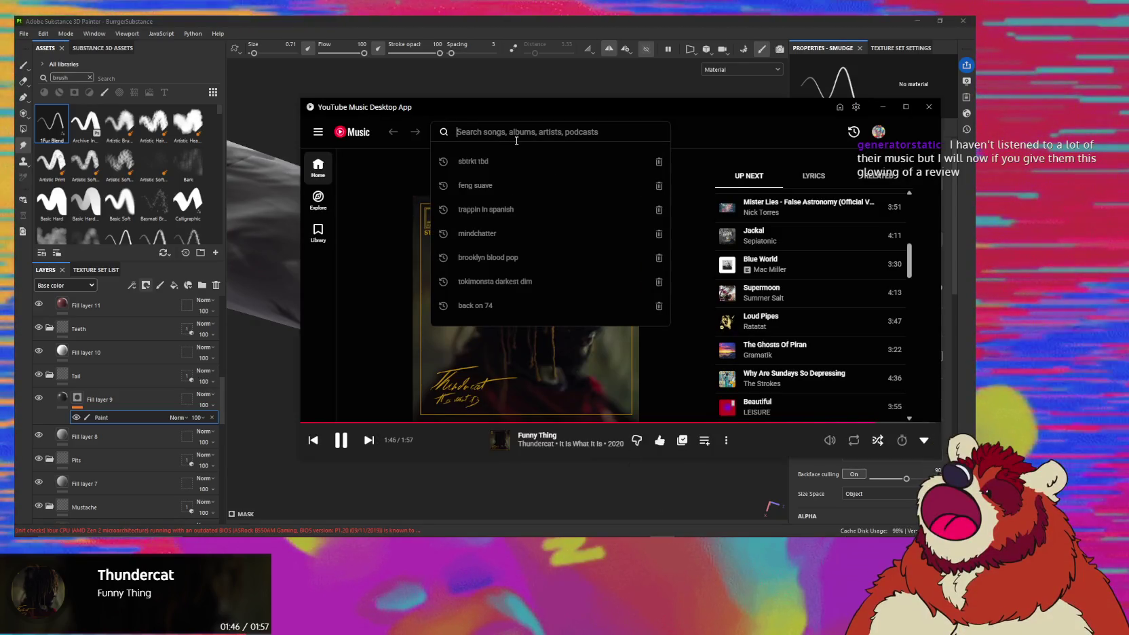
type("m")
key("BackSpace")
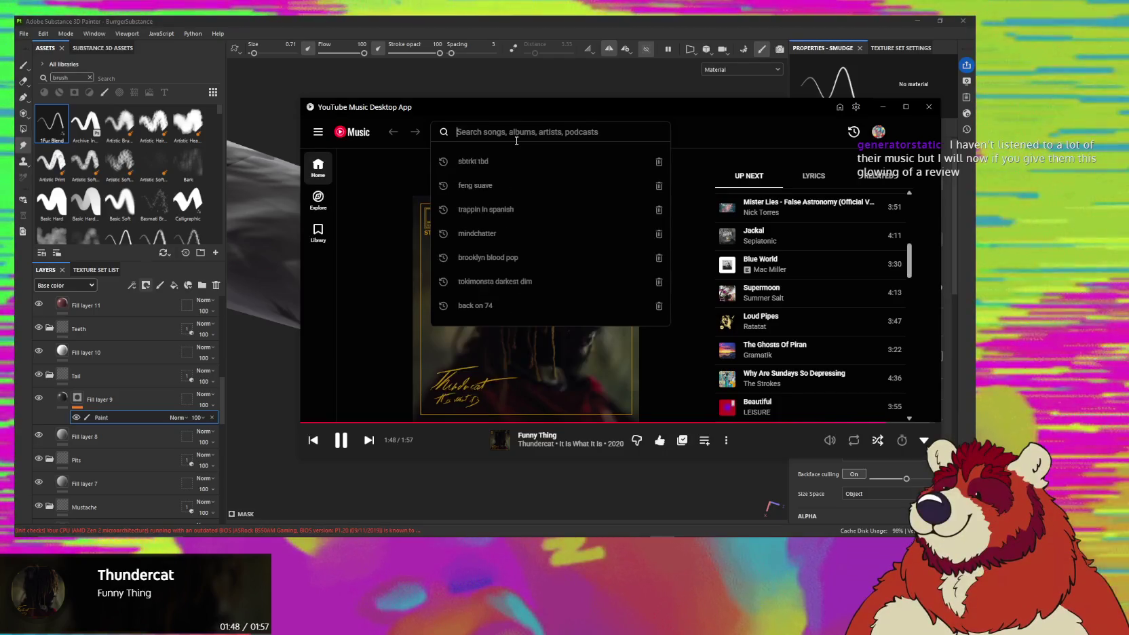
type("maybe a")
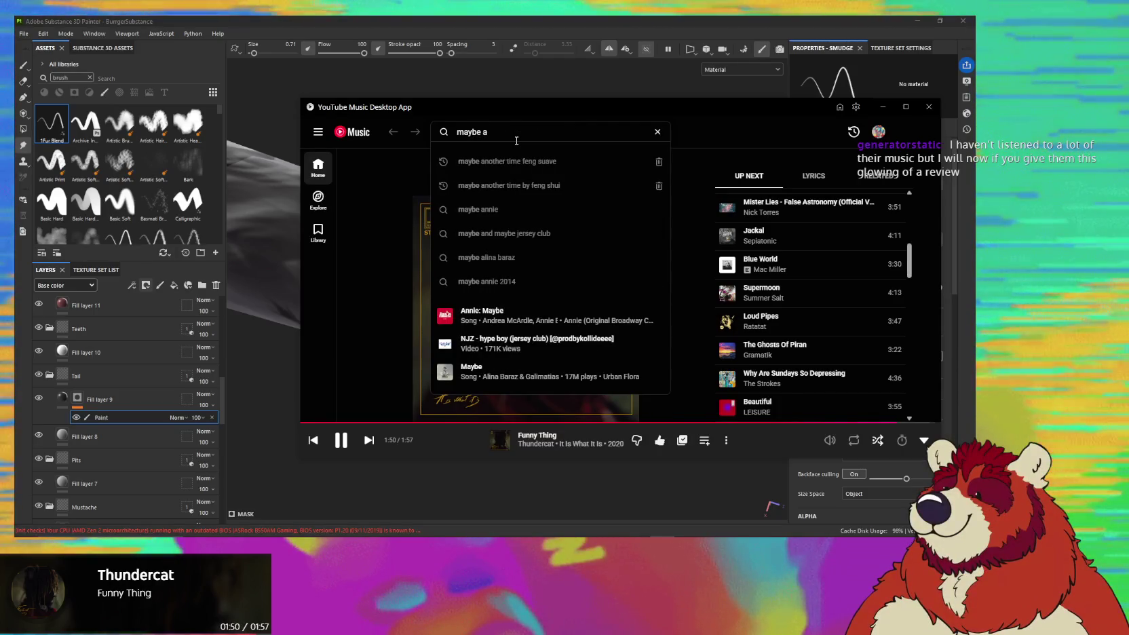
left_click(531, 168)
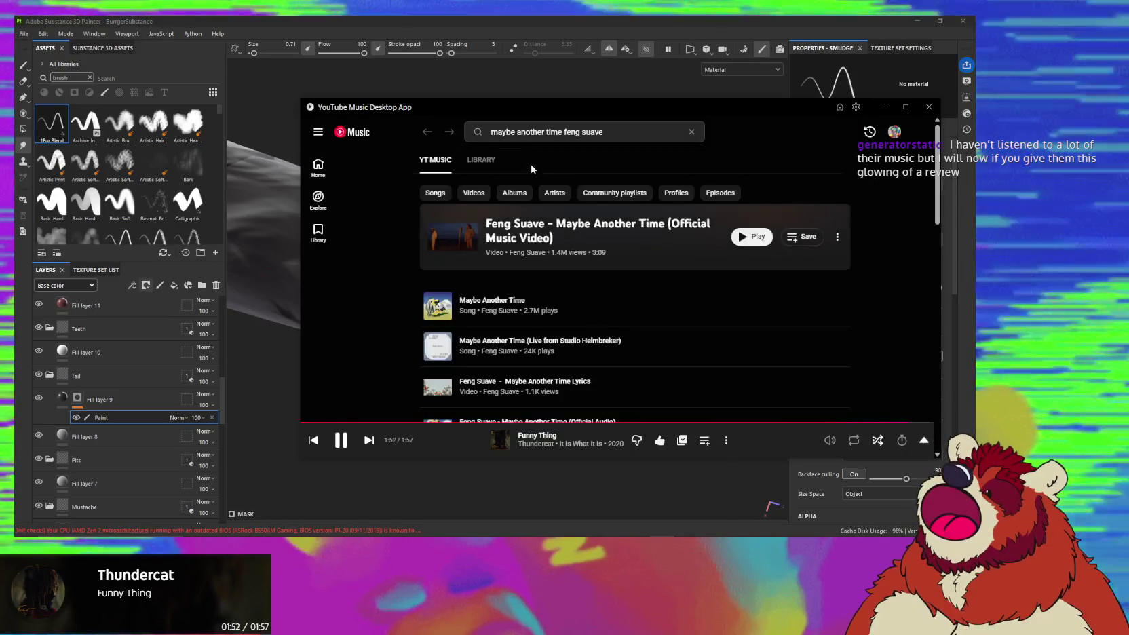
Queue Feng Suave's 'Maybe Another Time' to play next and return to Substance Painter.
right_click(495, 302)
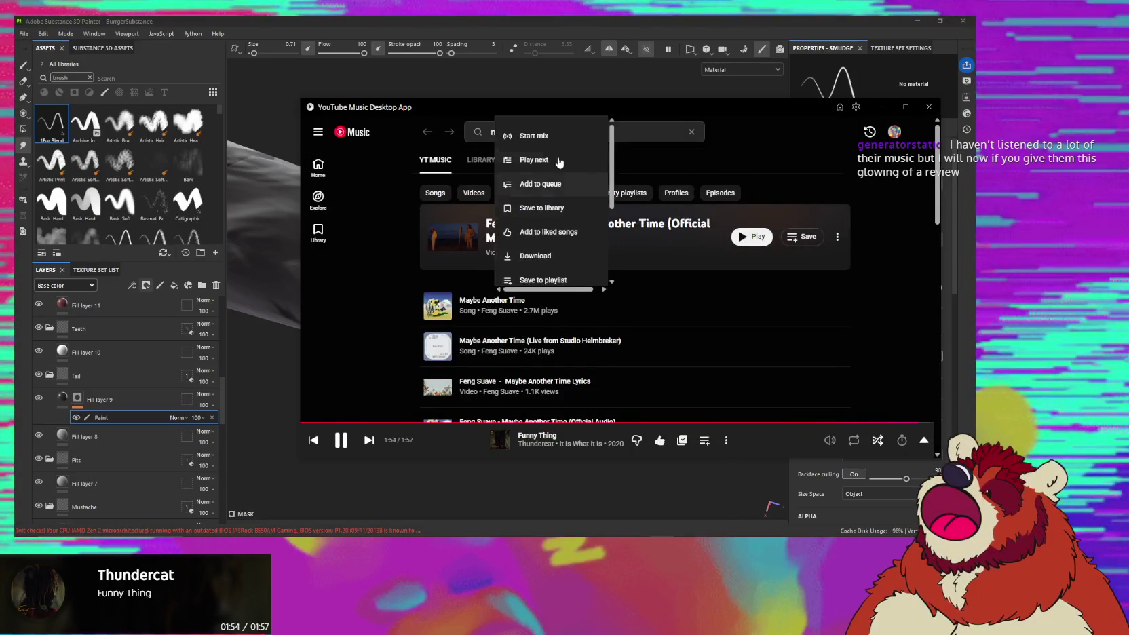
left_click(553, 160)
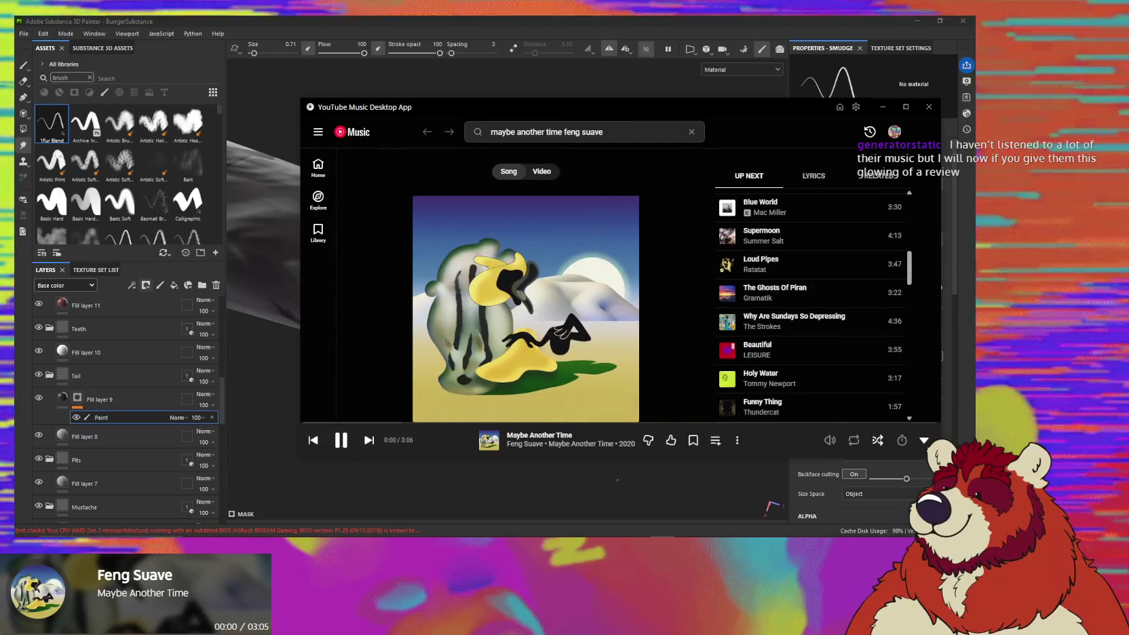
key("alt+Tab")
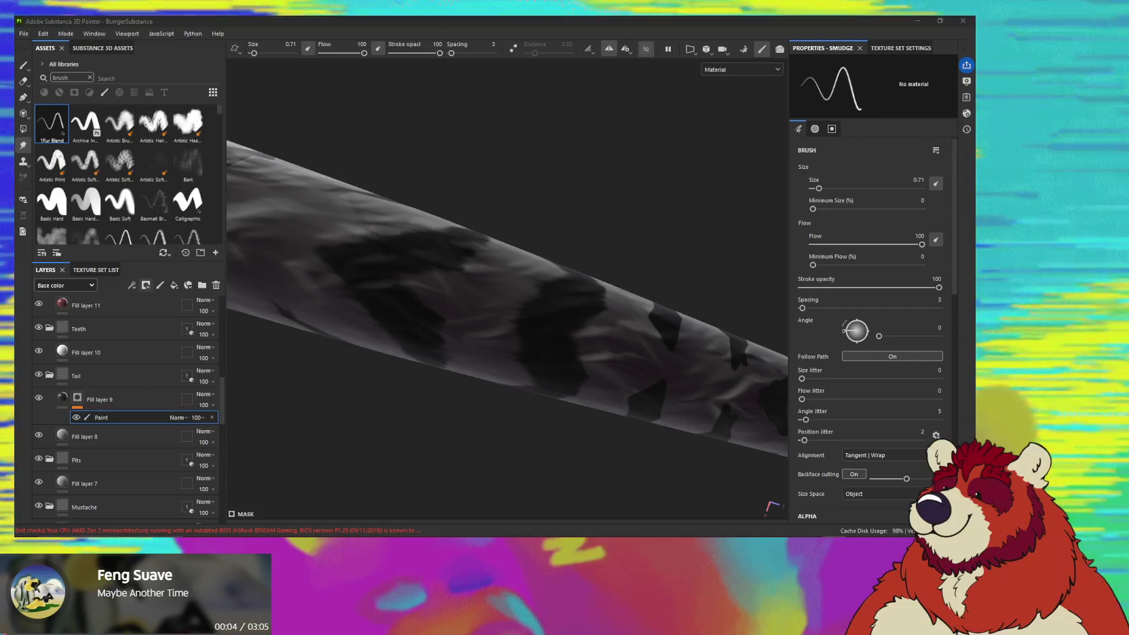
Stretch the thin dark stripe beside a wide tail band into a tapered, feathered streak.
left_click_drag(675, 357, 563, 422, "alt")
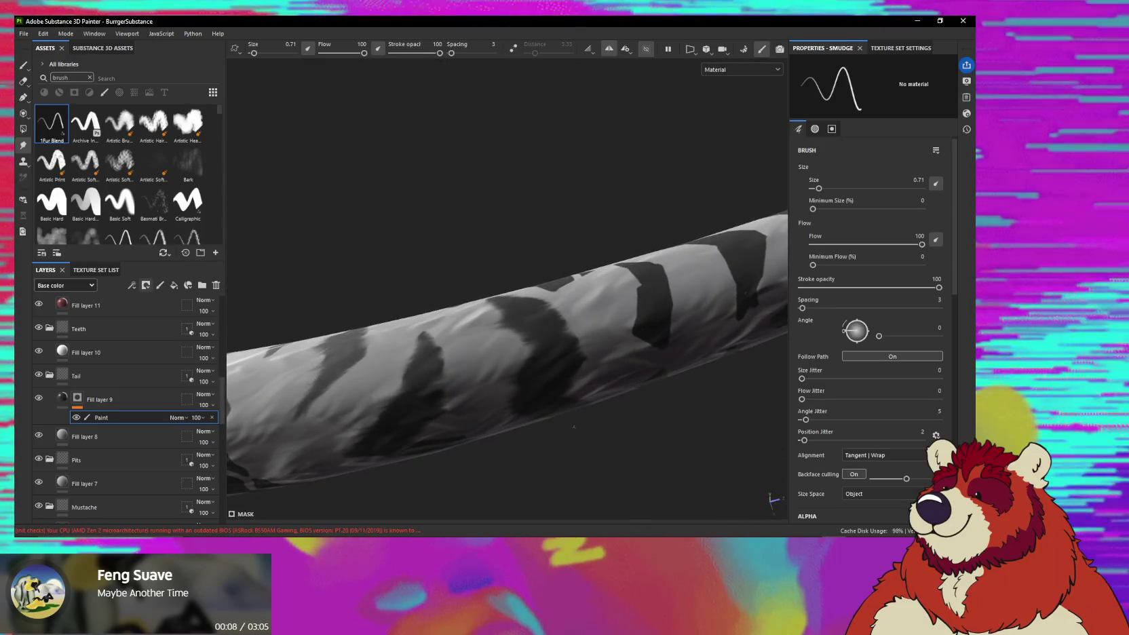
mouse_move(513, 256)
left_mouse_down("alt")
mouse_move(537, 280)
mouse_move(508, 266)
mouse_move(527, 293)
mouse_move(545, 289)
mouse_move(550, 306)
left_mouse_up("alt")
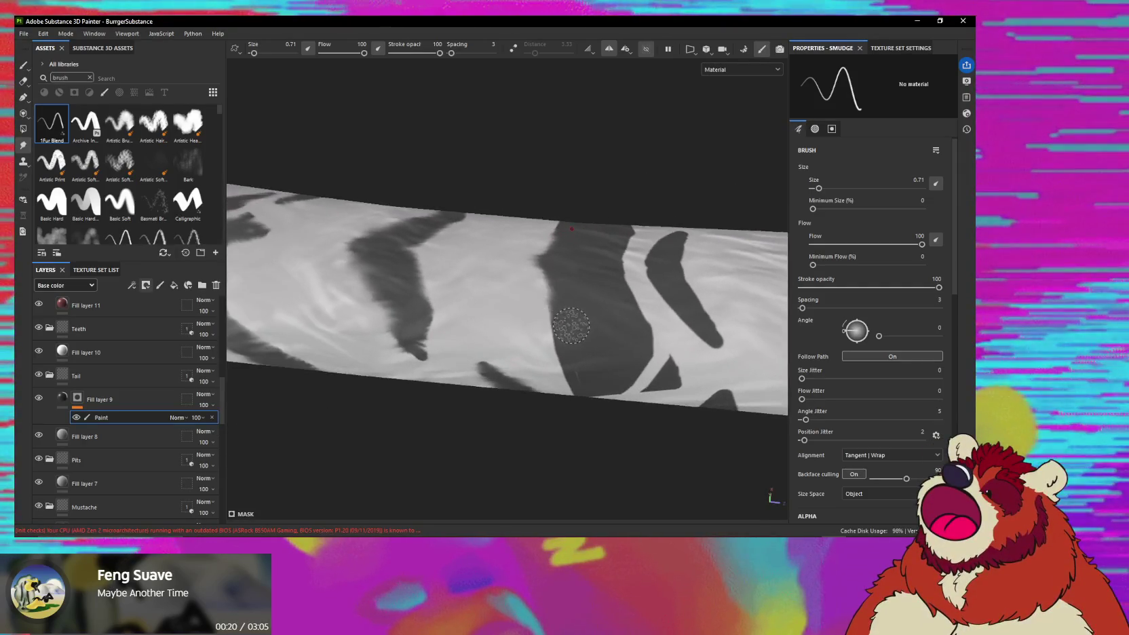
mouse_move(576, 347)
left_mouse_down("alt")
mouse_move(547, 322)
mouse_move(530, 329)
left_mouse_up("alt")
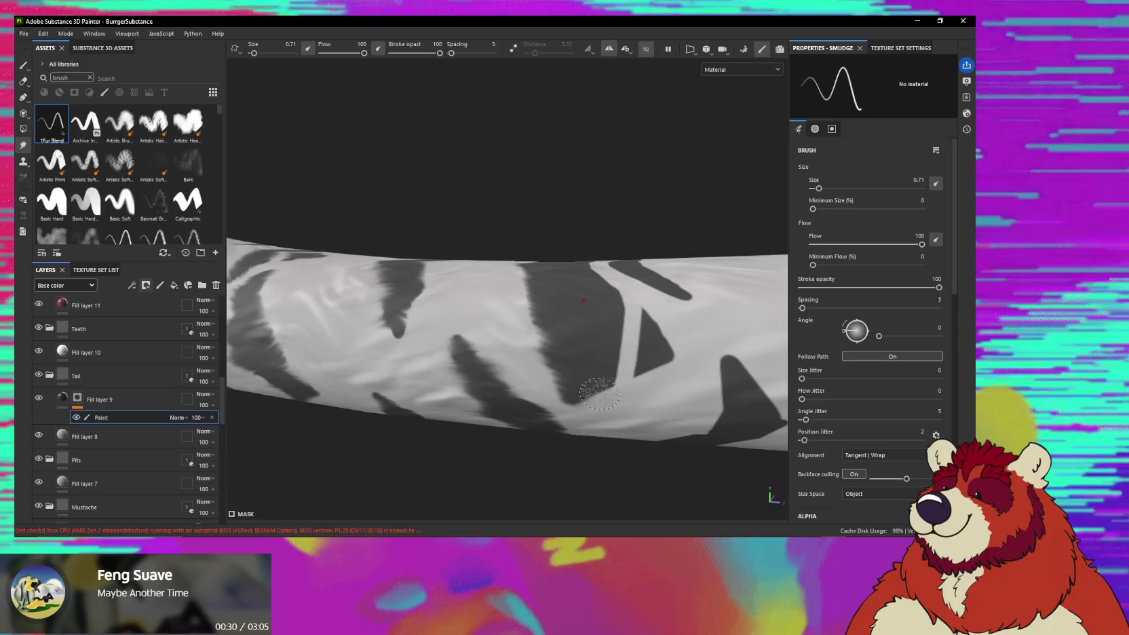
left_click_drag(602, 356, 632, 304, "alt")
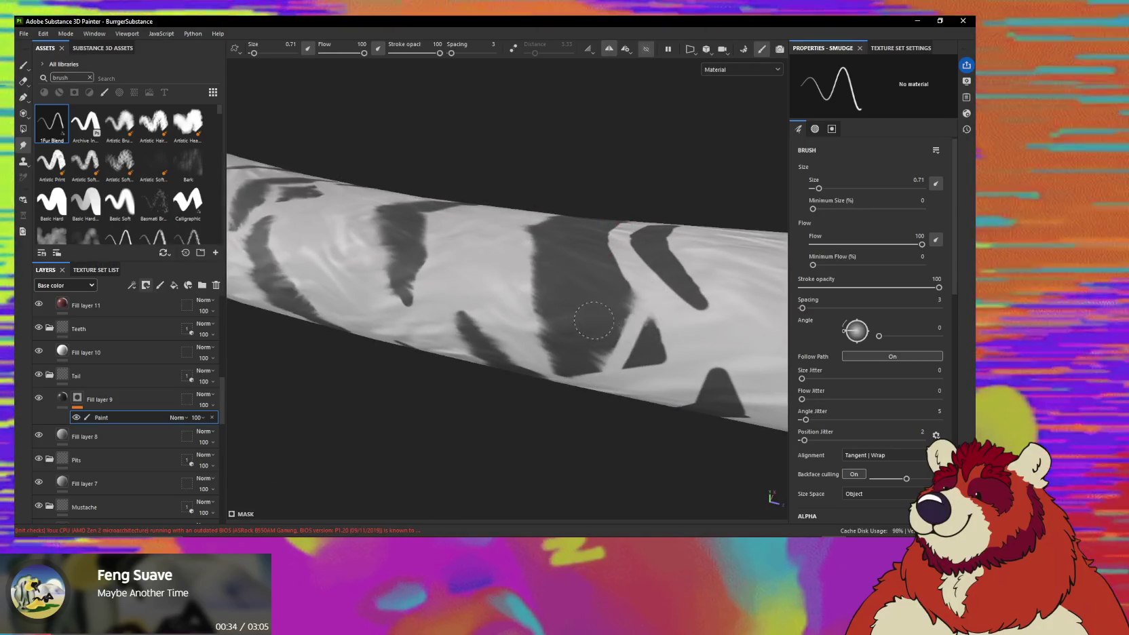
mouse_move(627, 317)
left_mouse_down("alt")
mouse_move(613, 346)
mouse_move(624, 303)
left_mouse_up("alt")
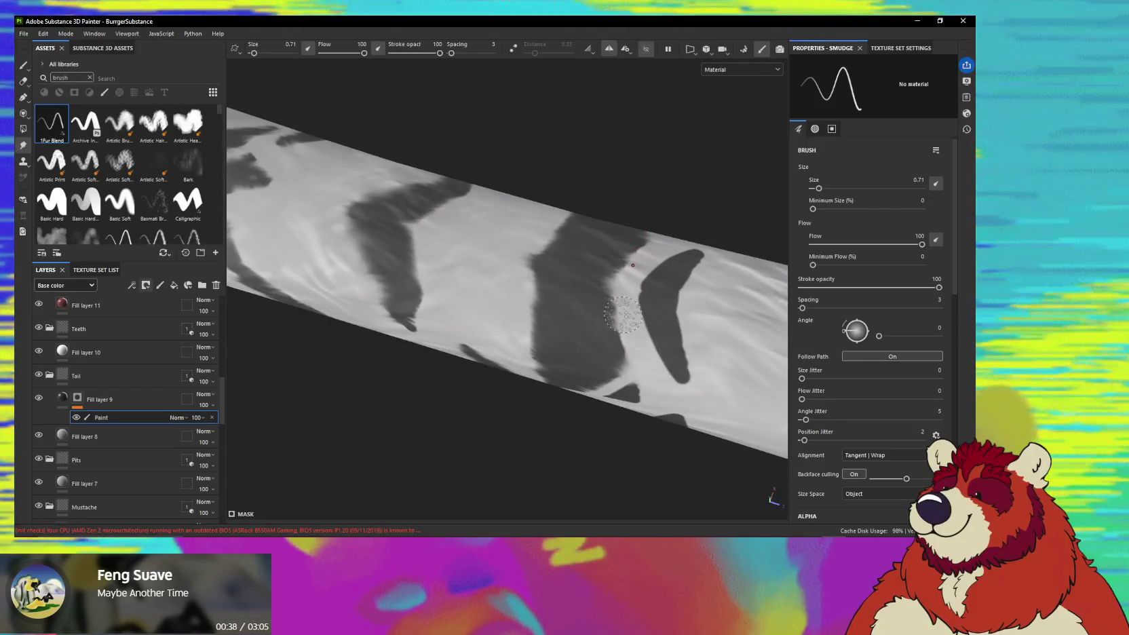
left_click_drag(619, 348, 639, 301, "alt")
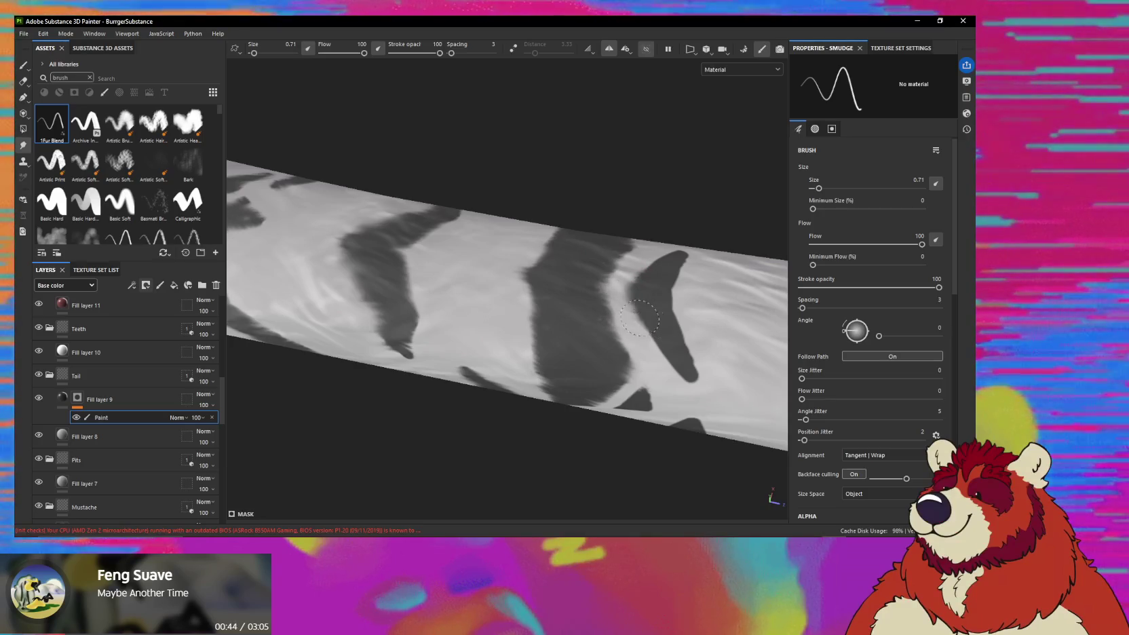
left_click_drag(673, 339, 683, 309)
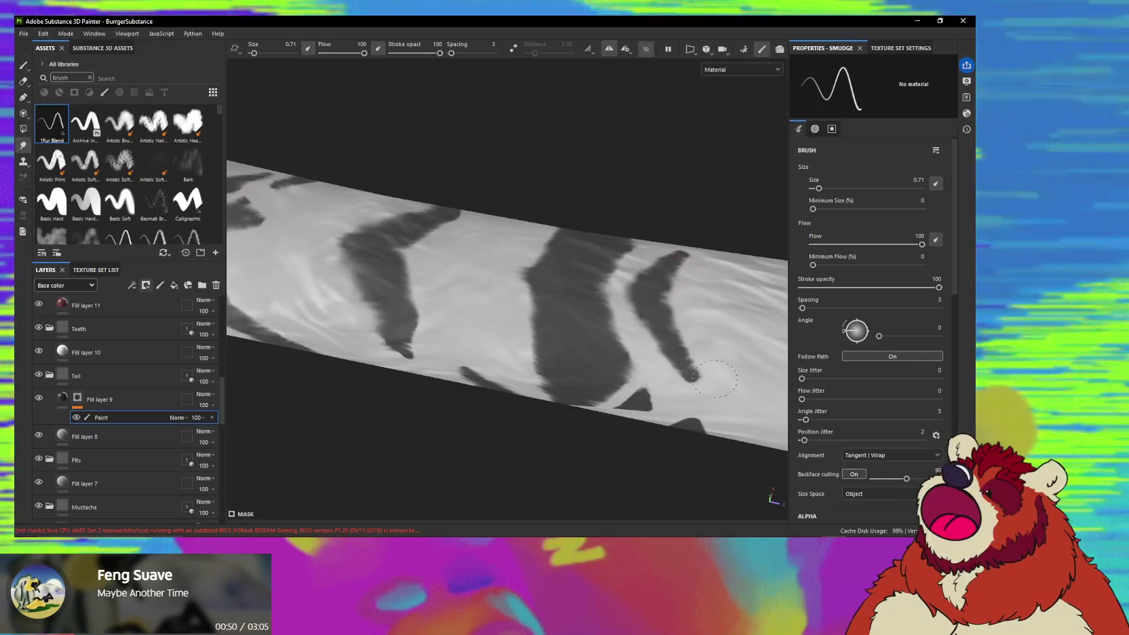
left_click_drag(663, 319, 672, 281, "alt")
left_click_drag(650, 327, 638, 304, "alt")
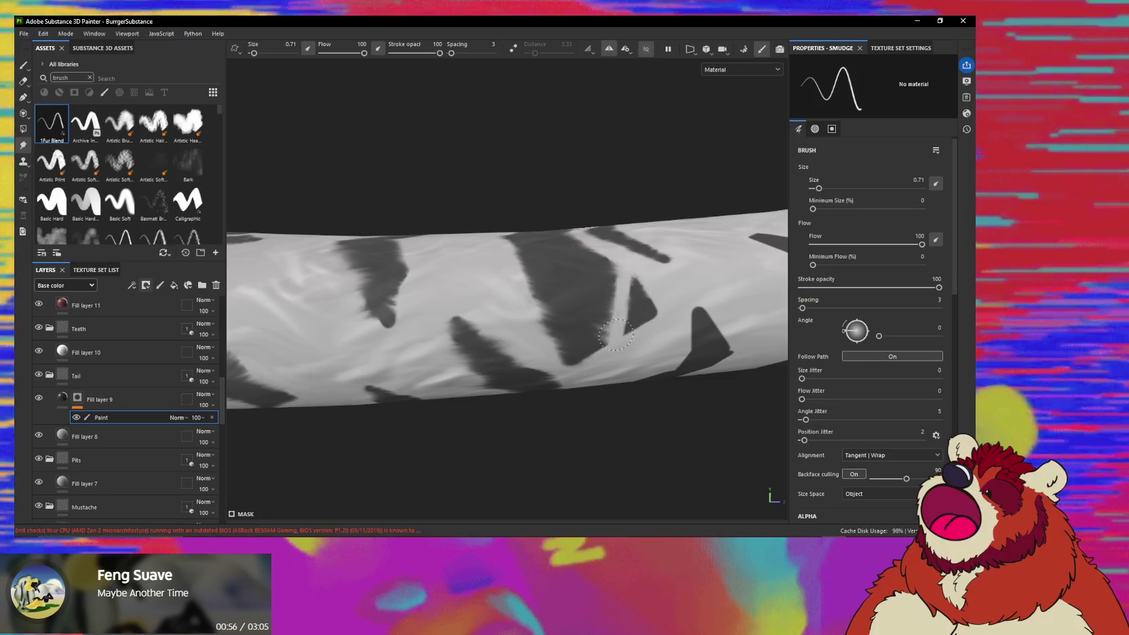
Smudge the inside of the dark triangle stripe, then line up the next chevron stripe.
left_click_drag(615, 334, 644, 306)
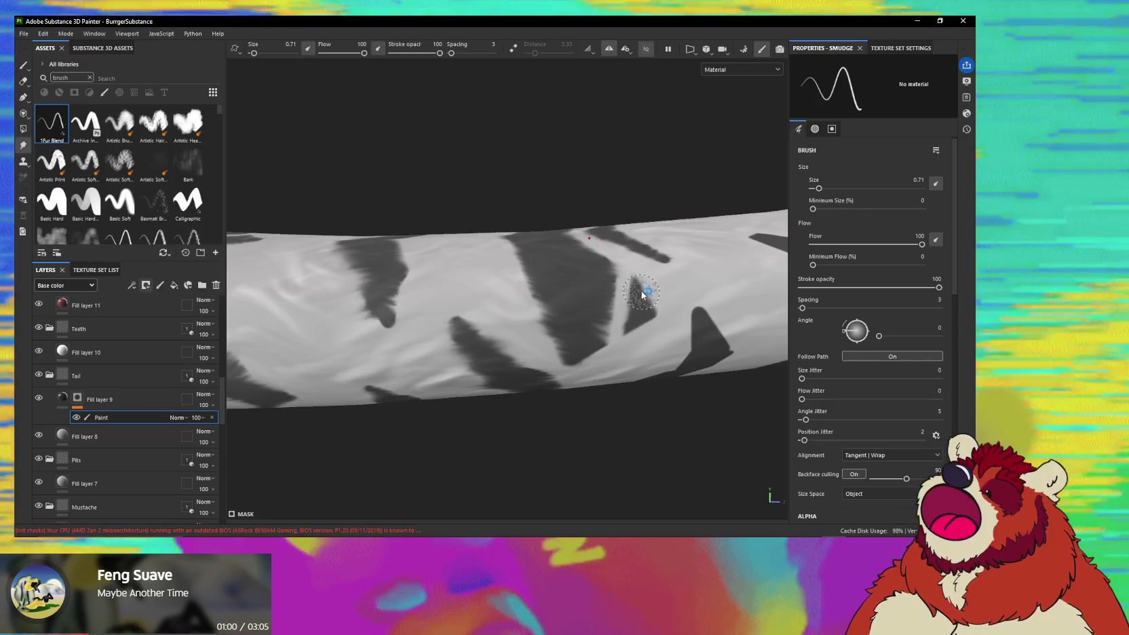
left_click_drag(641, 293, 633, 324, "alt")
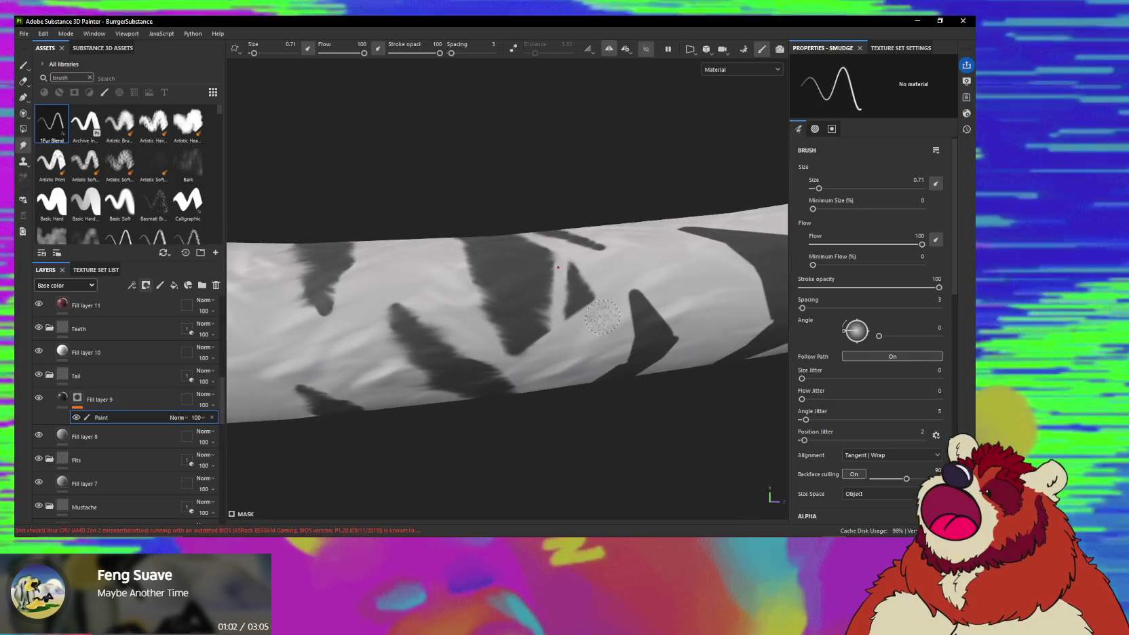
left_click_drag(627, 337, 625, 320, "alt")
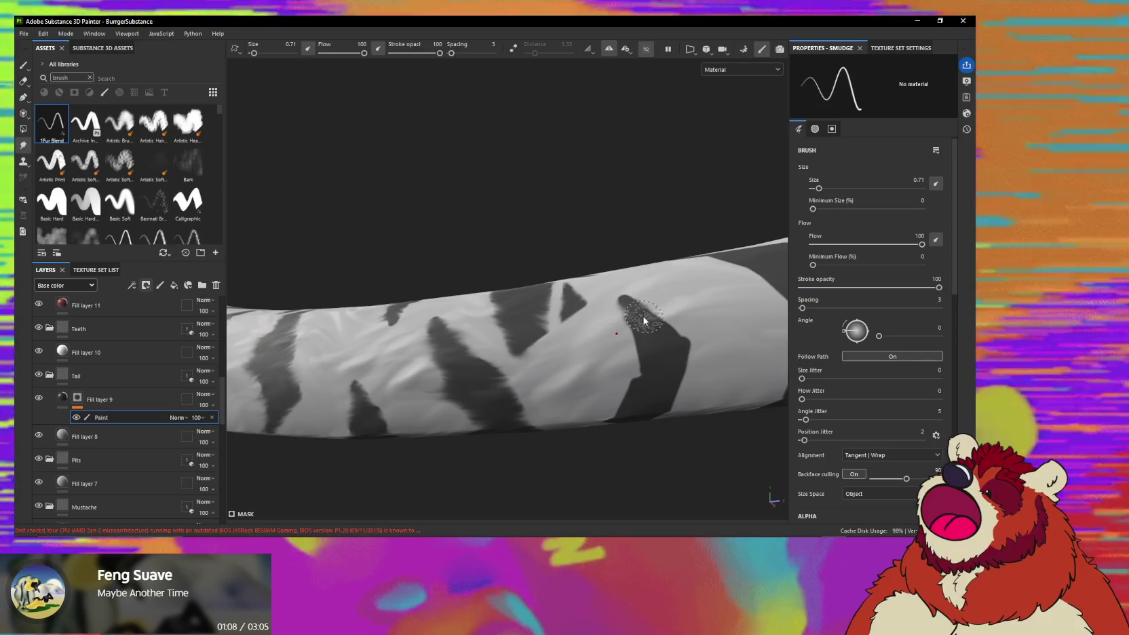
mouse_move(624, 346)
left_mouse_down("alt")
mouse_move(650, 328)
mouse_move(648, 314)
mouse_move(621, 377)
mouse_move(637, 373)
mouse_move(632, 312)
mouse_move(673, 282)
left_mouse_up("alt")
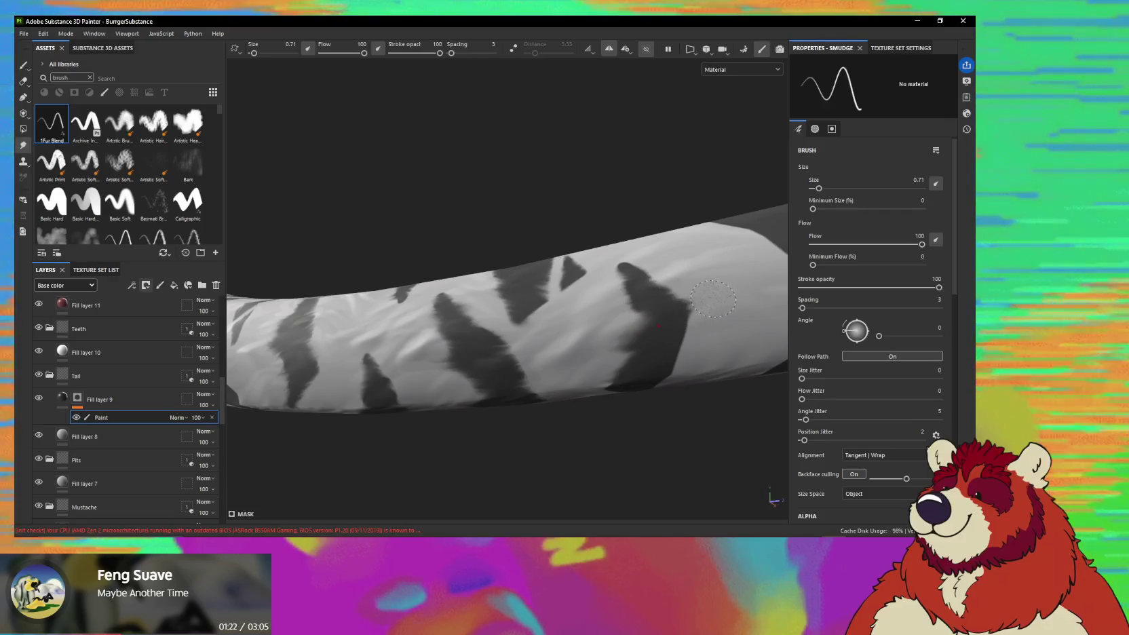
mouse_move(666, 324)
left_mouse_down("alt")
mouse_move(625, 255)
mouse_move(637, 321)
mouse_move(605, 365)
mouse_move(604, 322)
mouse_move(597, 328)
mouse_move(617, 287)
left_mouse_up("alt")
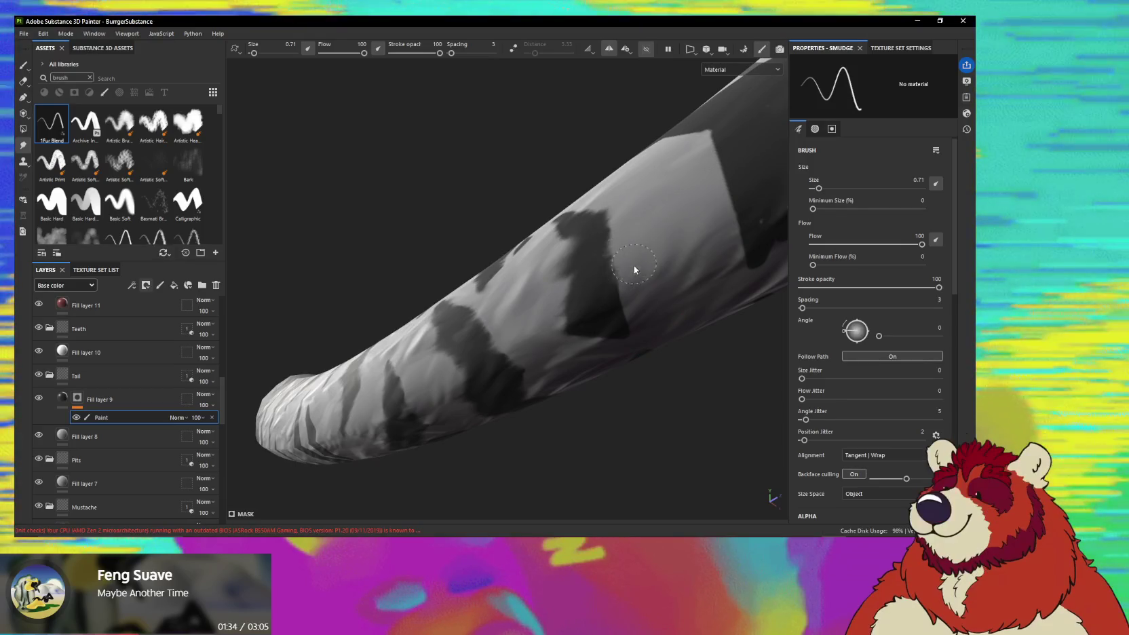
Zoom in and rotate the tail to bring the remaining dark stripes into view.
scroll(595, 320, "up", 3)
mouse_move(634, 310)
left_mouse_down("alt")
mouse_move(648, 322)
mouse_move(594, 444)
mouse_move(674, 335)
mouse_move(658, 296)
mouse_move(604, 298)
mouse_move(574, 269)
mouse_move(585, 273)
left_mouse_up("alt")
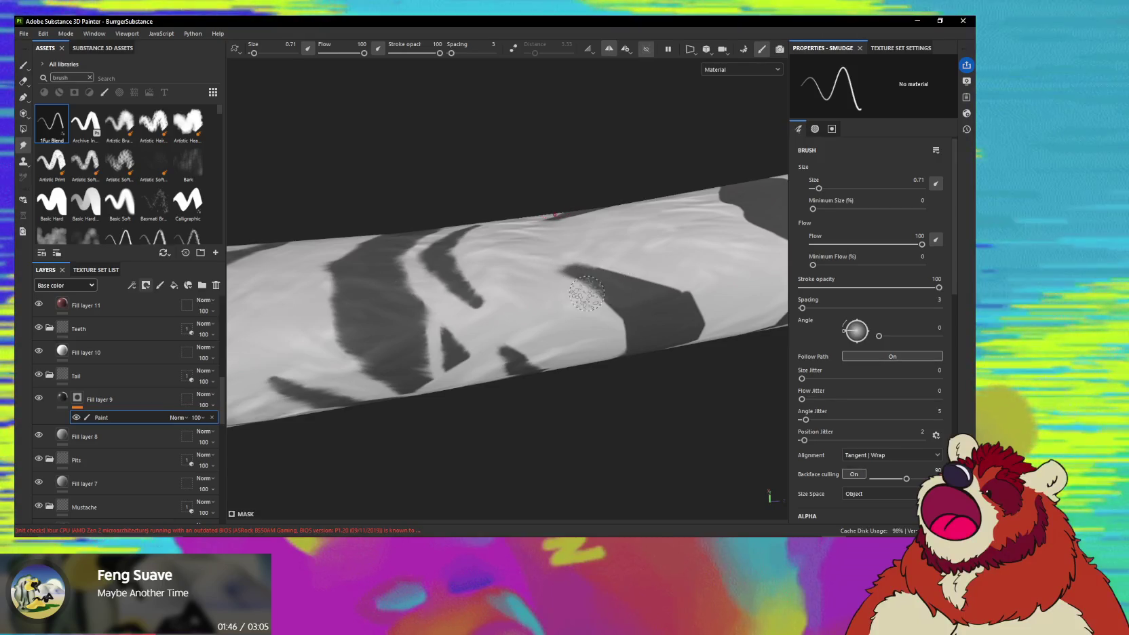
left_click_drag(650, 315, 647, 285, "alt")
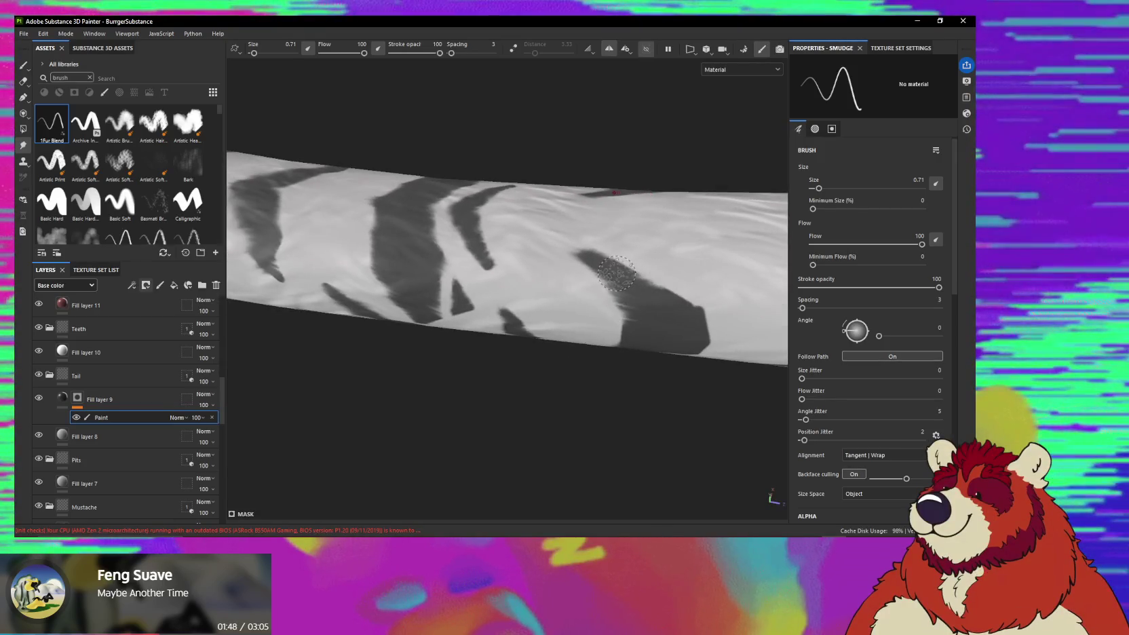
mouse_move(717, 317)
left_mouse_down("alt")
mouse_move(680, 247)
mouse_move(660, 241)
left_mouse_up("alt")
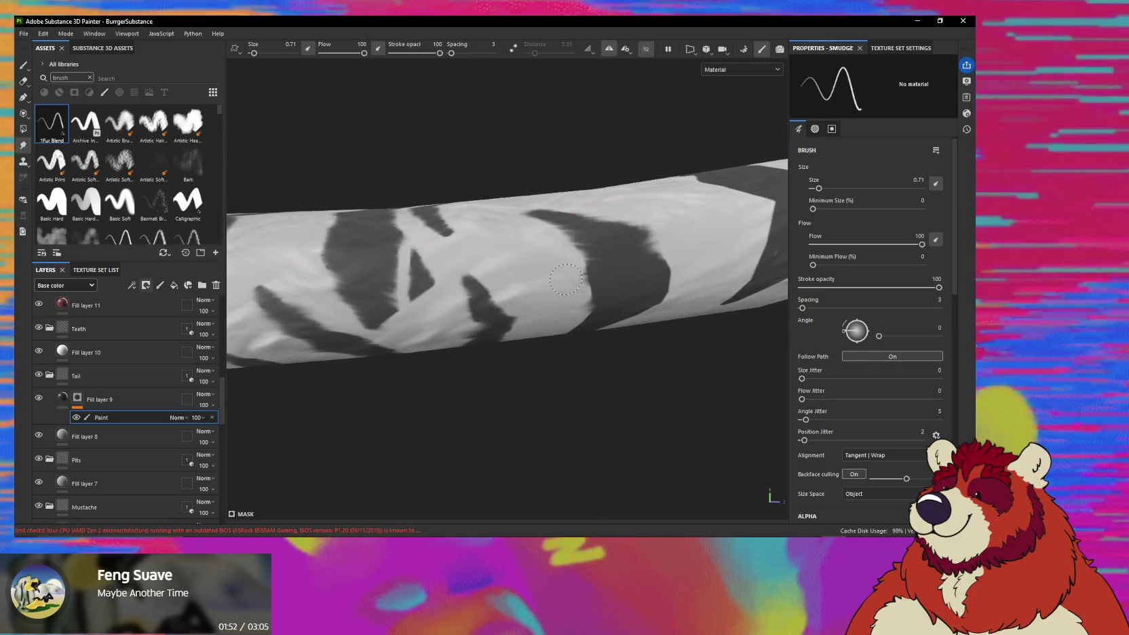
mouse_move(610, 277)
left_mouse_down("alt")
mouse_move(604, 290)
mouse_move(592, 276)
mouse_move(597, 297)
mouse_move(611, 285)
mouse_move(607, 268)
left_mouse_up("alt")
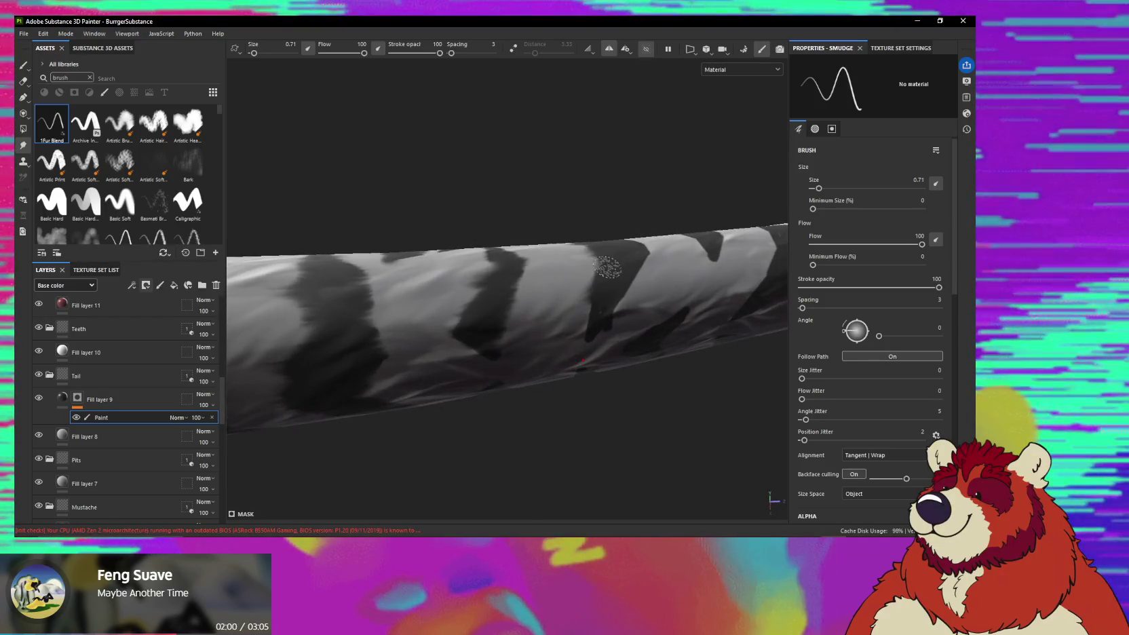
left_click_drag(568, 333, 573, 321, "alt")
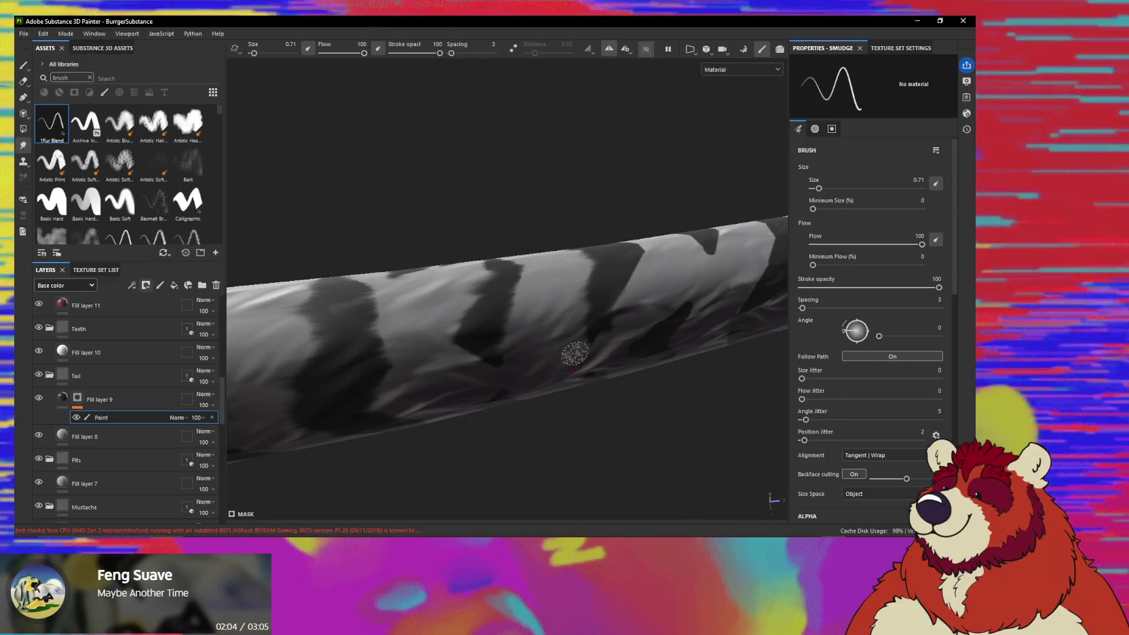
mouse_move(574, 353)
left_mouse_down("alt")
mouse_move(624, 271)
mouse_move(628, 297)
mouse_move(649, 303)
mouse_move(622, 322)
mouse_move(635, 312)
left_mouse_up("alt")
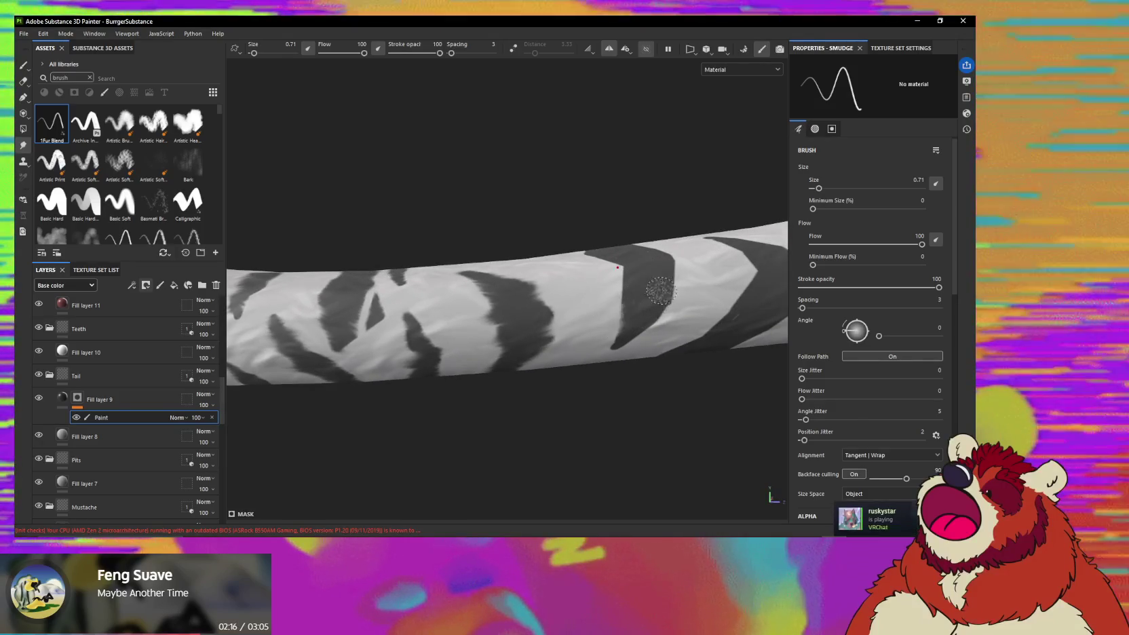
Feather the dark wedge stripe midway along the tail into streaky edges.
mouse_move(647, 288)
left_mouse_down("alt")
mouse_move(615, 299)
mouse_move(615, 324)
mouse_move(631, 303)
mouse_move(602, 289)
mouse_move(621, 281)
mouse_move(572, 275)
left_mouse_up("alt")
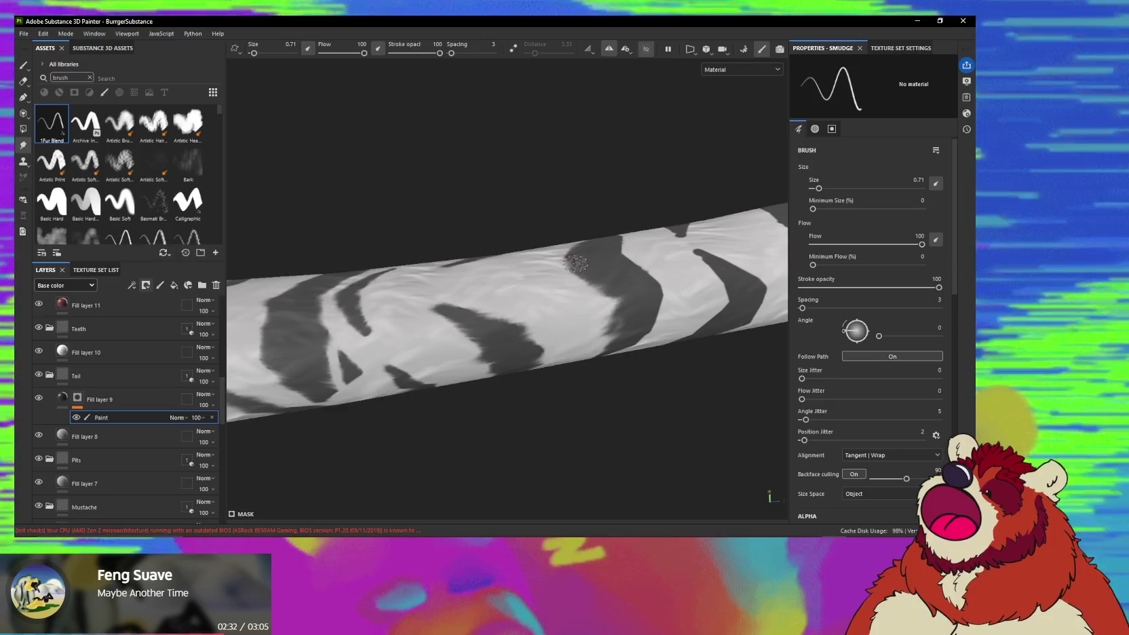
left_click_drag(572, 275, 656, 263, "alt")
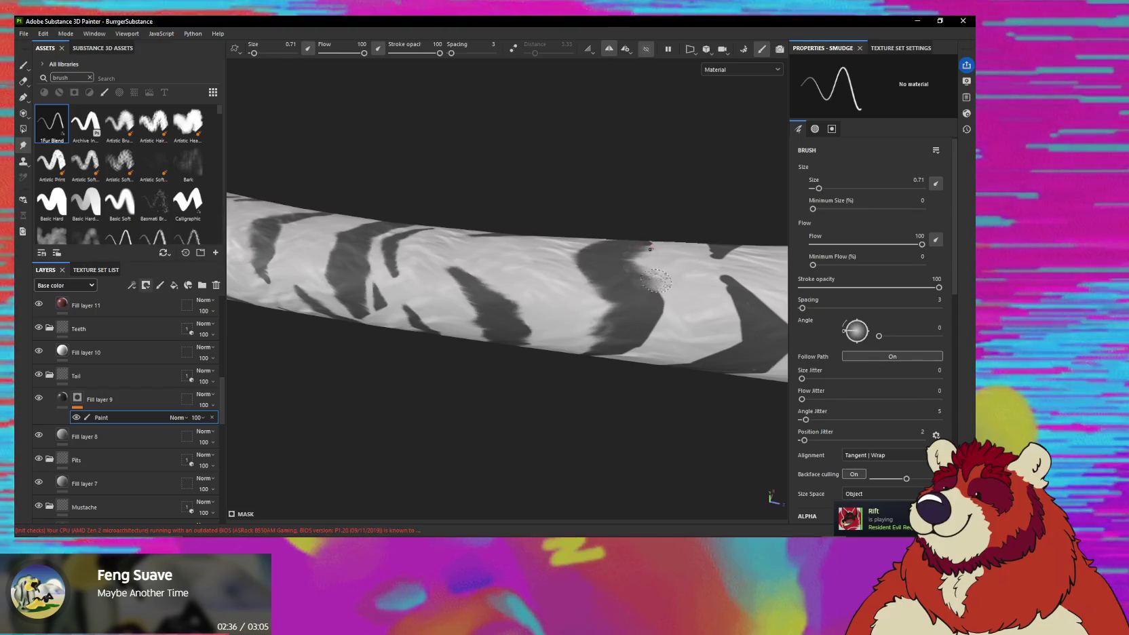
mouse_move(655, 280)
left_mouse_down("alt")
mouse_move(652, 315)
mouse_move(634, 291)
left_mouse_up("alt")
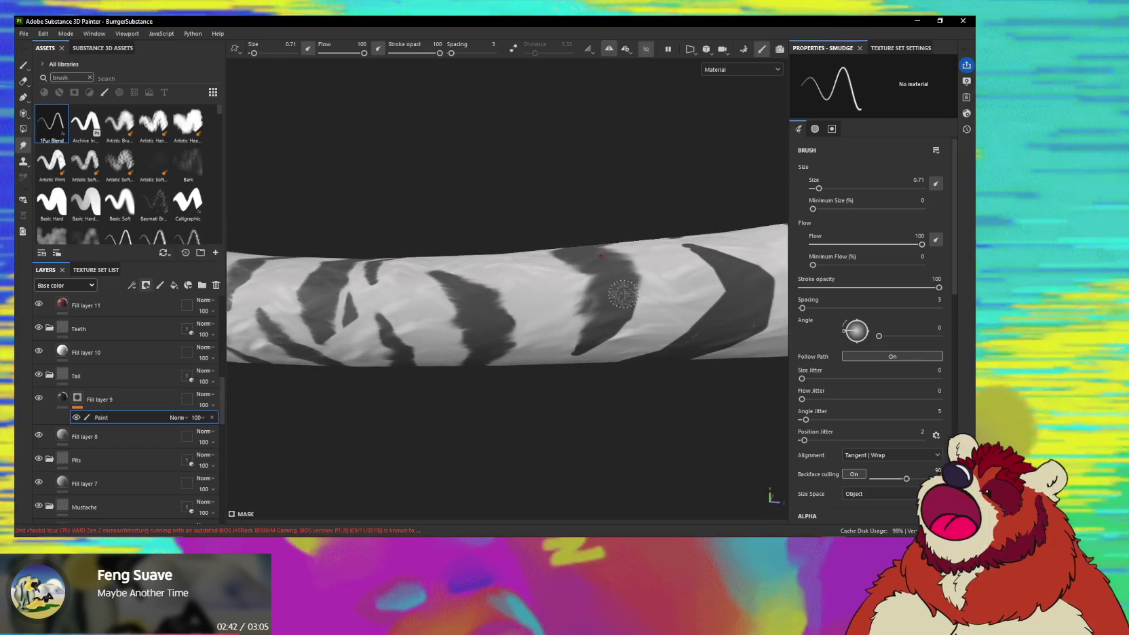
left_click_drag(659, 284, 648, 308, "alt")
mouse_move(601, 360)
left_mouse_down("alt")
mouse_move(597, 375)
mouse_move(606, 328)
mouse_move(584, 348)
mouse_move(577, 328)
mouse_move(595, 279)
mouse_move(612, 315)
mouse_move(554, 320)
mouse_move(551, 333)
left_mouse_up("alt")
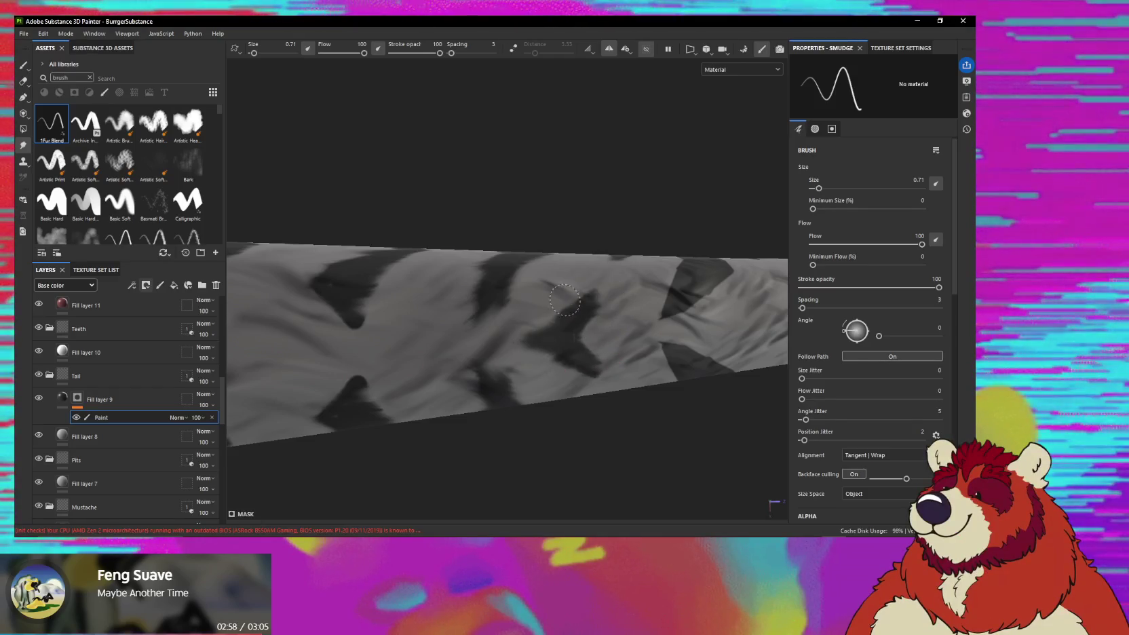
left_click_drag(602, 299, 566, 326, "alt")
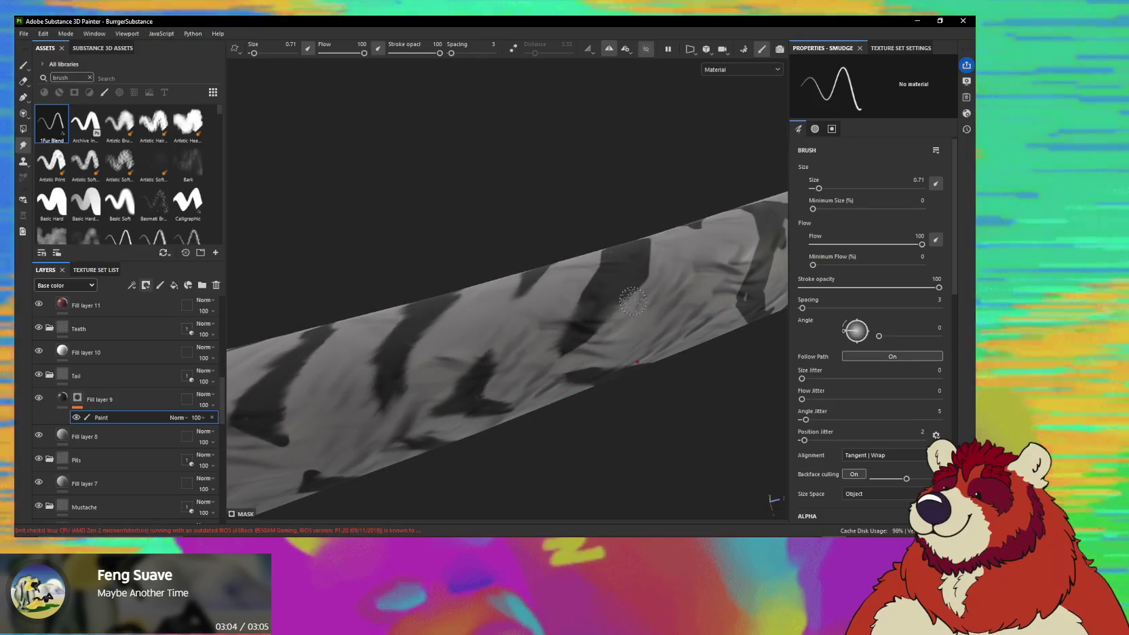
mouse_move(617, 290)
left_mouse_down("alt")
mouse_move(583, 293)
mouse_move(588, 276)
left_mouse_up("alt")
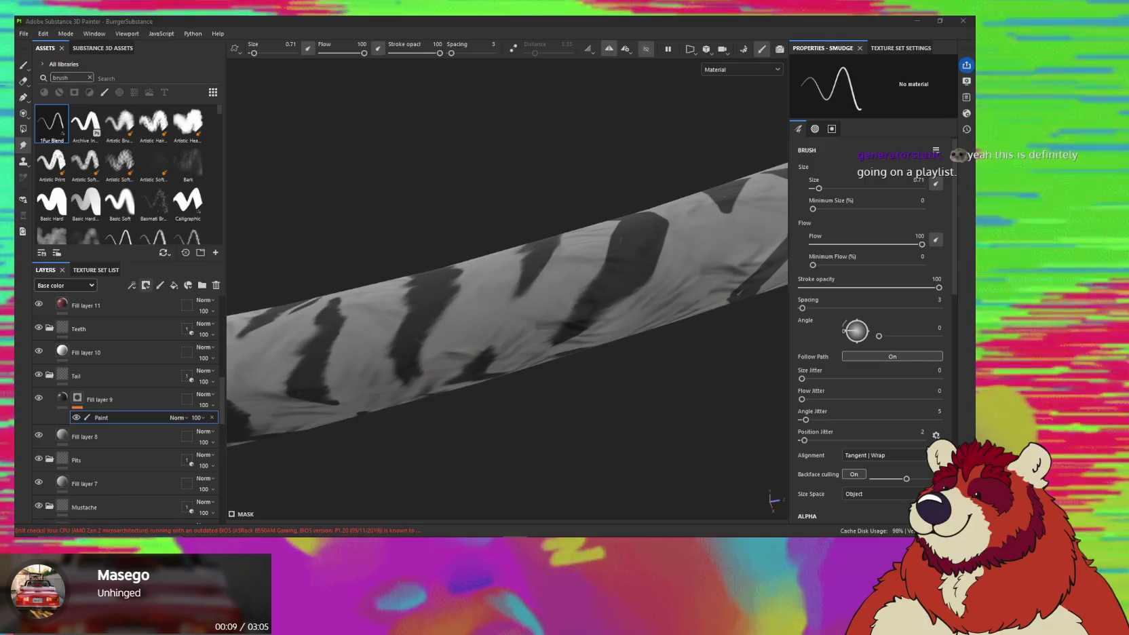
Smear the triangular wedge stripe near the tail's wider end into fur-like streaks.
mouse_move(597, 284)
left_mouse_down("alt")
mouse_move(590, 297)
mouse_move(576, 289)
mouse_move(595, 301)
mouse_move(591, 286)
mouse_move(587, 308)
mouse_move(546, 321)
mouse_move(587, 293)
mouse_move(566, 286)
mouse_move(578, 272)
mouse_move(557, 278)
left_mouse_up("alt")
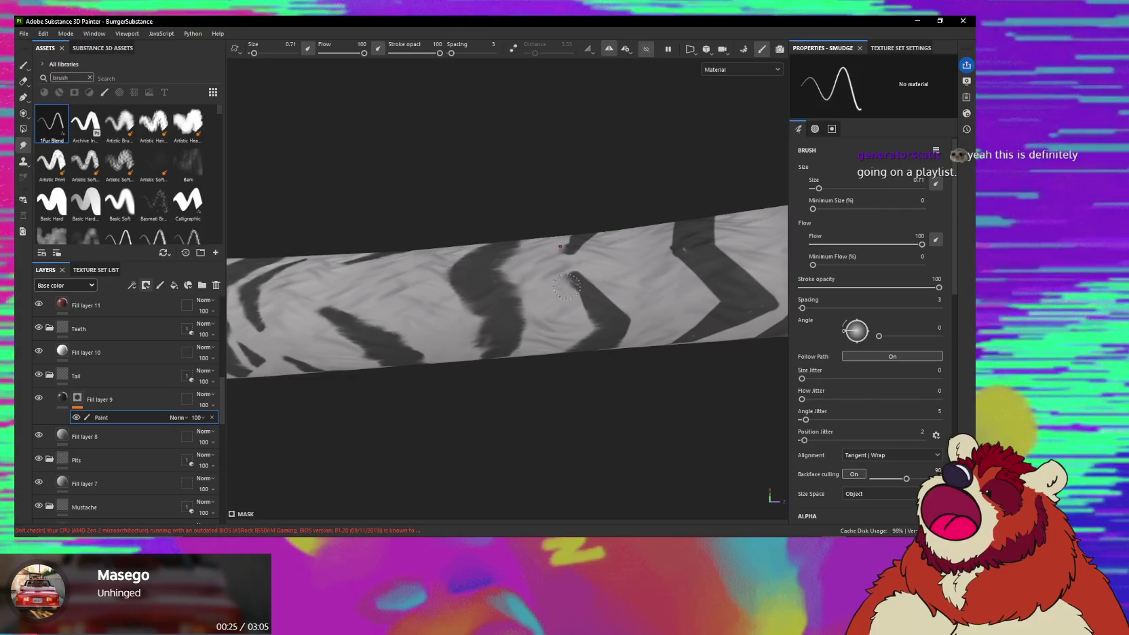
mouse_move(566, 287)
left_mouse_down("alt")
mouse_move(587, 305)
mouse_move(578, 283)
mouse_move(613, 317)
mouse_move(569, 289)
mouse_move(583, 260)
mouse_move(577, 322)
mouse_move(562, 295)
mouse_move(578, 325)
left_mouse_up("alt")
mouse_move(515, 347)
left_mouse_down("alt")
mouse_move(533, 360)
mouse_move(601, 311)
mouse_move(575, 304)
mouse_move(607, 294)
mouse_move(564, 280)
left_mouse_up("alt")
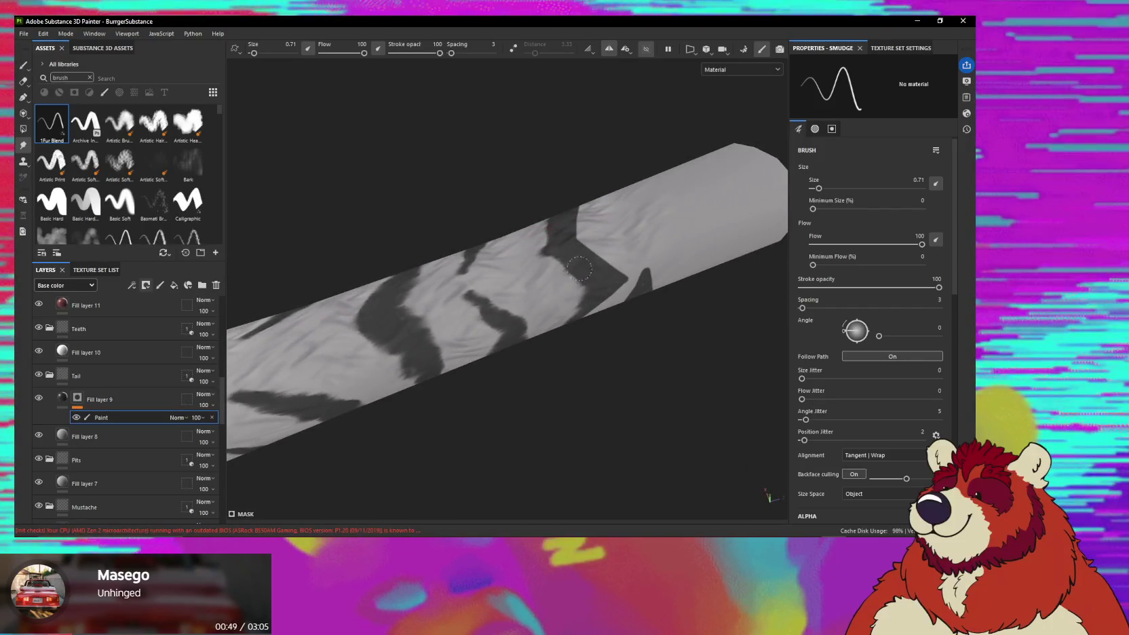
left_click_drag(583, 286, 562, 271, "alt")
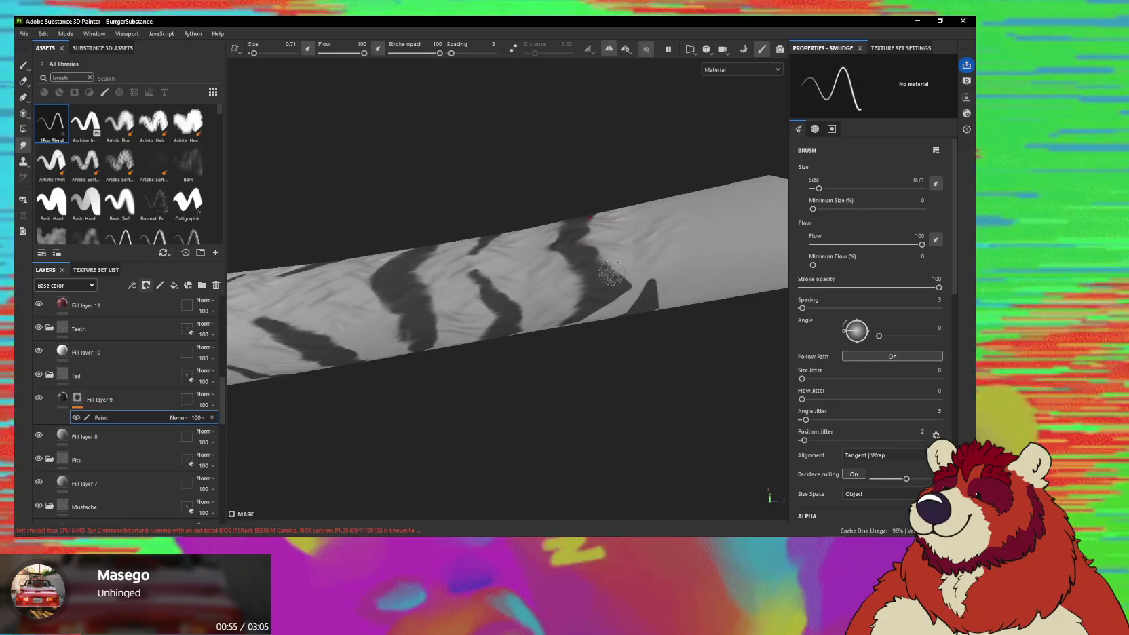
left_click_drag(637, 291, 617, 310, "alt")
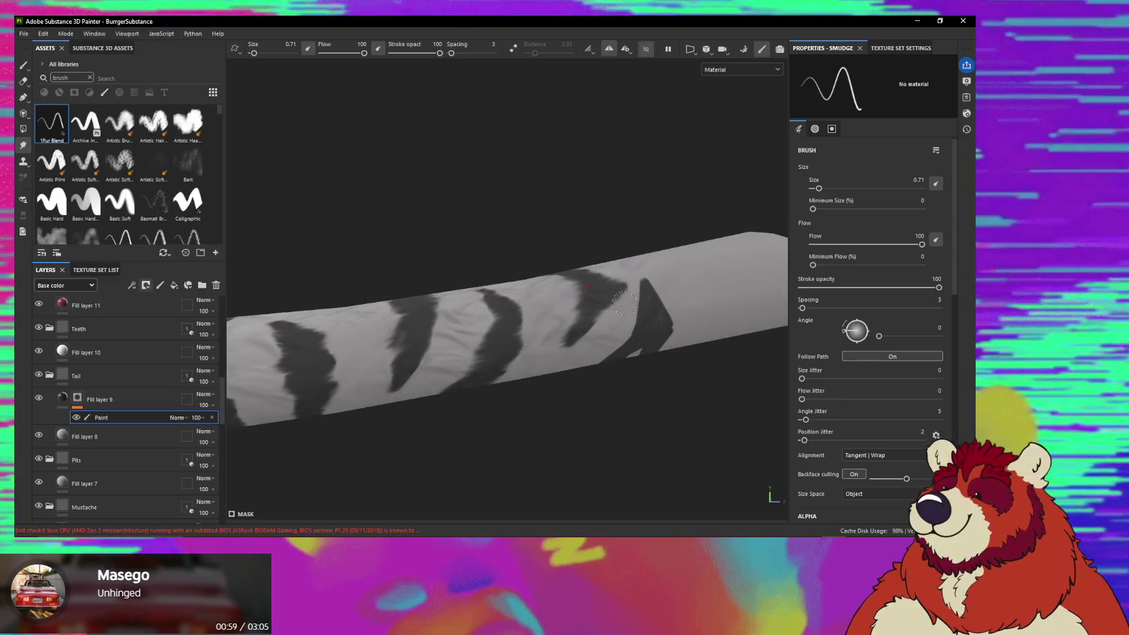
left_click_drag(611, 324, 616, 294, "alt")
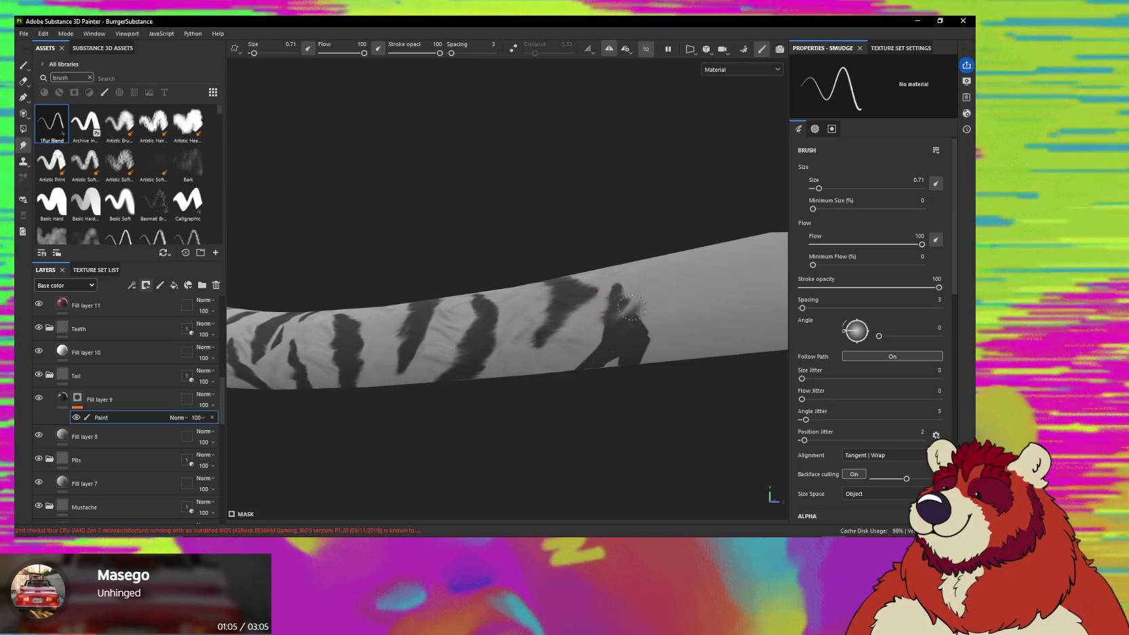
mouse_move(646, 310)
left_mouse_down("alt")
mouse_move(625, 277)
mouse_move(592, 295)
mouse_move(621, 284)
left_mouse_up("alt")
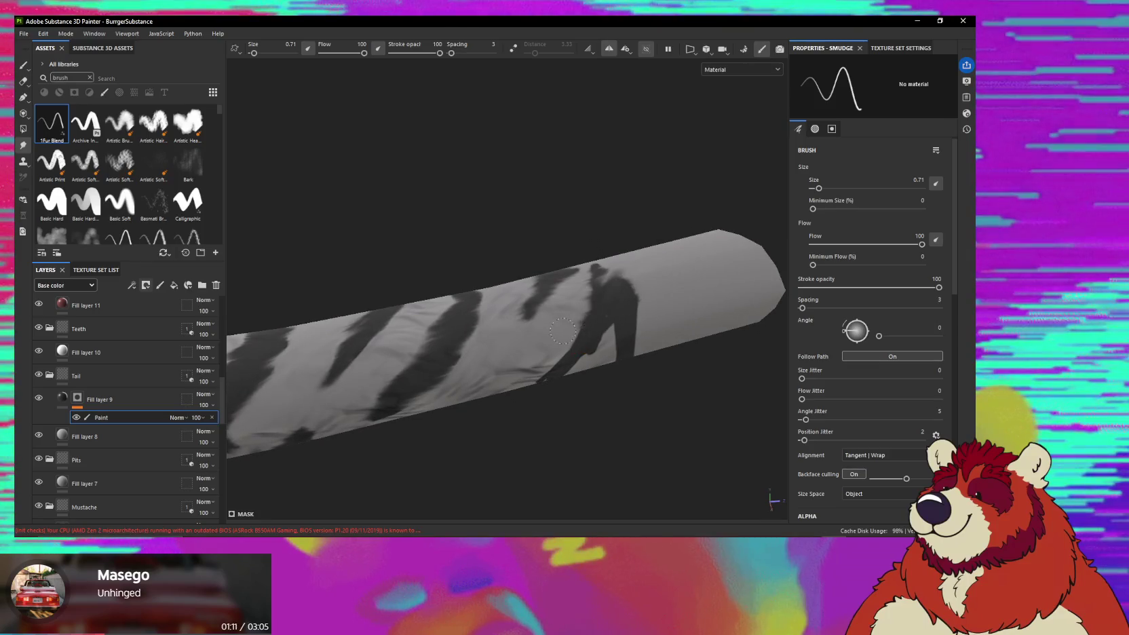
Smudge the dark stripes around the tail's rounded end into soft fur.
left_click_drag(607, 317, 582, 326, "alt")
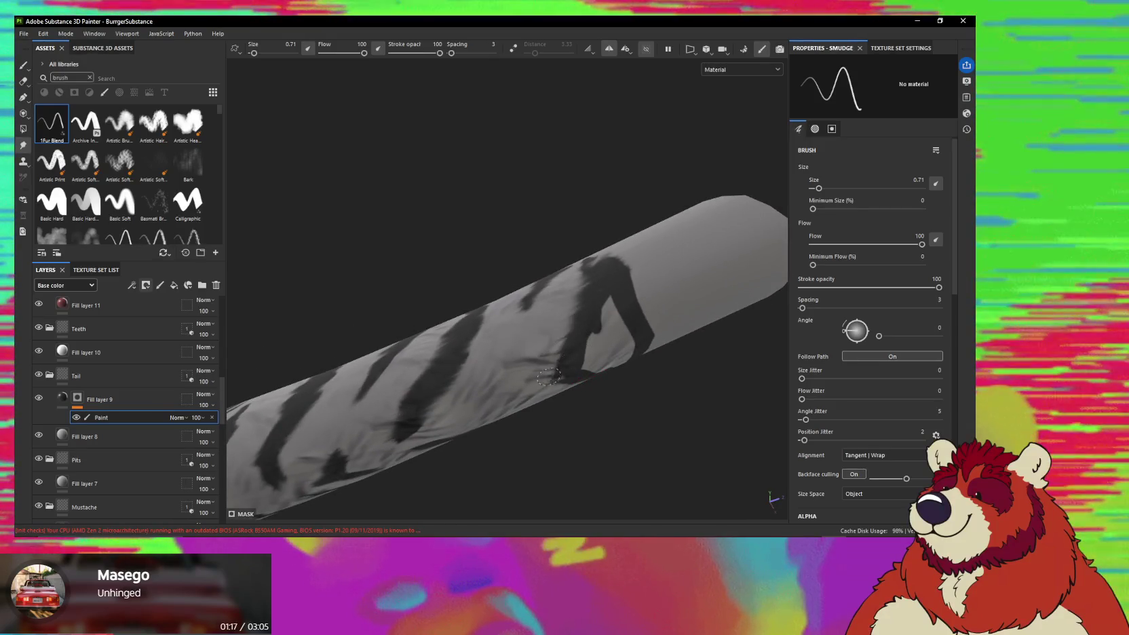
left_click_drag(545, 361, 573, 335, "alt")
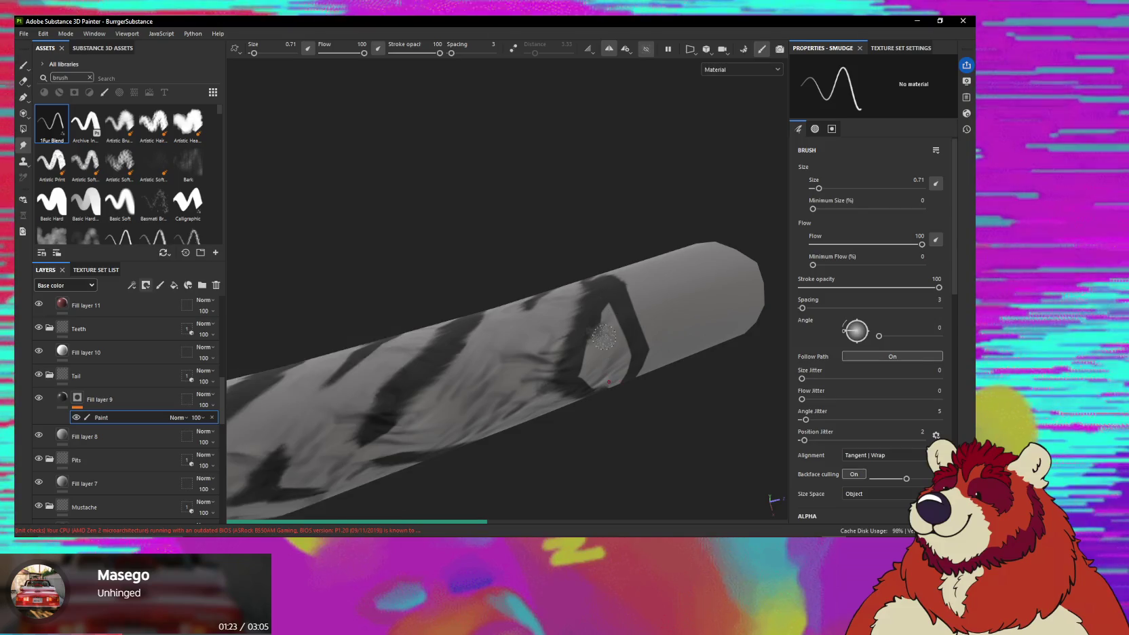
mouse_move(621, 337)
left_mouse_down("alt")
mouse_move(607, 321)
mouse_move(587, 334)
left_mouse_up("alt")
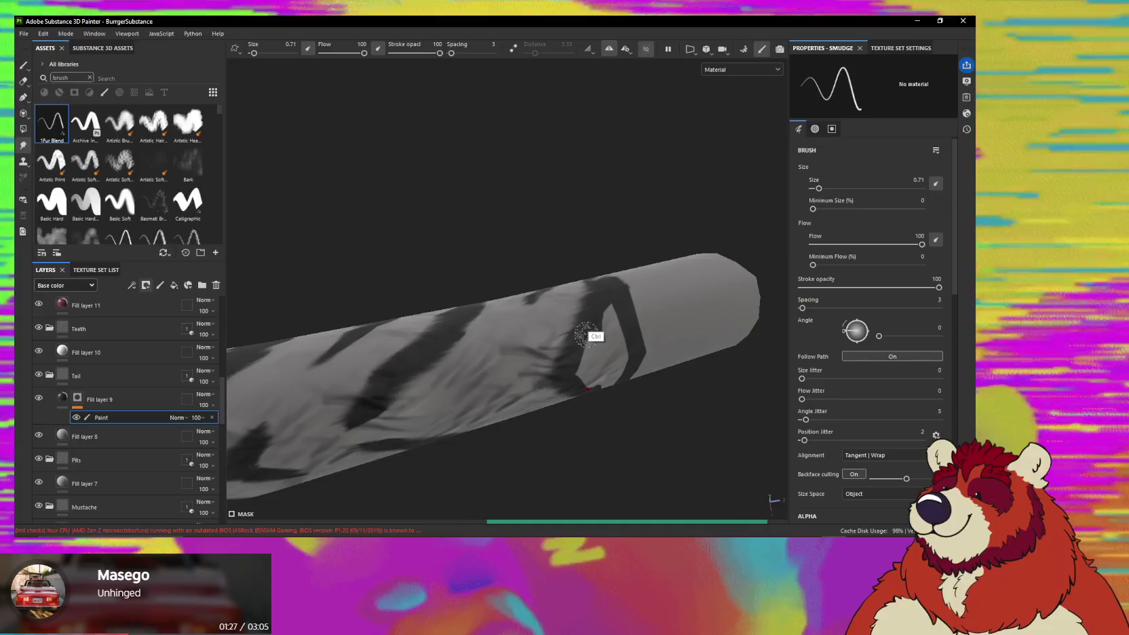
key("ctrl")
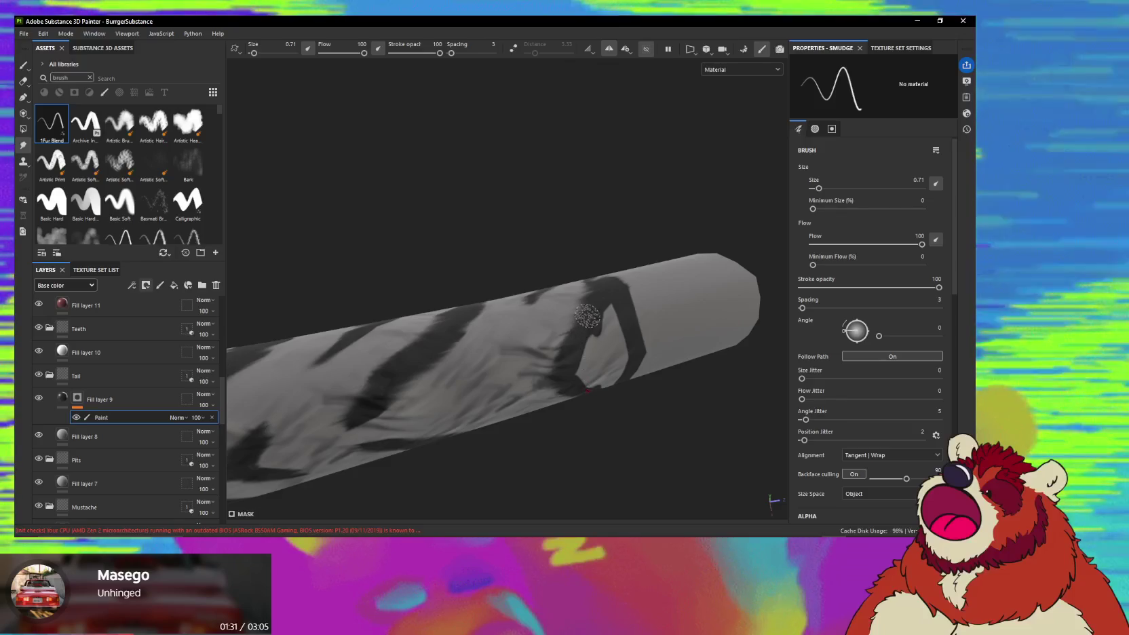
mouse_move(594, 312)
left_mouse_down("alt")
mouse_move(607, 322)
mouse_move(554, 311)
left_mouse_up("alt")
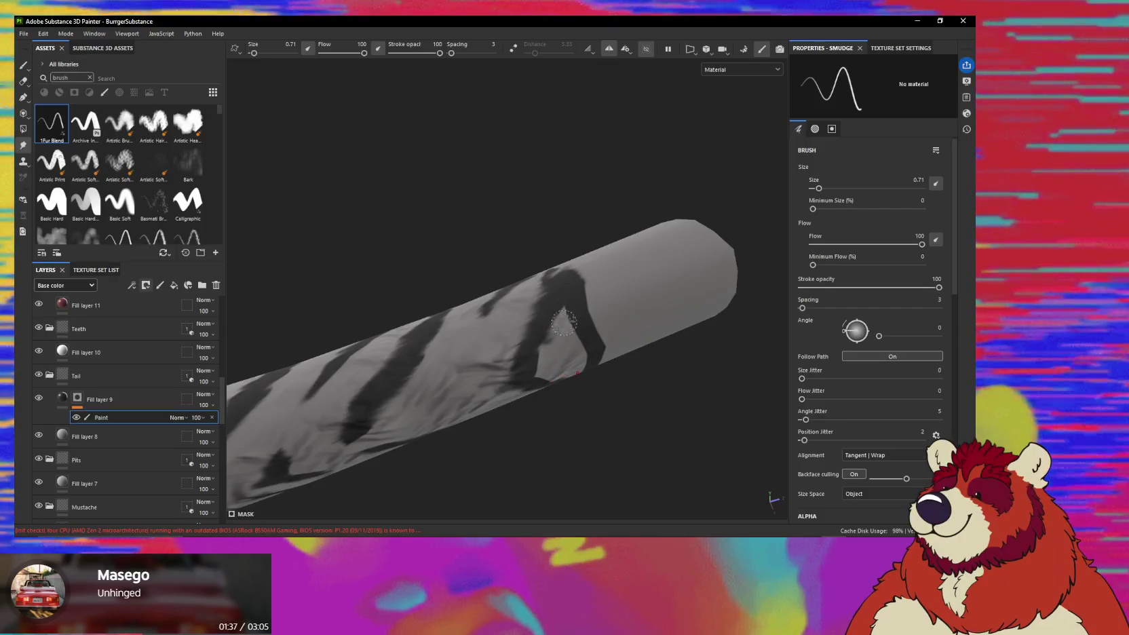
mouse_move(565, 326)
left_mouse_down("alt")
mouse_move(550, 320)
mouse_move(572, 302)
left_mouse_up("alt")
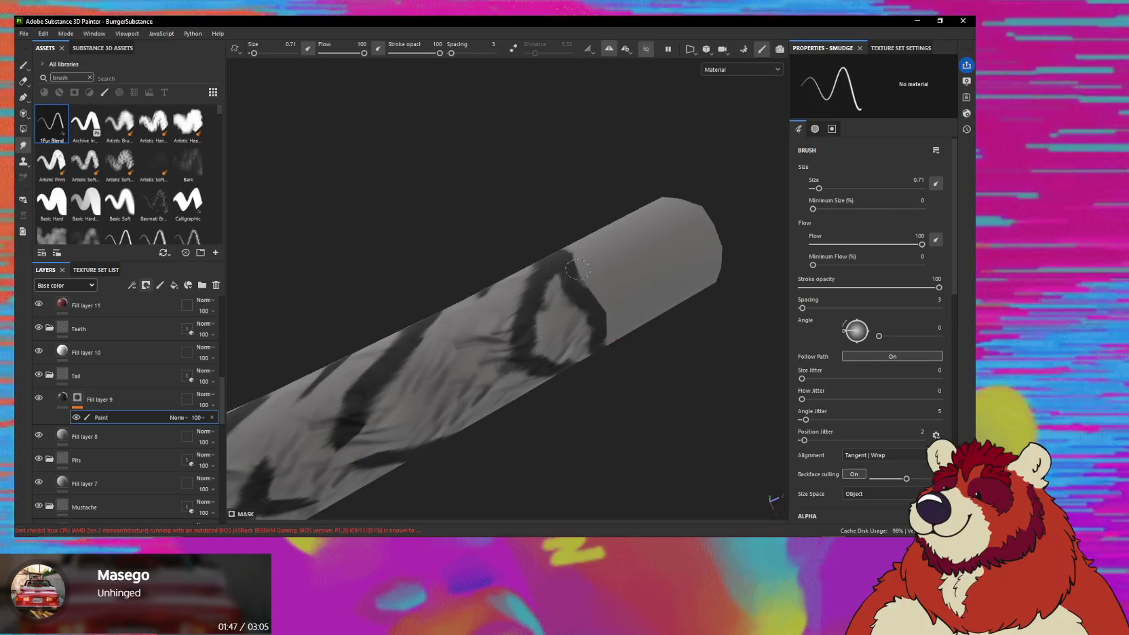
left_click_drag(578, 270, 583, 317, "alt")
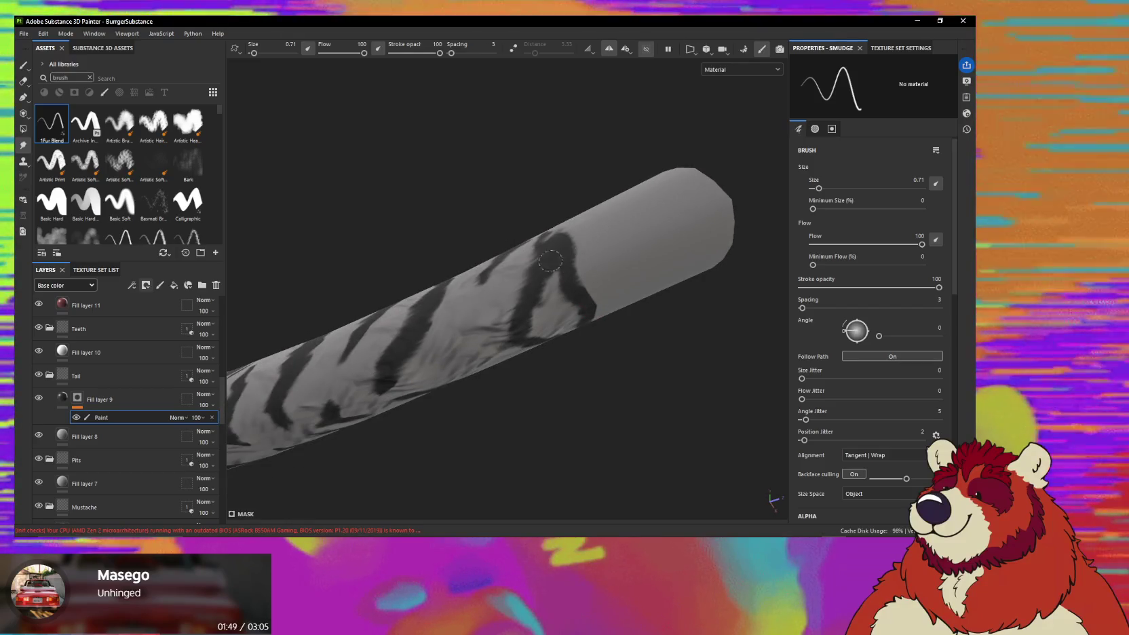
mouse_move(595, 237)
left_mouse_down("alt")
mouse_move(615, 319)
mouse_move(615, 285)
mouse_move(597, 290)
mouse_move(638, 242)
mouse_move(584, 396)
mouse_move(576, 307)
mouse_move(534, 327)
mouse_move(587, 317)
left_mouse_up("alt")
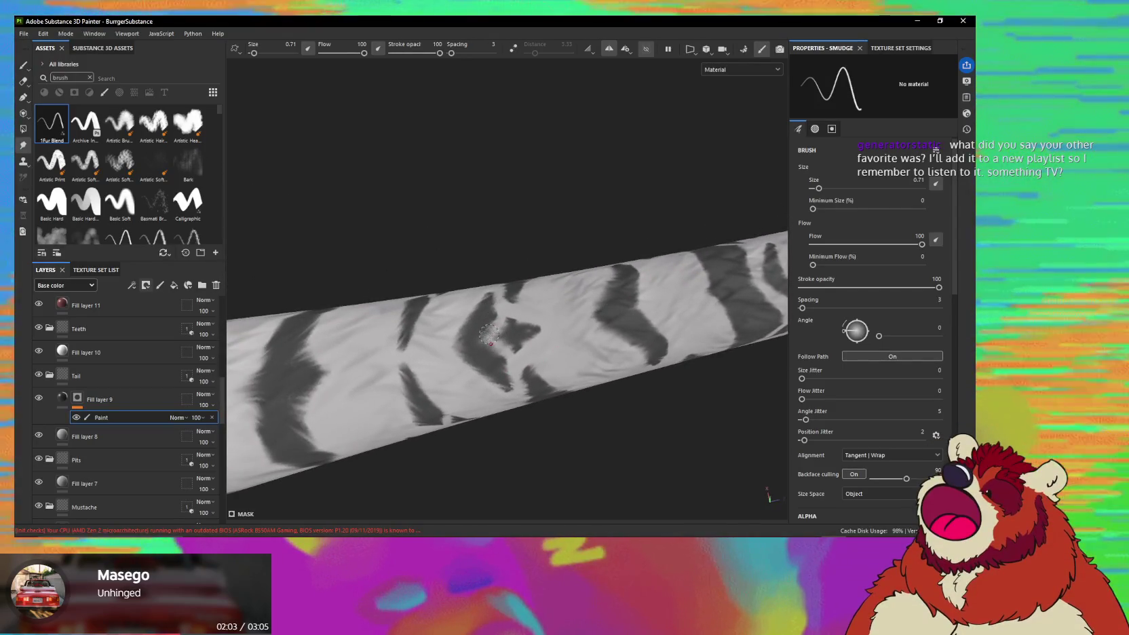
Enlarge the smudge brush to size 1.09 and bring up the music player.
mouse_move(489, 335)
left_mouse_down("alt")
mouse_move(445, 454)
mouse_move(345, 328)
mouse_move(423, 356)
mouse_move(650, 338)
mouse_move(512, 275)
mouse_move(448, 268)
mouse_move(553, 341)
mouse_move(578, 314)
mouse_move(490, 318)
mouse_move(520, 278)
left_mouse_up("alt")
key("bracketright")
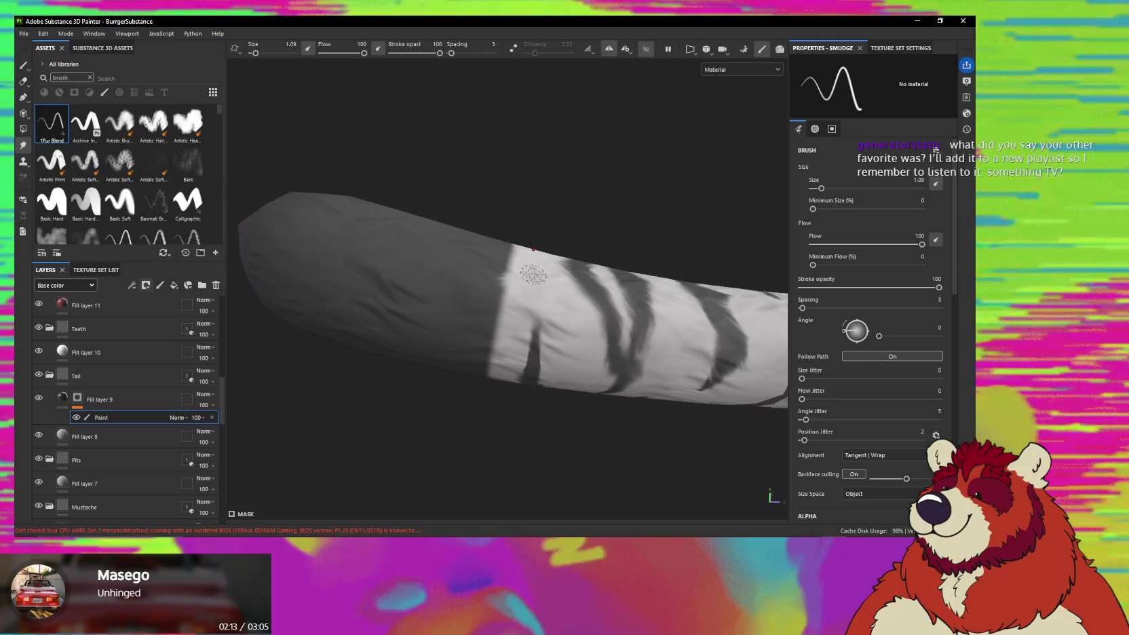
key("alt+Tab")
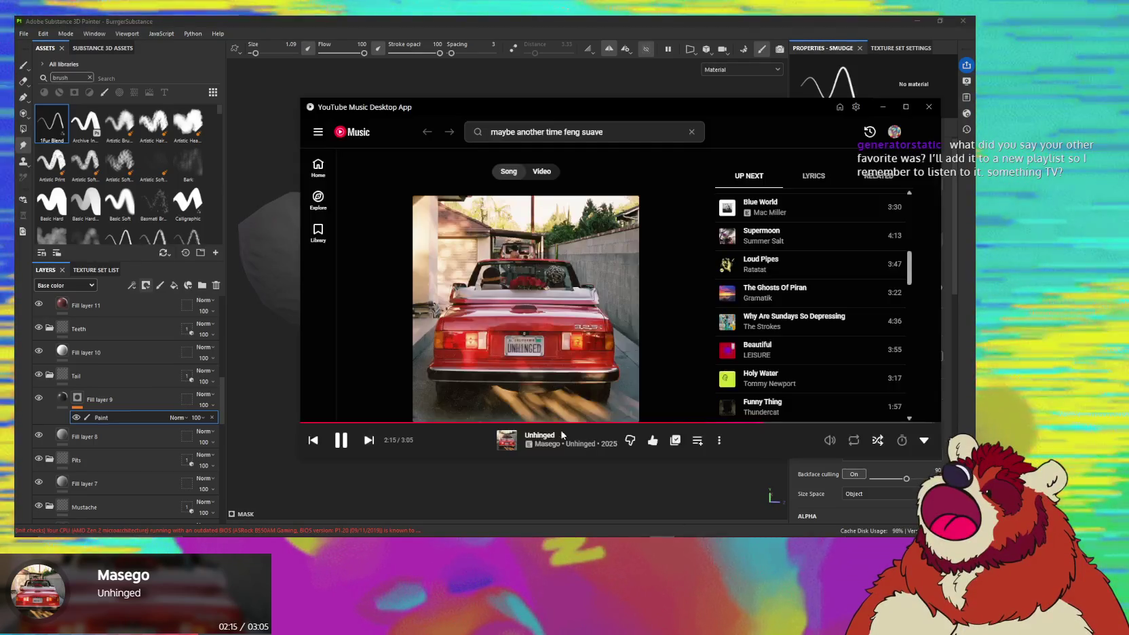
Search for 'natv' and open the Nature TV artist page.
left_click(615, 134)
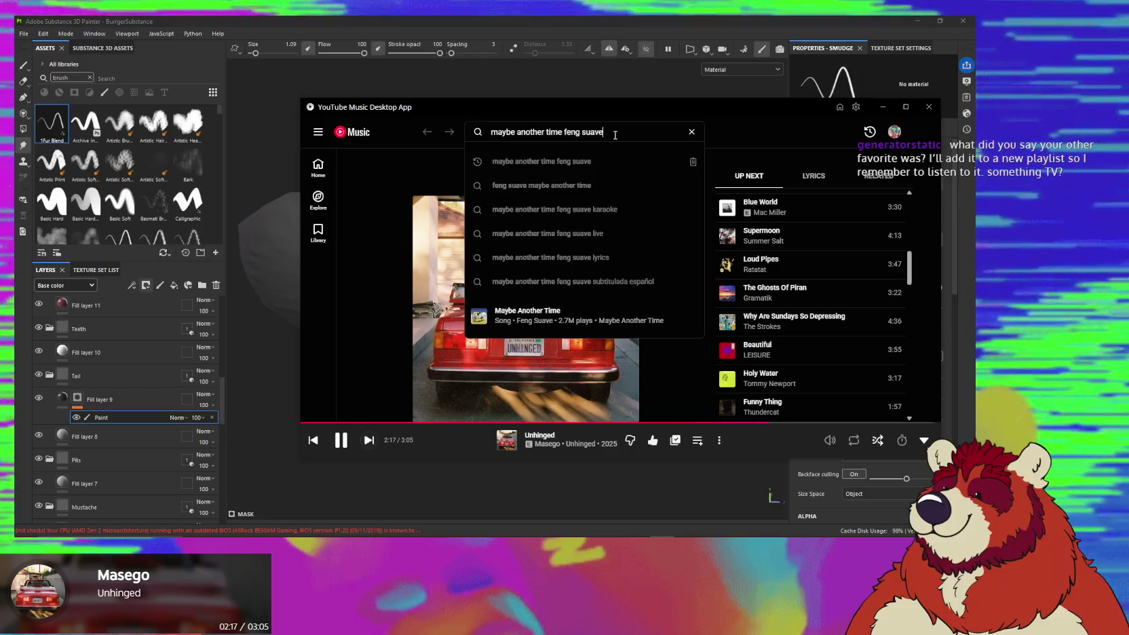
type("nature t")
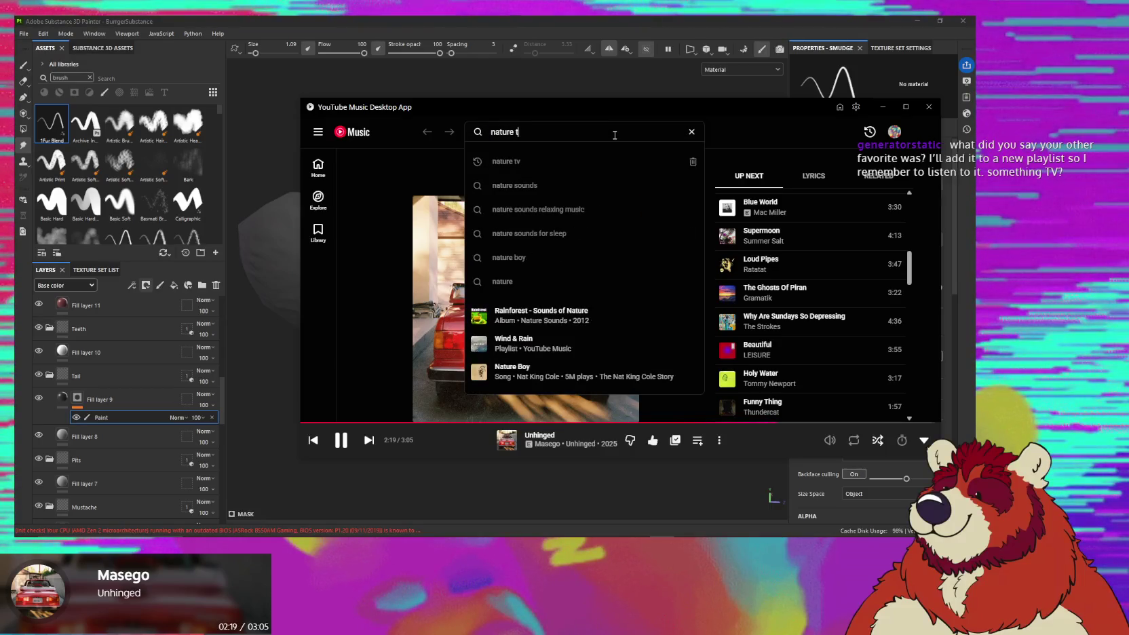
type("v")
key("Return")
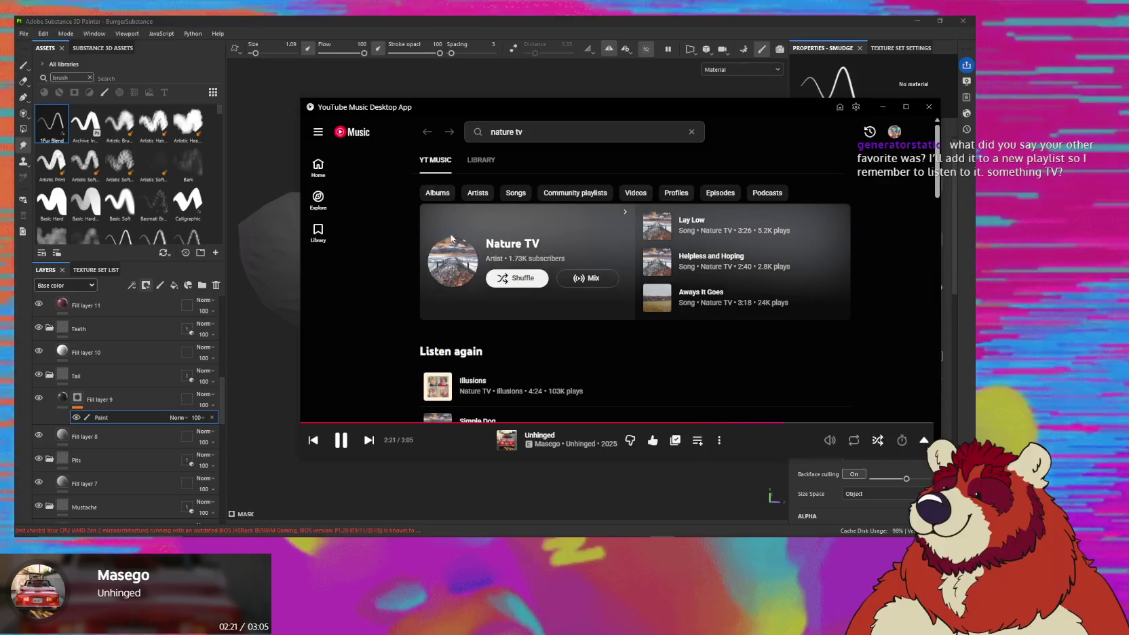
left_click(532, 246)
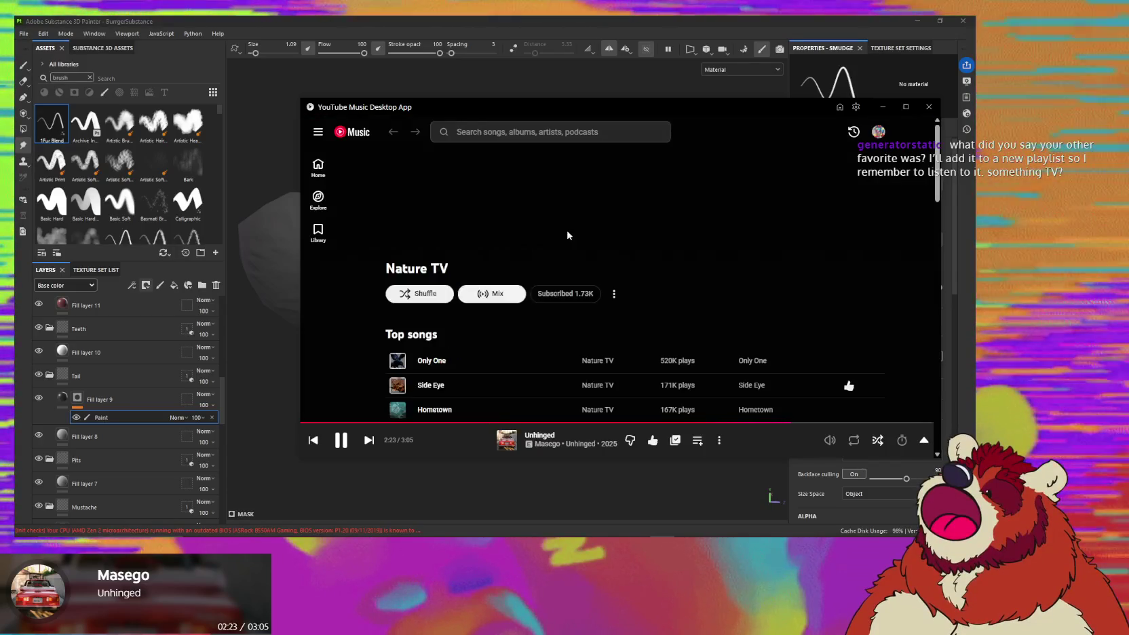
scroll(407, 295, "down", 3)
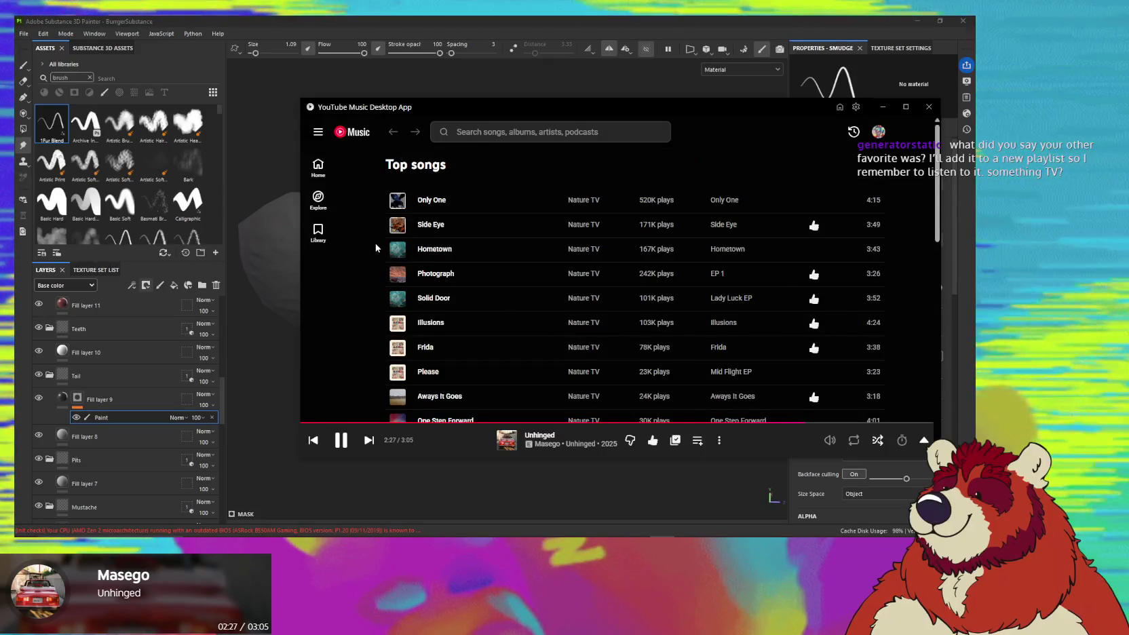
scroll(377, 248, "down", 3)
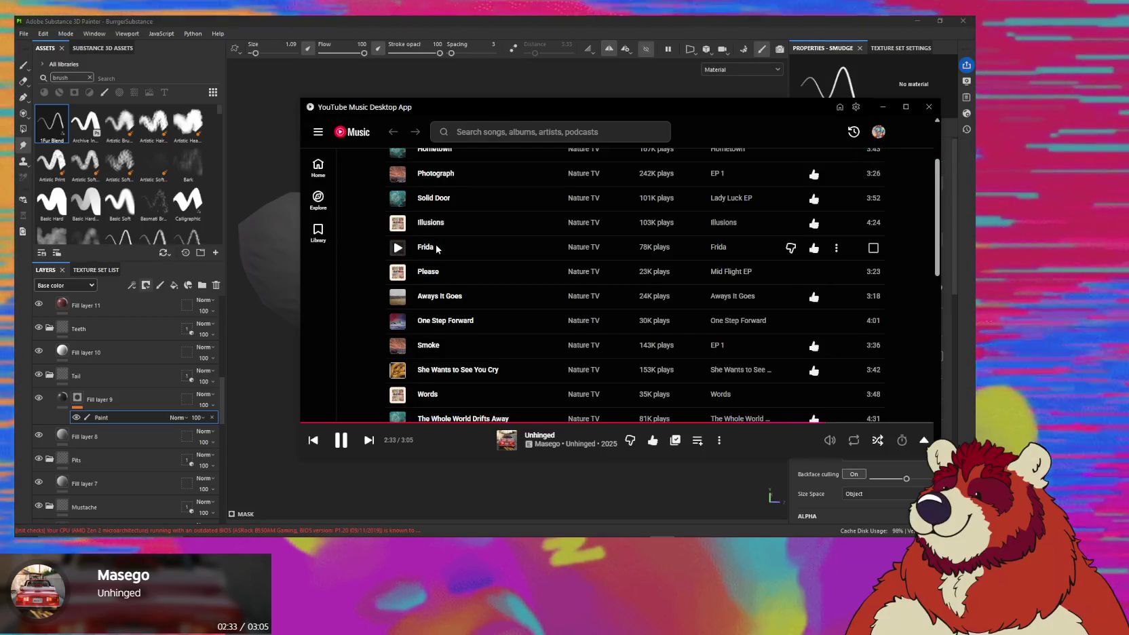
Queue Nature TV's 'Frida' and another Nature TV song to play next.
right_click(438, 248)
left_click(478, 288)
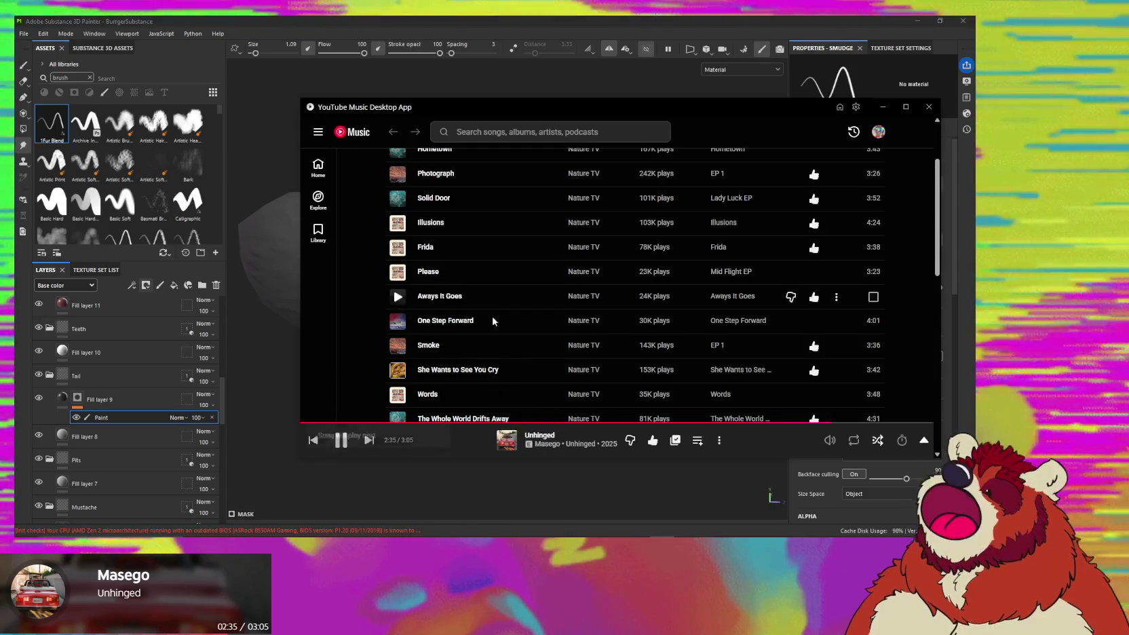
right_click(506, 371)
left_click(544, 162)
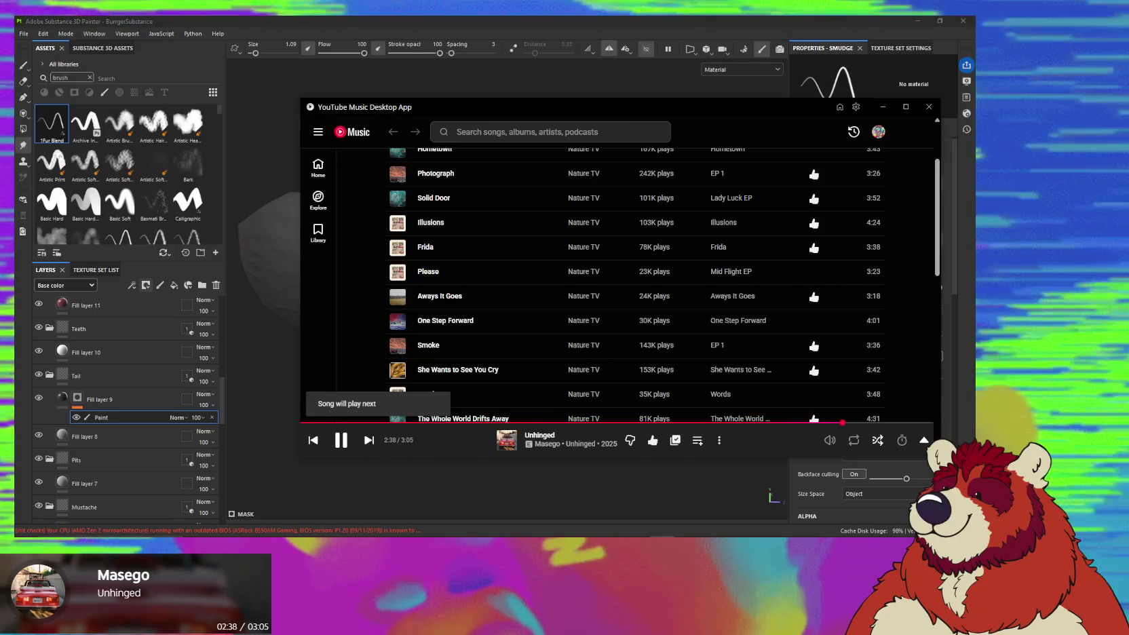
Start 'Frida' from the up-next queue and hide the music window.
left_click(384, 450)
scroll(746, 325, "down", 3)
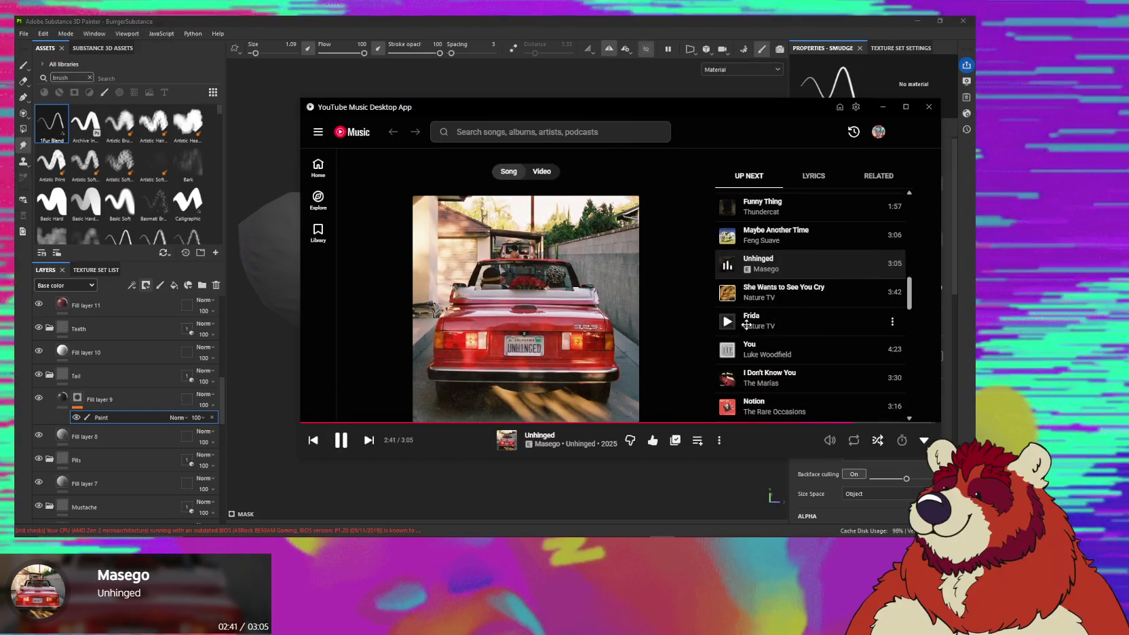
left_click(730, 324)
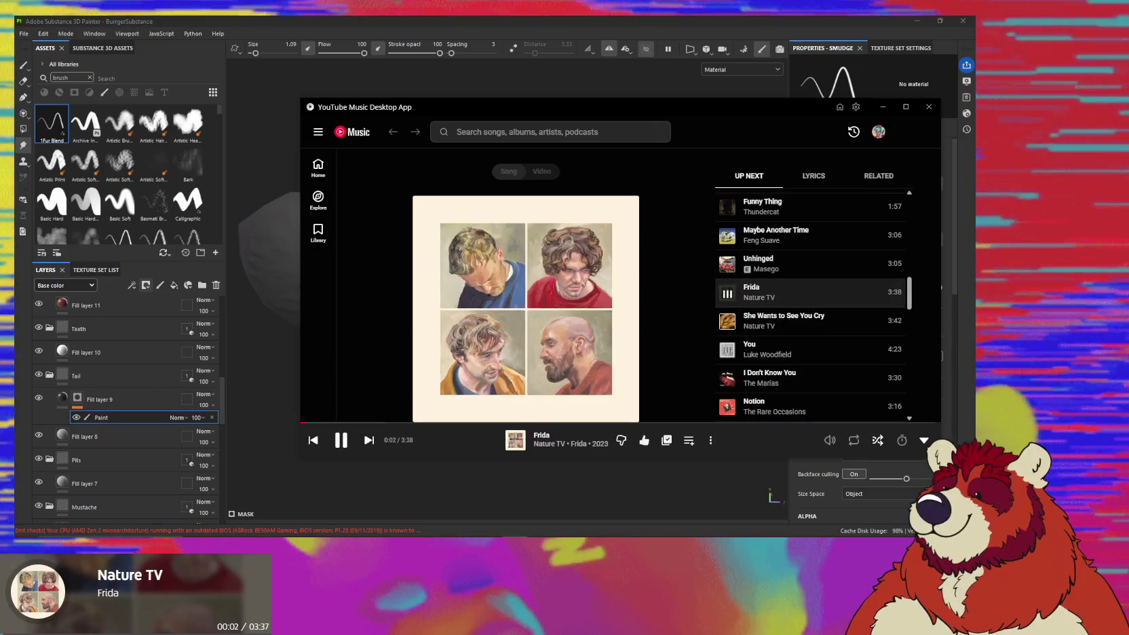
mouse_move(526, 309)
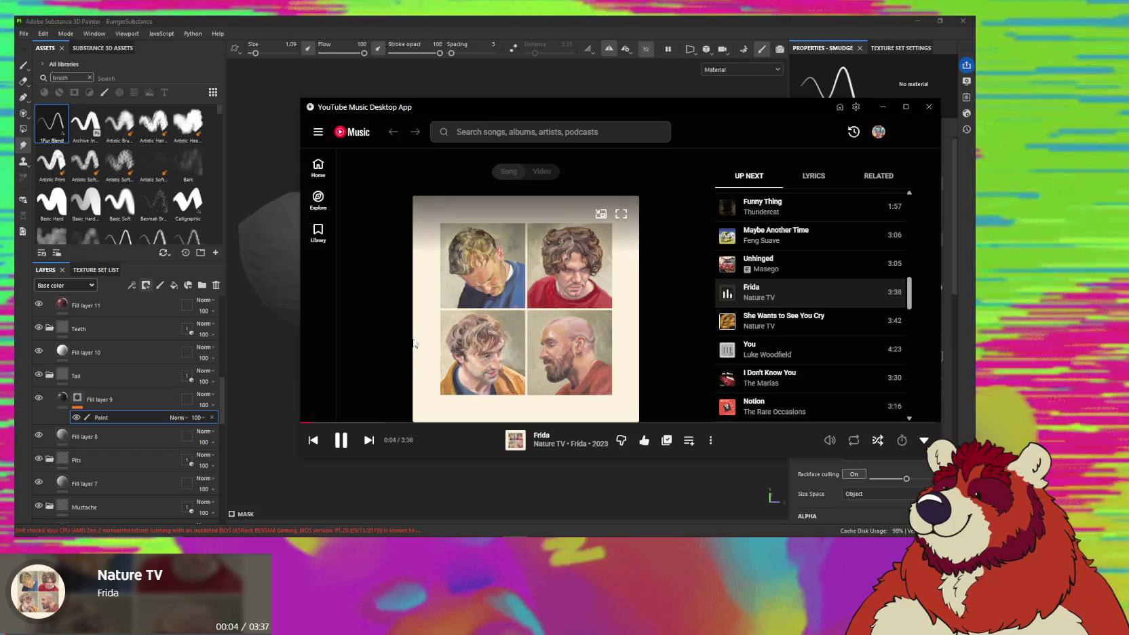
left_click(277, 308)
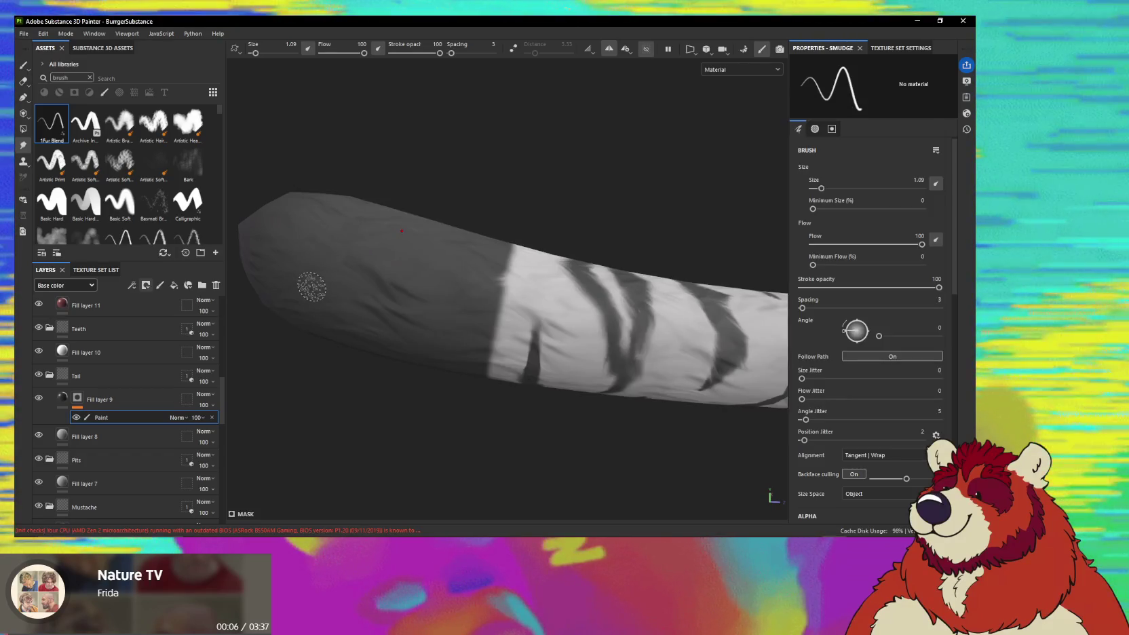
Zoom in on the tail, soften a dark stripe edge, and enlarge the brush to 1.09.
mouse_move(311, 287)
left_mouse_down("alt")
mouse_move(623, 276)
mouse_move(667, 247)
mouse_move(685, 265)
left_mouse_up("alt")
mouse_move(537, 288)
left_mouse_down("alt")
mouse_move(511, 307)
mouse_move(527, 348)
left_mouse_up("alt")
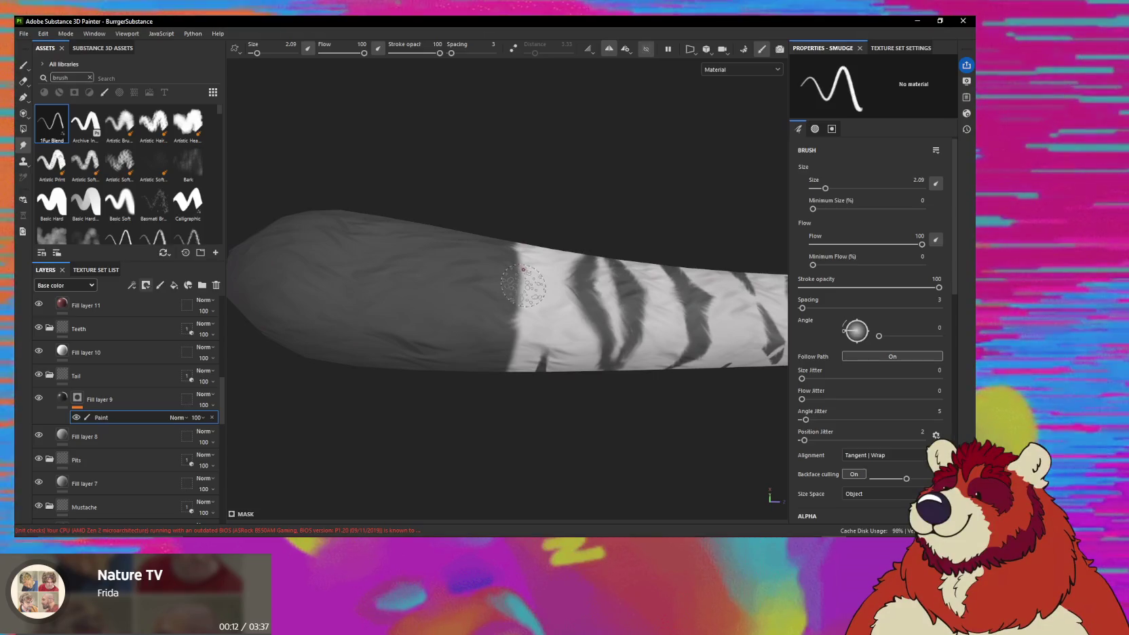
mouse_move(507, 278)
left_mouse_down("alt")
mouse_move(530, 310)
mouse_move(510, 301)
mouse_move(558, 273)
mouse_move(537, 331)
mouse_move(516, 297)
mouse_move(535, 316)
mouse_move(519, 338)
mouse_move(529, 315)
mouse_move(549, 328)
left_mouse_up("alt")
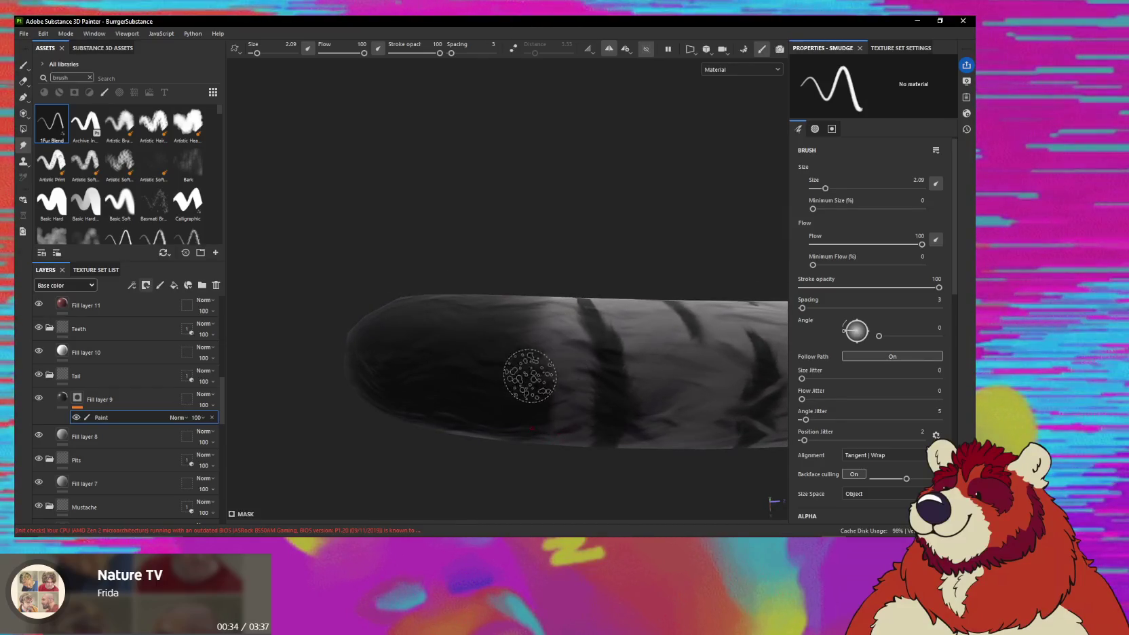
left_click_drag(551, 367, 553, 327, "shift")
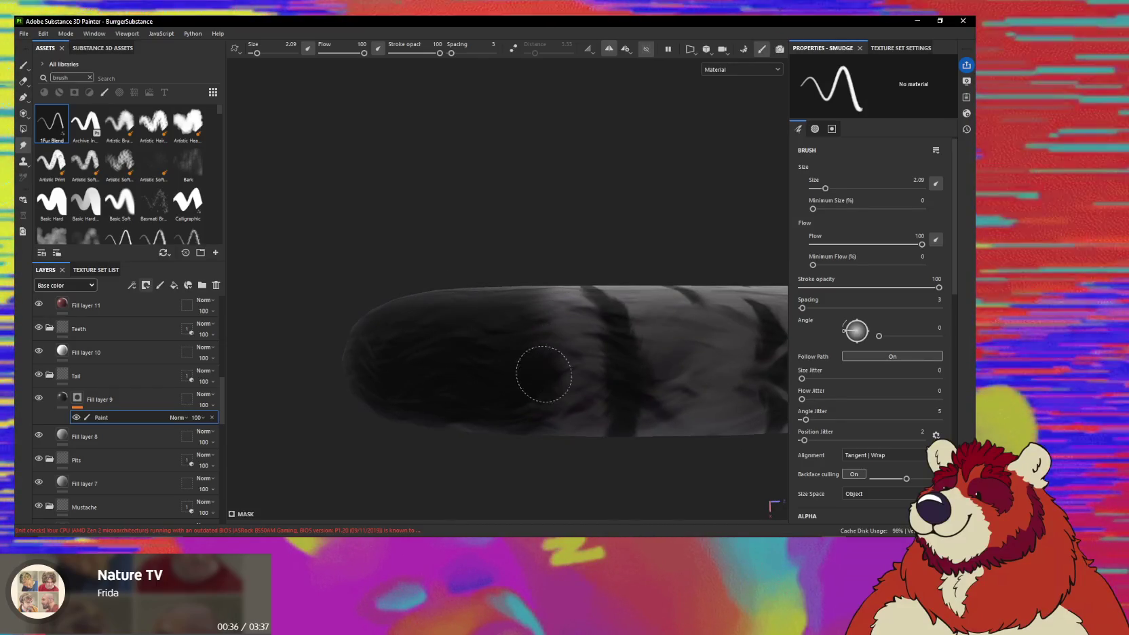
mouse_move(531, 373)
left_mouse_down("alt")
mouse_move(567, 342)
mouse_move(546, 303)
mouse_move(552, 368)
mouse_move(516, 328)
mouse_move(496, 335)
mouse_move(536, 331)
mouse_move(511, 320)
mouse_move(531, 308)
mouse_move(565, 307)
mouse_move(262, 232)
mouse_move(411, 297)
mouse_move(418, 265)
left_mouse_up("alt")
left_click_drag(538, 398, 524, 417)
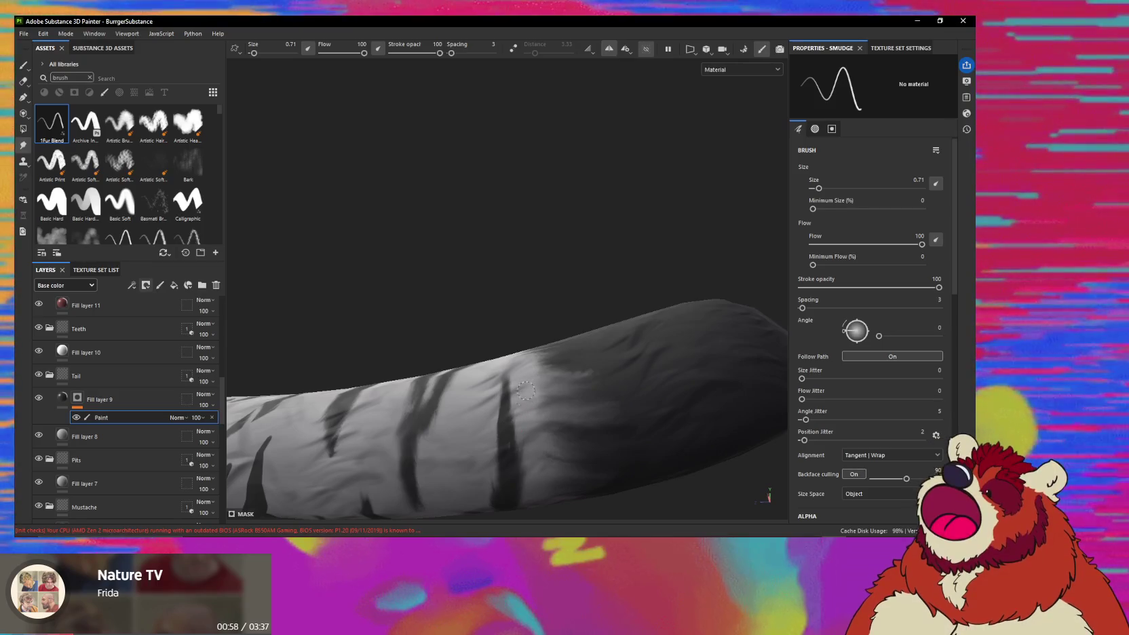
key("bracketright")
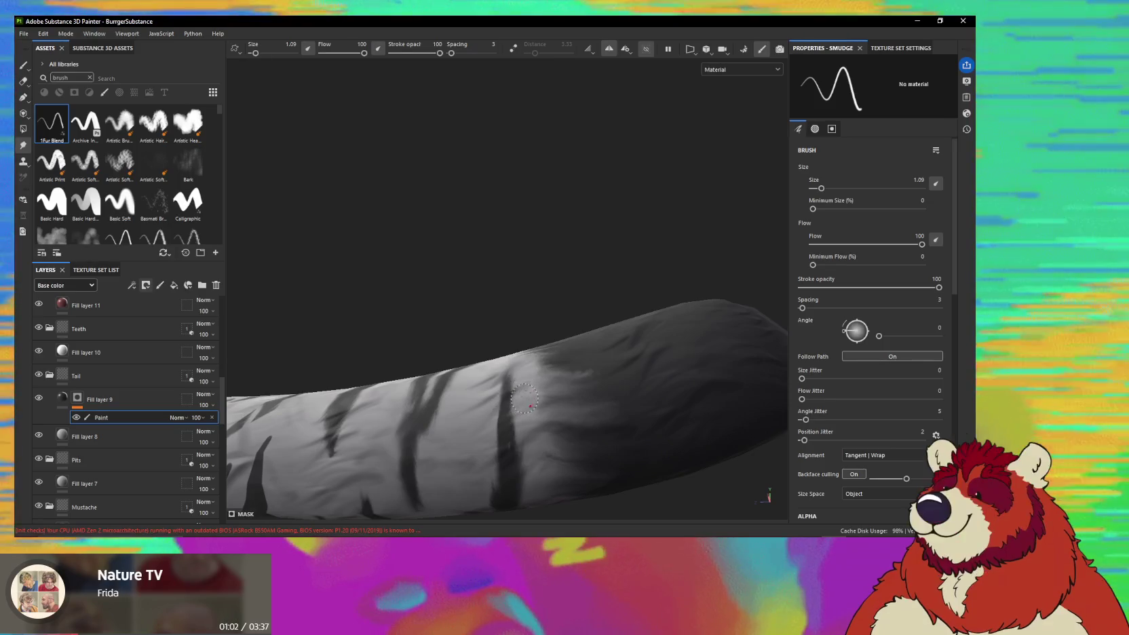
Zoom and orbit around the striped tail to line up the next stripes.
left_click_drag(502, 445, 544, 414, "alt")
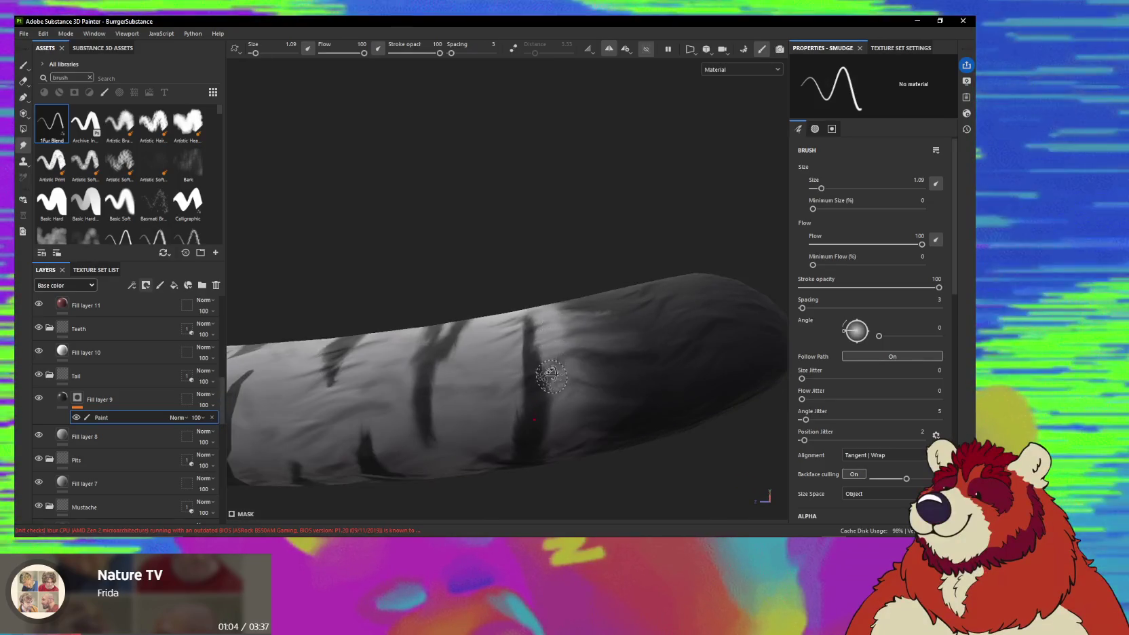
left_click_drag(579, 378, 563, 341, "alt")
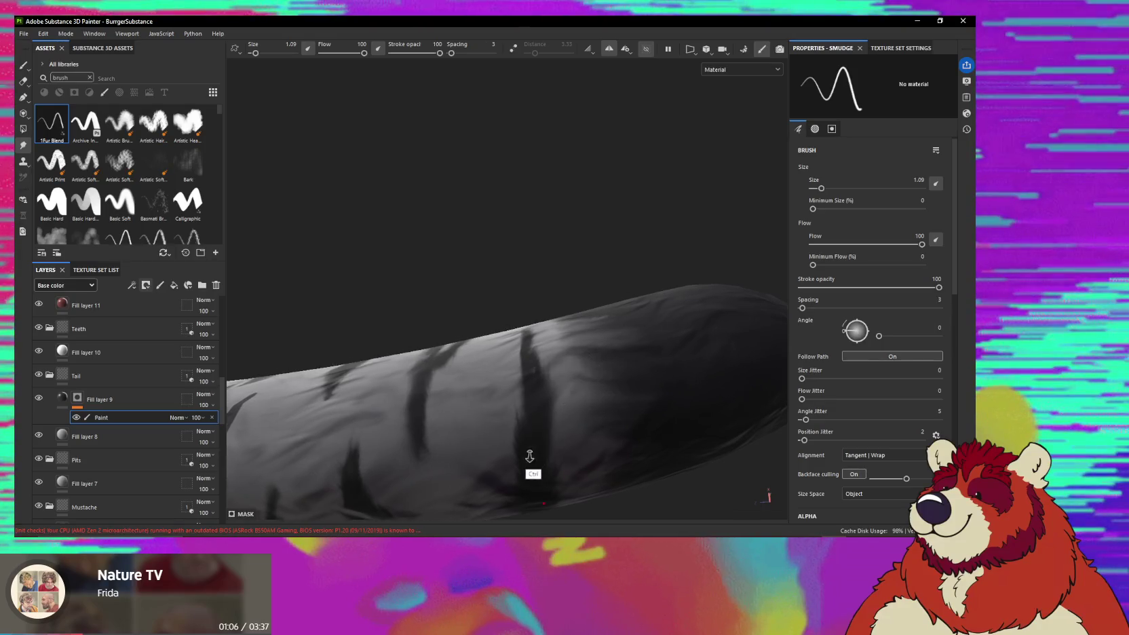
left_click_drag(567, 389, 482, 333, "alt")
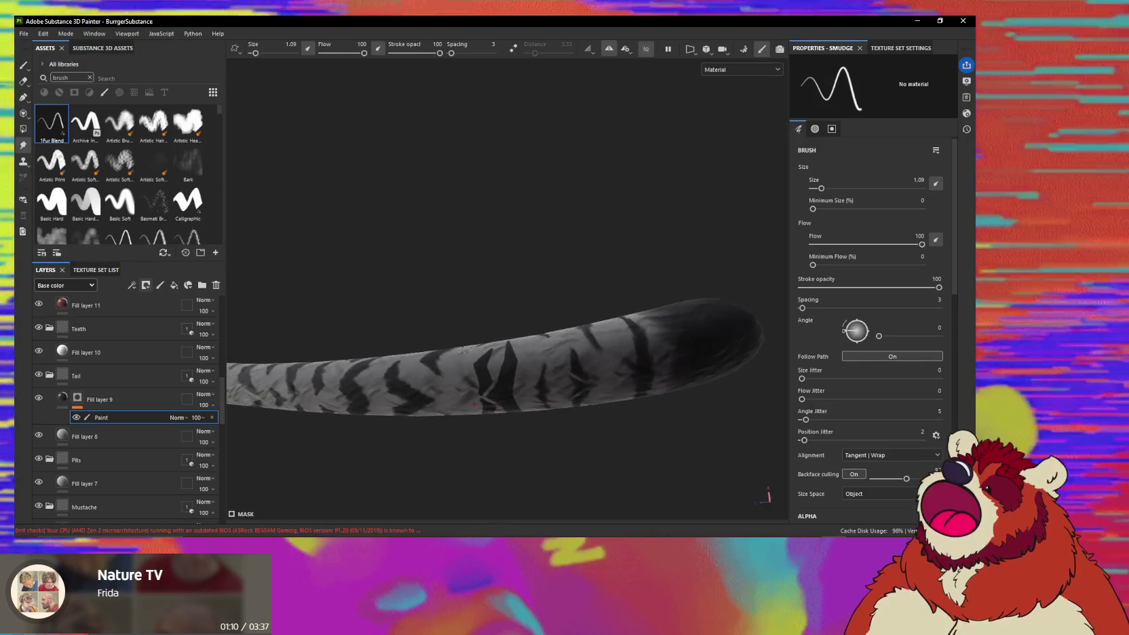
middle_click_drag(482, 333, 502, 400, "alt")
right_click_drag(502, 400, 491, 478, "alt")
mouse_move(489, 378)
left_mouse_down("alt")
mouse_move(480, 343)
mouse_move(455, 350)
mouse_move(484, 339)
left_mouse_up("alt")
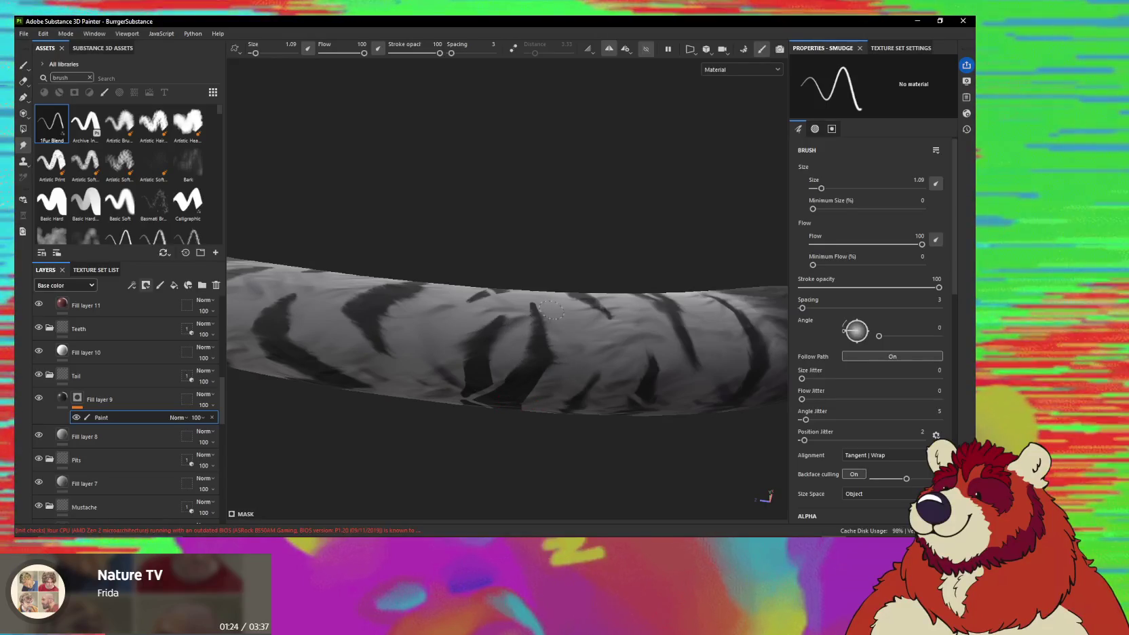
left_click_drag(531, 309, 588, 314, "alt")
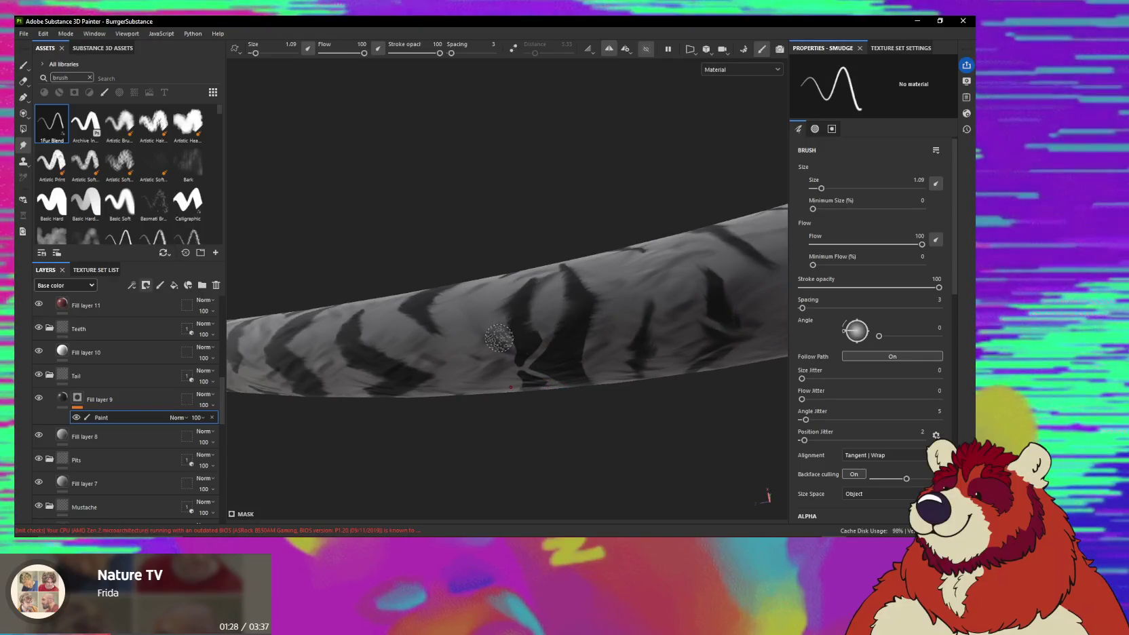
left_click_drag(550, 322, 551, 317, "alt")
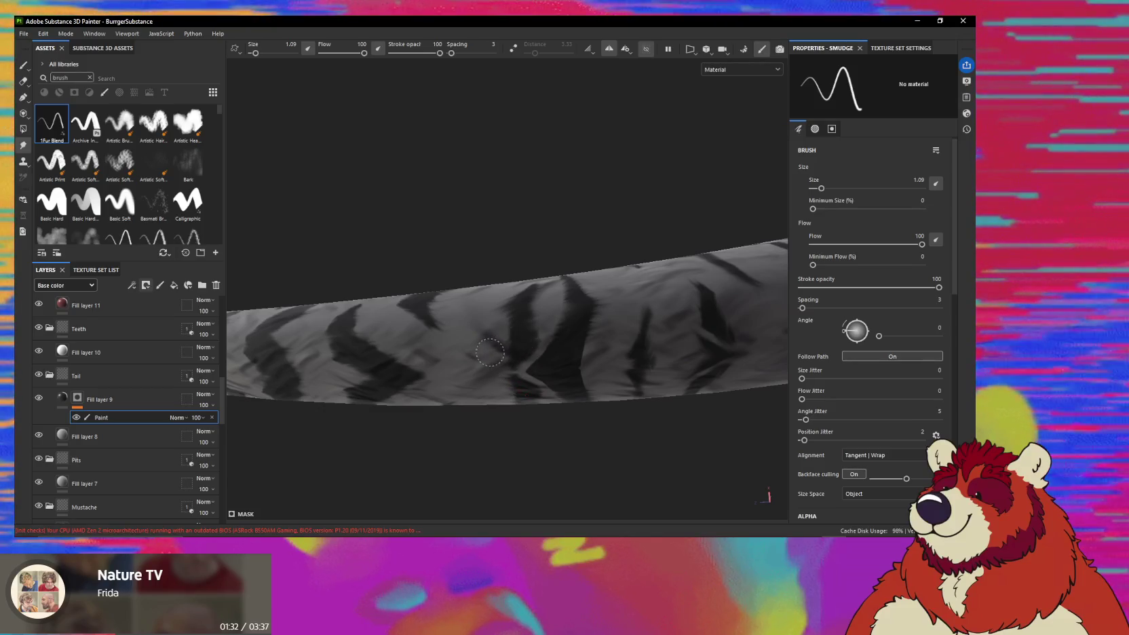
Orbit the tail from several angles, then zoom out to the whole tiger-bear character.
mouse_move(529, 320)
left_mouse_down("alt")
mouse_move(542, 356)
mouse_move(553, 310)
left_mouse_up("alt")
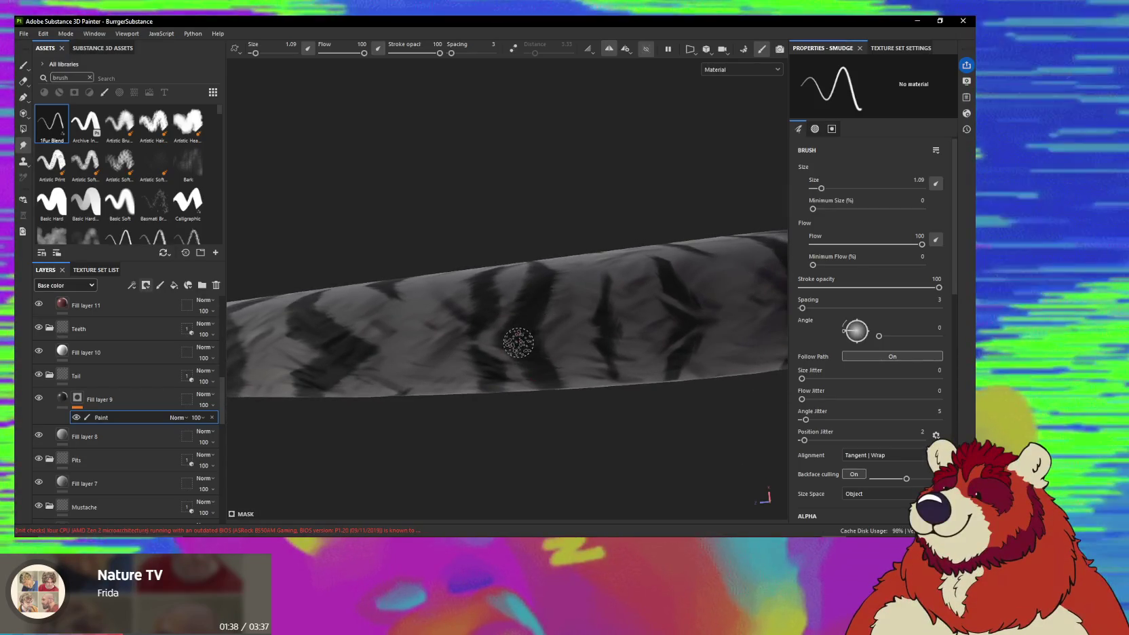
left_click_drag(572, 318, 483, 410, "alt")
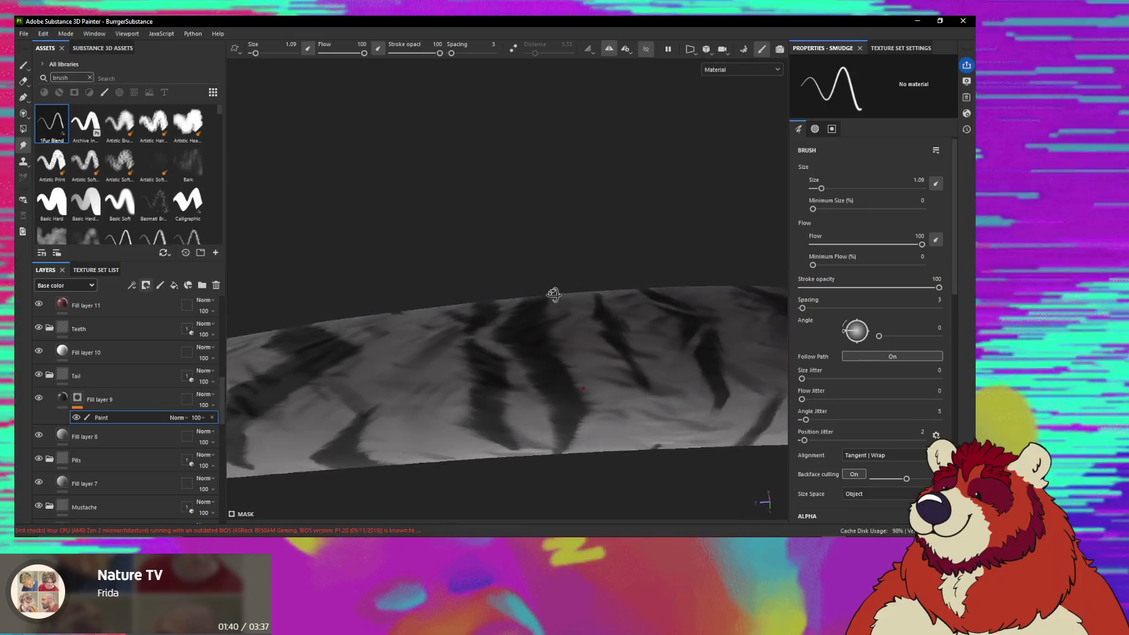
mouse_move(533, 376)
left_mouse_down("alt")
mouse_move(272, 330)
mouse_move(510, 293)
mouse_move(486, 307)
mouse_move(489, 331)
mouse_move(526, 346)
mouse_move(525, 322)
mouse_move(618, 327)
mouse_move(540, 318)
left_mouse_up("alt")
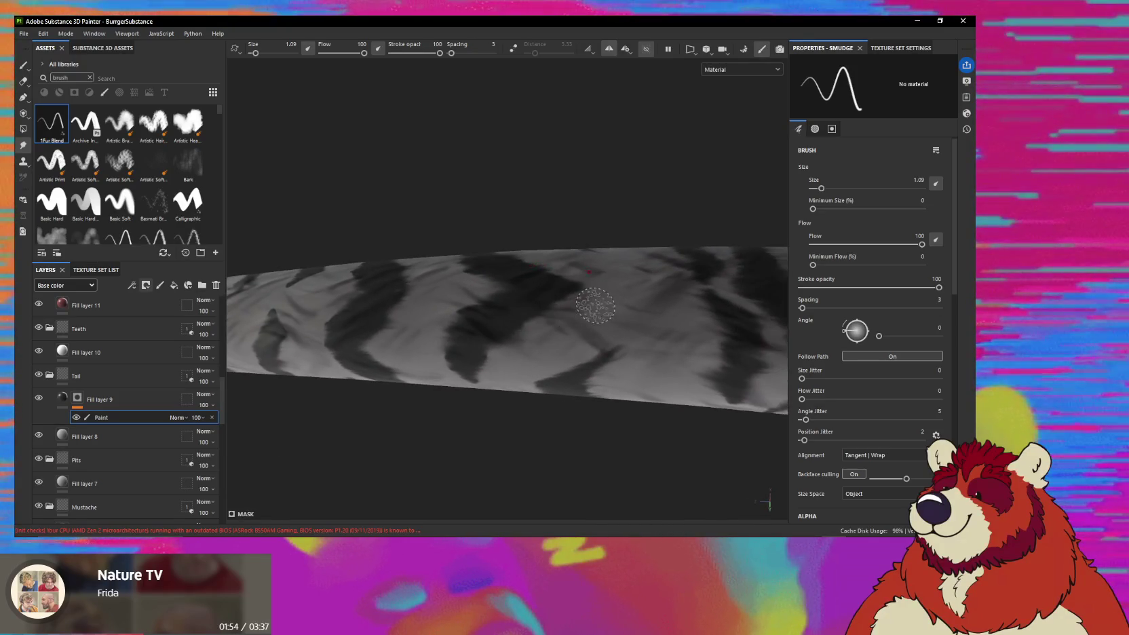
mouse_move(581, 306)
left_mouse_down("alt")
mouse_move(569, 290)
mouse_move(391, 346)
mouse_move(378, 434)
mouse_move(306, 304)
mouse_move(350, 285)
mouse_move(475, 282)
mouse_move(289, 361)
mouse_move(403, 275)
mouse_move(370, 280)
mouse_move(237, 248)
mouse_move(359, 275)
left_mouse_up("alt")
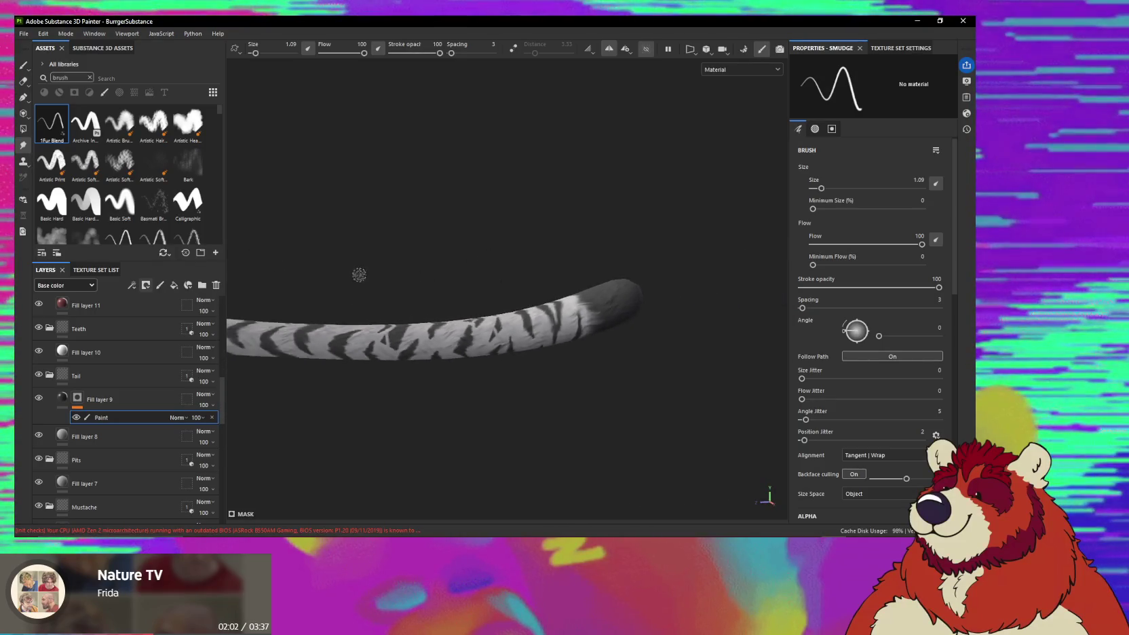
left_click_drag(548, 309, 502, 332, "alt")
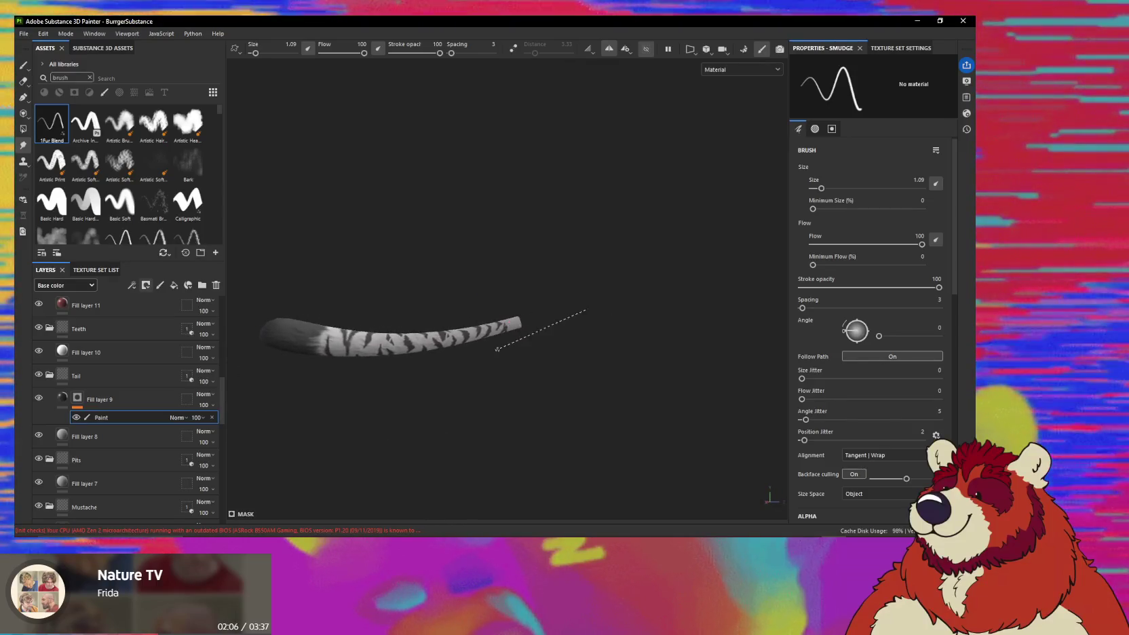
left_click_drag(498, 349, 499, 366, "alt")
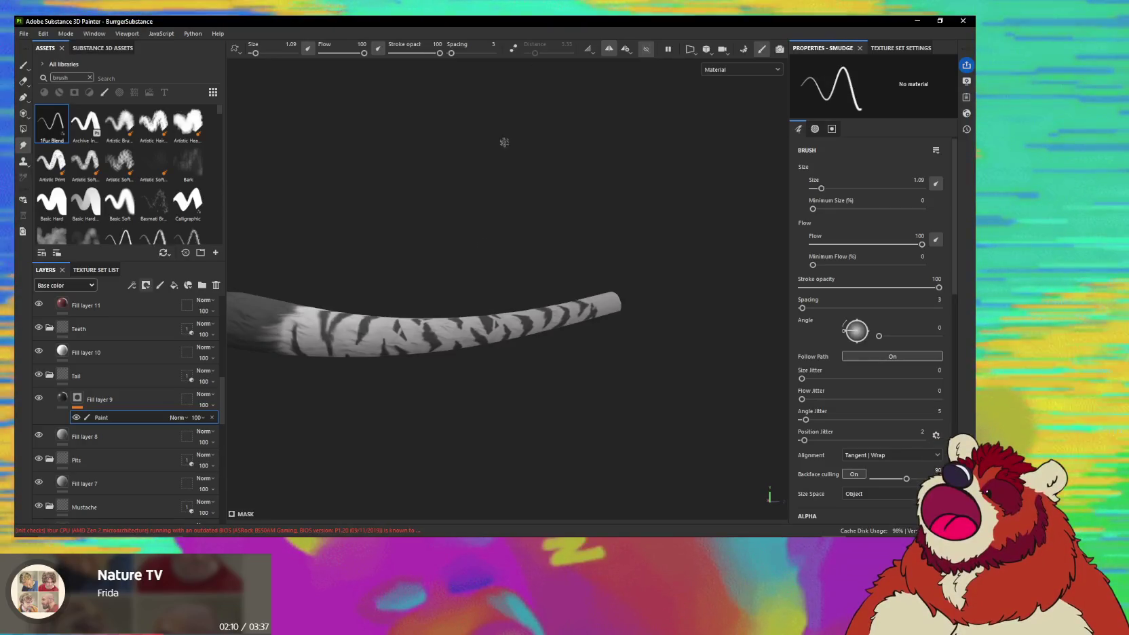
mouse_move(651, 93)
left_mouse_down("alt")
mouse_move(476, 349)
mouse_move(495, 360)
mouse_move(421, 374)
mouse_move(407, 360)
mouse_move(495, 316)
mouse_move(429, 273)
mouse_move(577, 294)
mouse_move(529, 335)
mouse_move(437, 345)
mouse_move(477, 235)
left_mouse_up("alt")
Select the Highlights layer and add a paint sub-layer to it.
scroll(430, 273, "up", 2)
scroll(459, 270, "up", 3)
left_click_drag(435, 287, 473, 276, "alt")
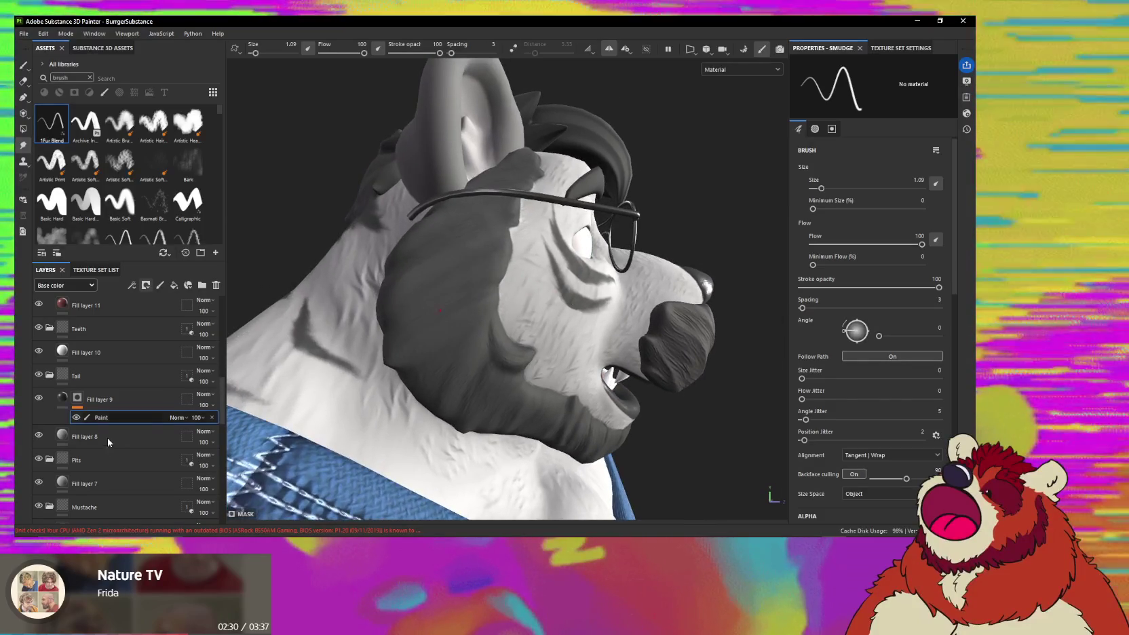
scroll(129, 440, "down", 2)
scroll(139, 454, "down", 3)
scroll(140, 463, "down", 3)
scroll(140, 463, "down", 2)
left_click(126, 370)
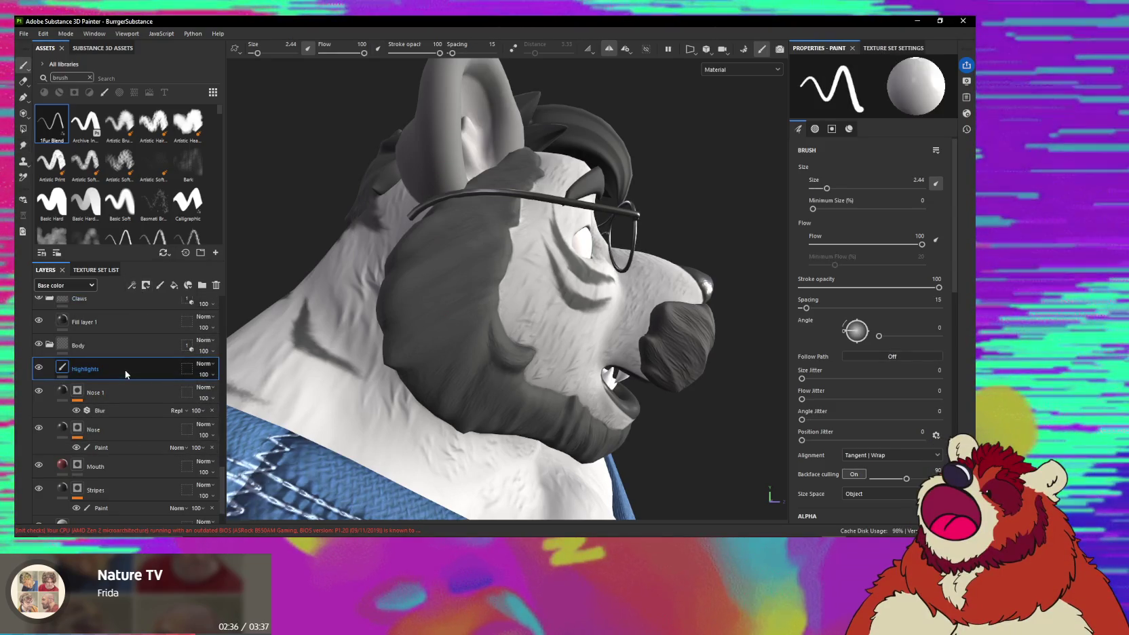
right_click(126, 370)
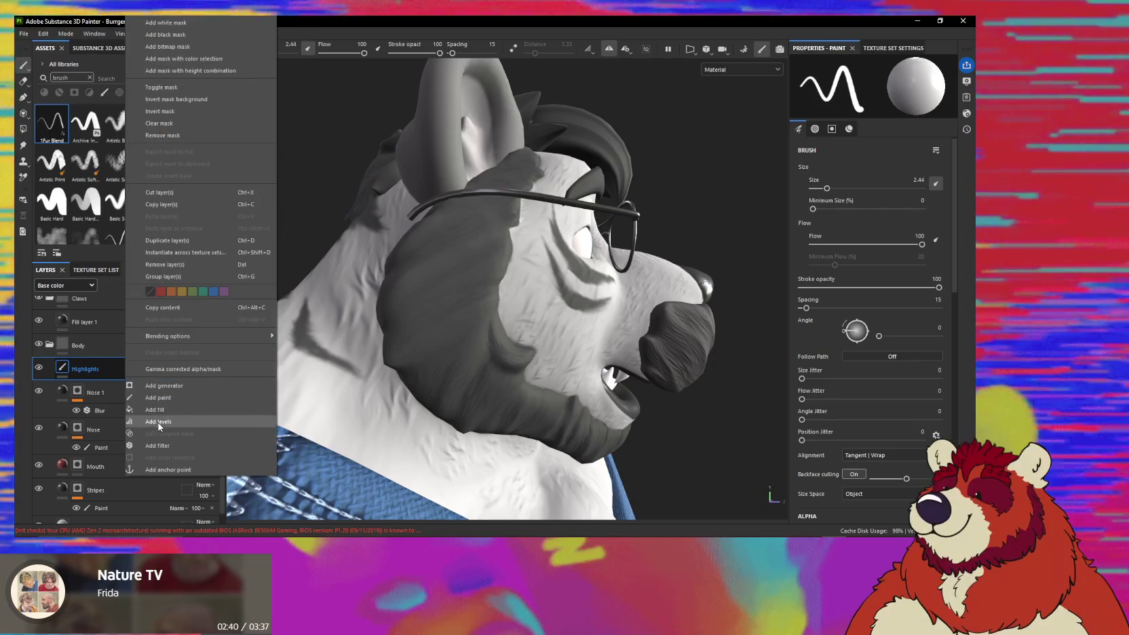
left_click(158, 397)
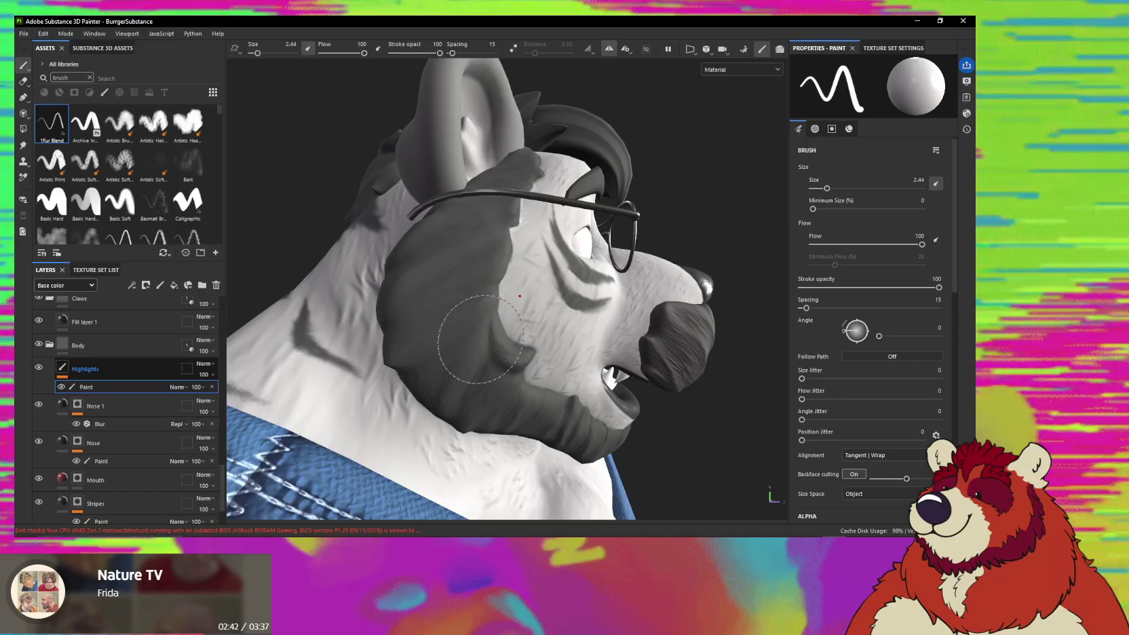
Preview the world space normal mesh map, then return to the material view.
left_click_drag(480, 339, 502, 336, "alt")
key("b")
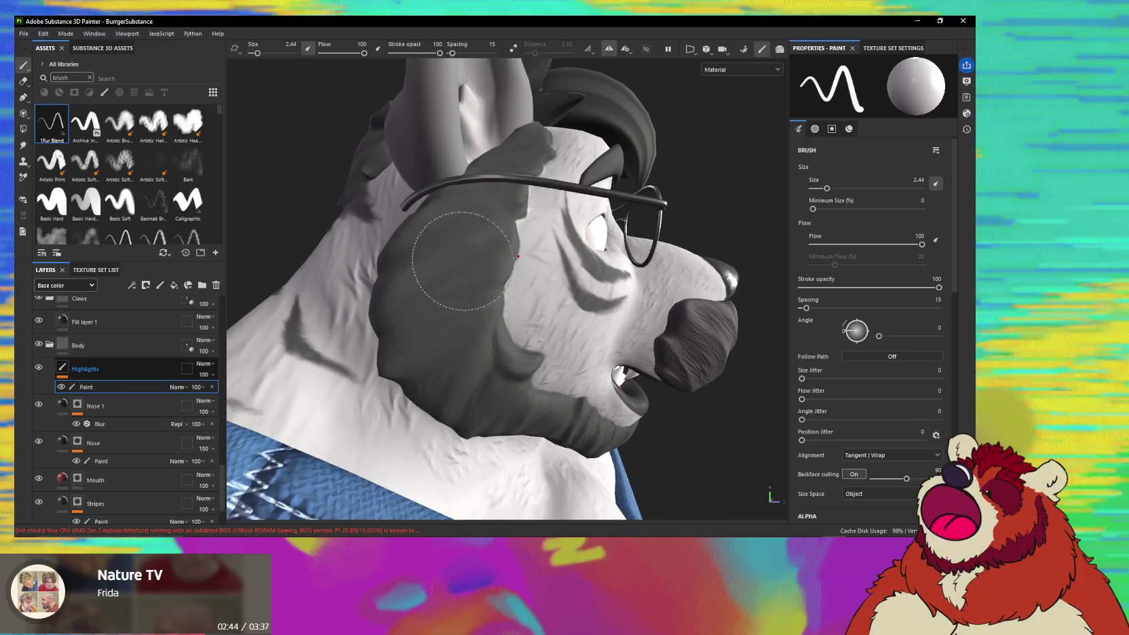
key("b")
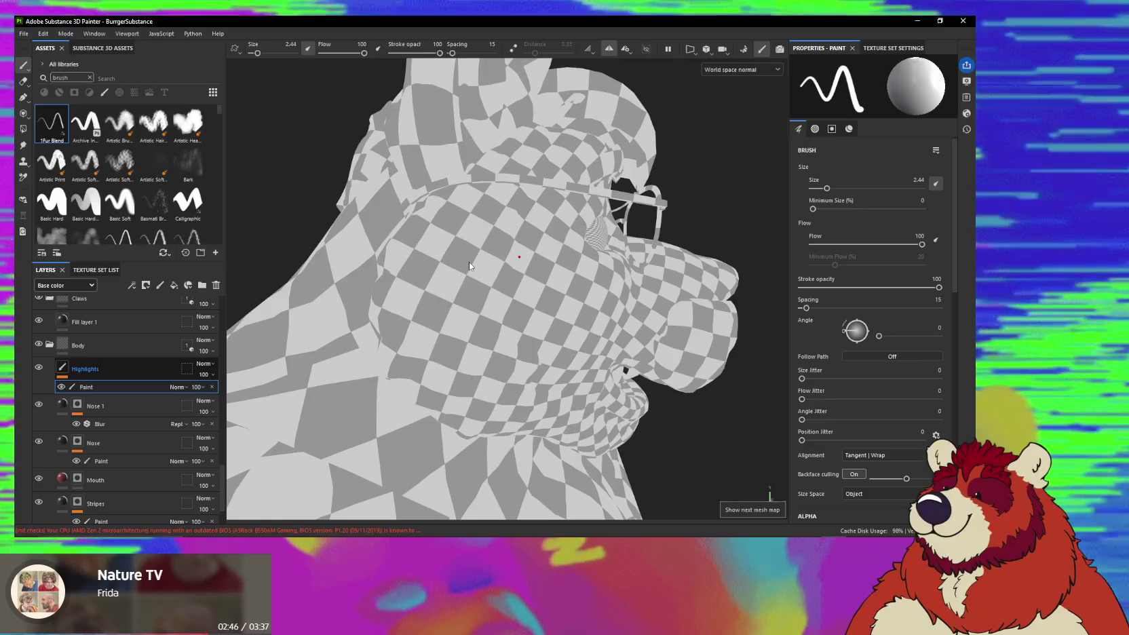
key("m")
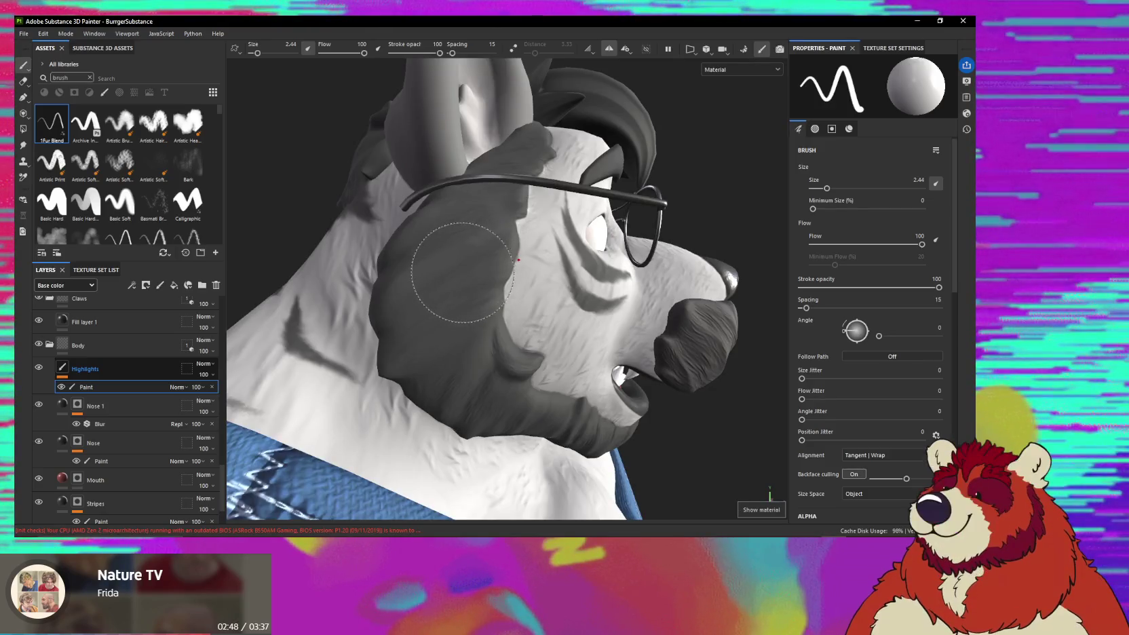
Shrink the brush from 2.44 to 0.93 and turn the head toward the cheek fur.
scroll(464, 268, "up", 1)
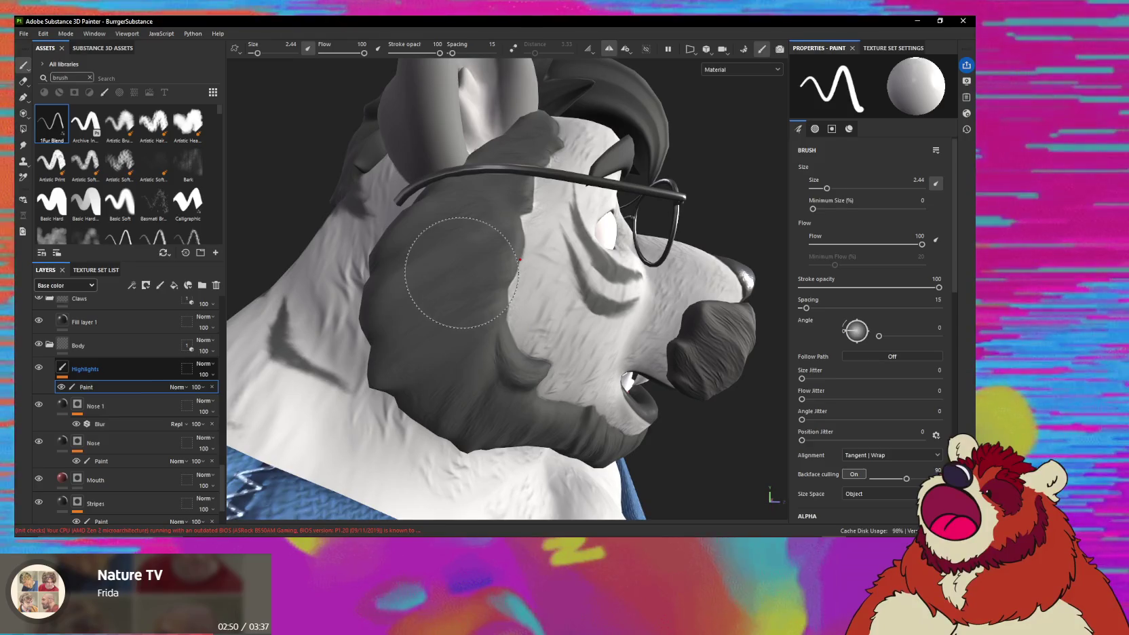
right_click_drag(523, 247, 519, 242, "ctrl")
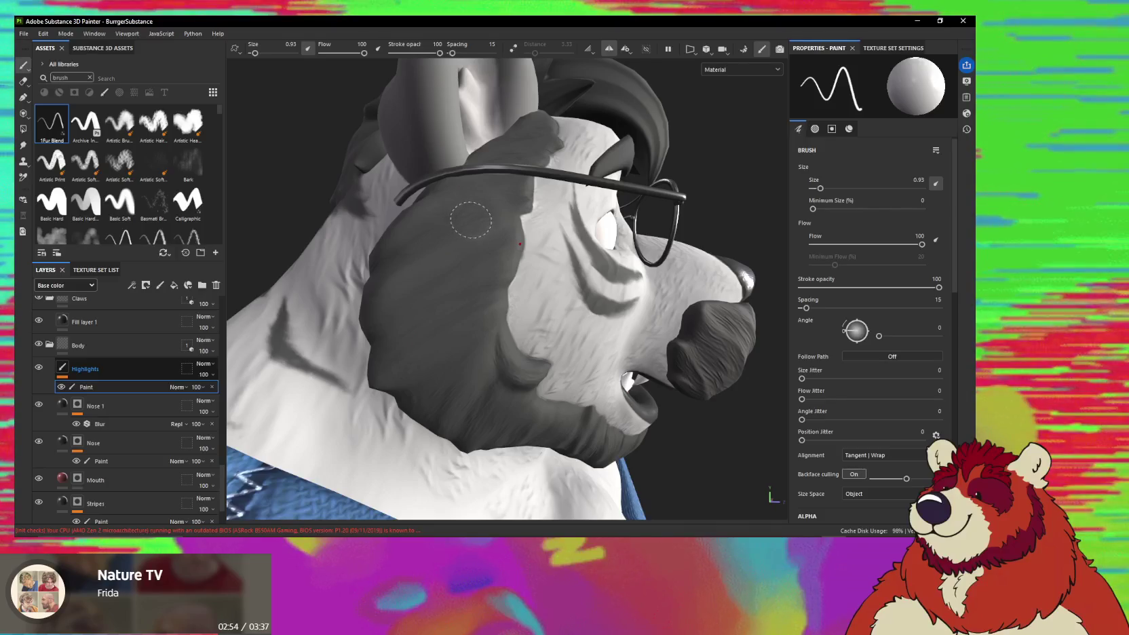
left_click_drag(519, 248, 468, 232, "alt")
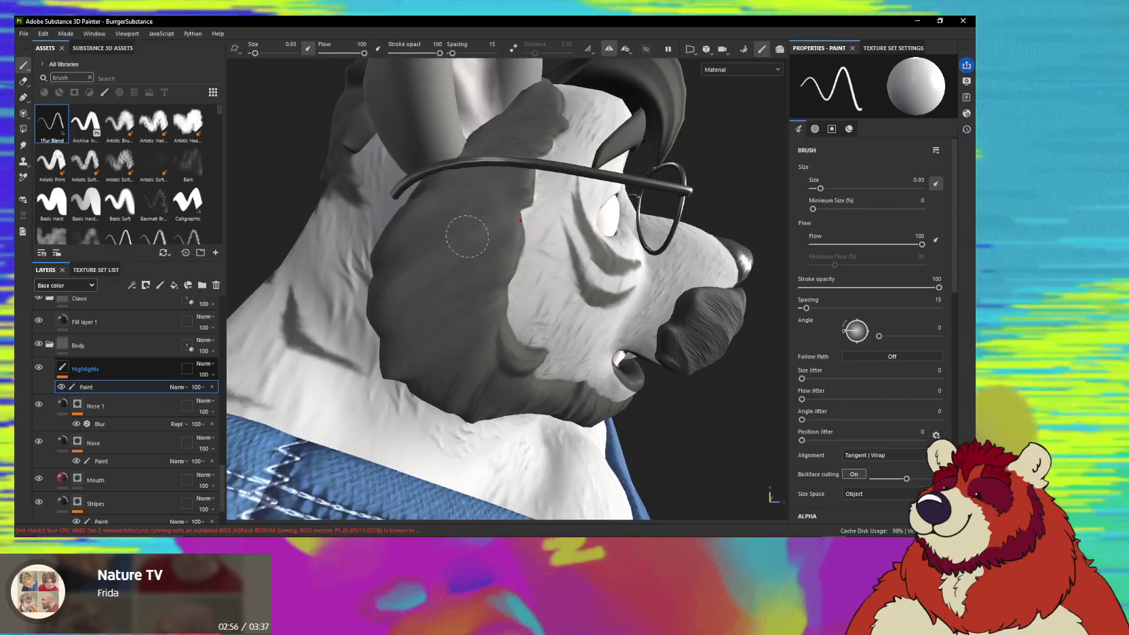
scroll(893, 413, "down", 6)
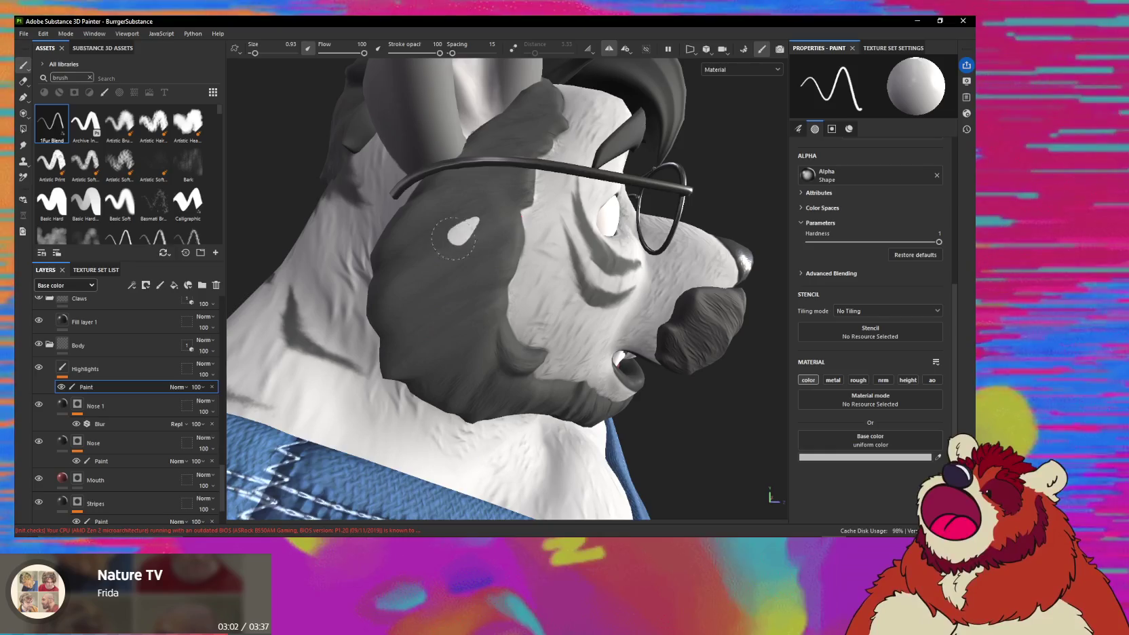
mouse_move(453, 239)
left_mouse_down("alt")
mouse_move(488, 257)
mouse_move(485, 277)
left_mouse_up("alt")
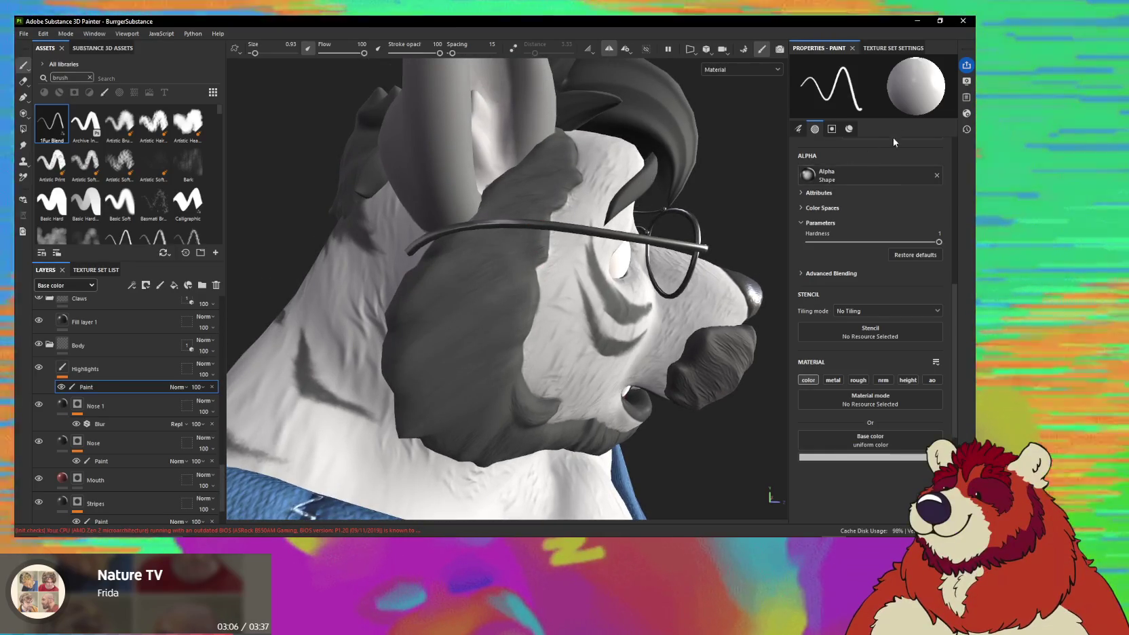
Set the paint base colour to grey 706F6F and paint two highlight streaks on the dark cheek.
left_click(862, 456)
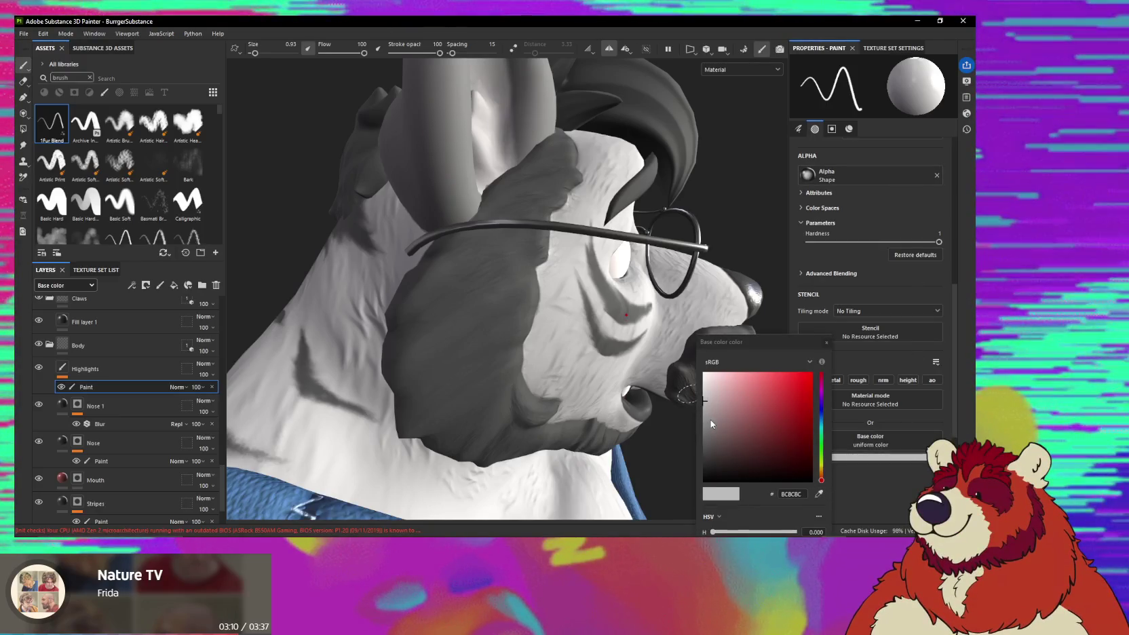
left_click_drag(709, 420, 700, 434)
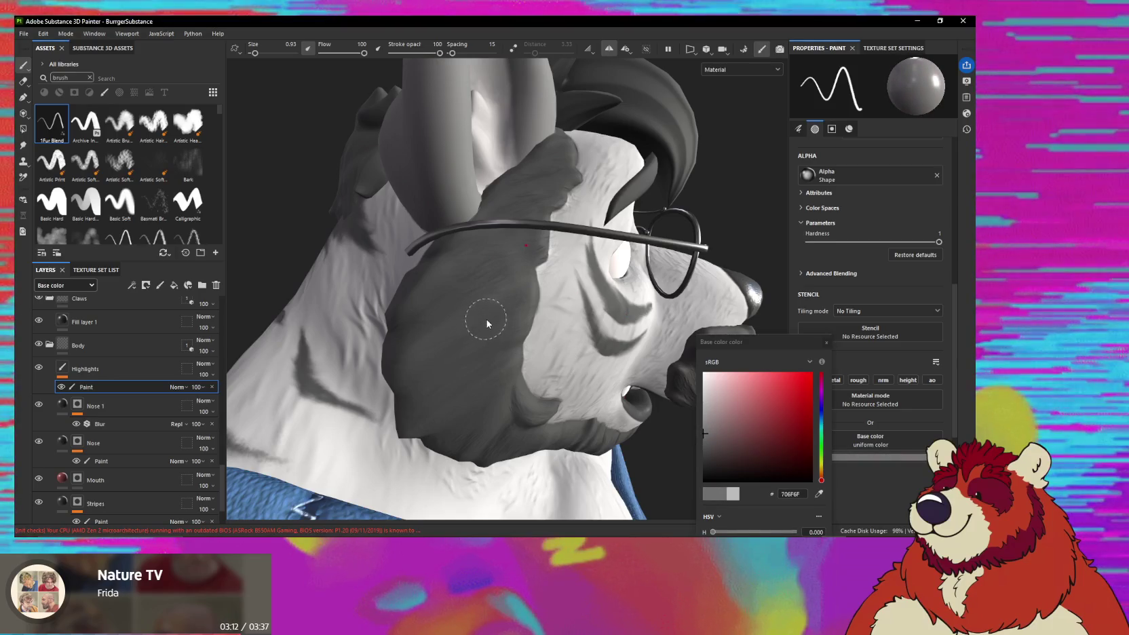
left_click_drag(480, 314, 451, 333)
left_click_drag(518, 319, 490, 297, "alt")
mouse_move(478, 343)
left_mouse_down()
mouse_move(449, 370)
mouse_move(480, 314)
mouse_move(502, 316)
mouse_move(479, 356)
mouse_move(503, 347)
left_mouse_up()
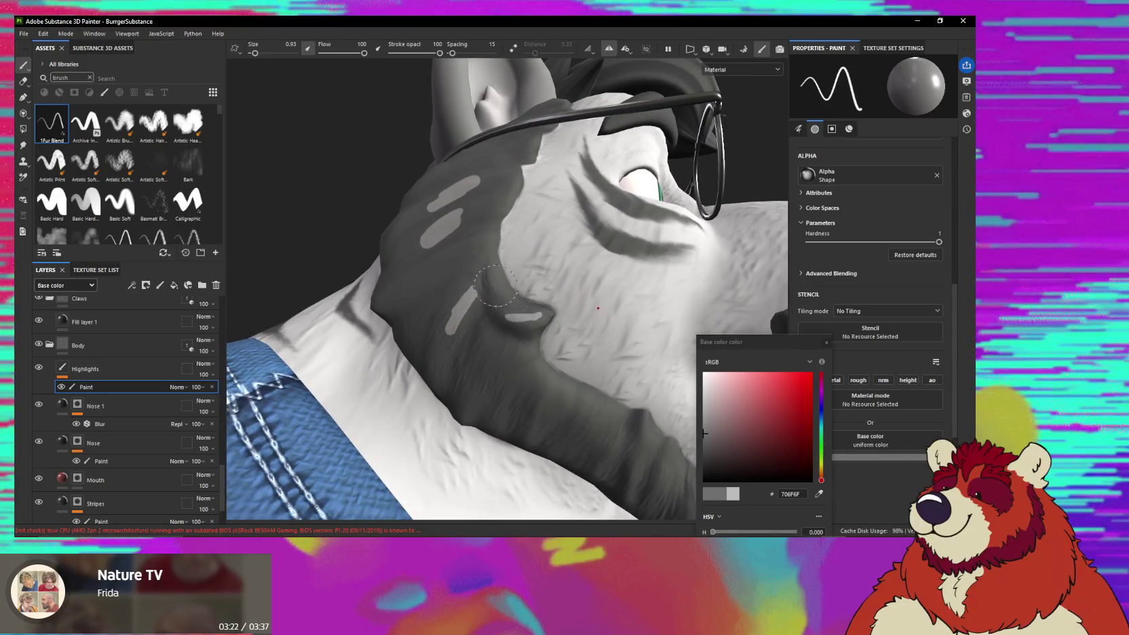
Close the colour picker and orbit around the jaw and muzzle to check the streaks.
left_click_drag(429, 281, 403, 238, "alt")
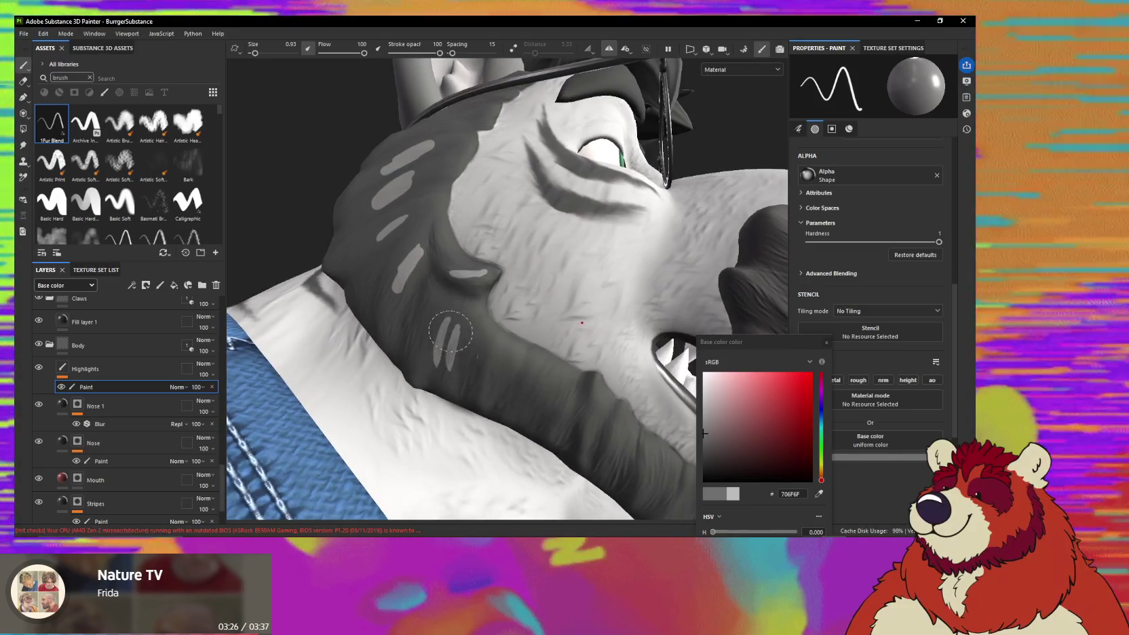
mouse_move(476, 354)
left_mouse_down("alt")
mouse_move(475, 324)
mouse_move(510, 329)
left_mouse_up("alt")
left_click(827, 344)
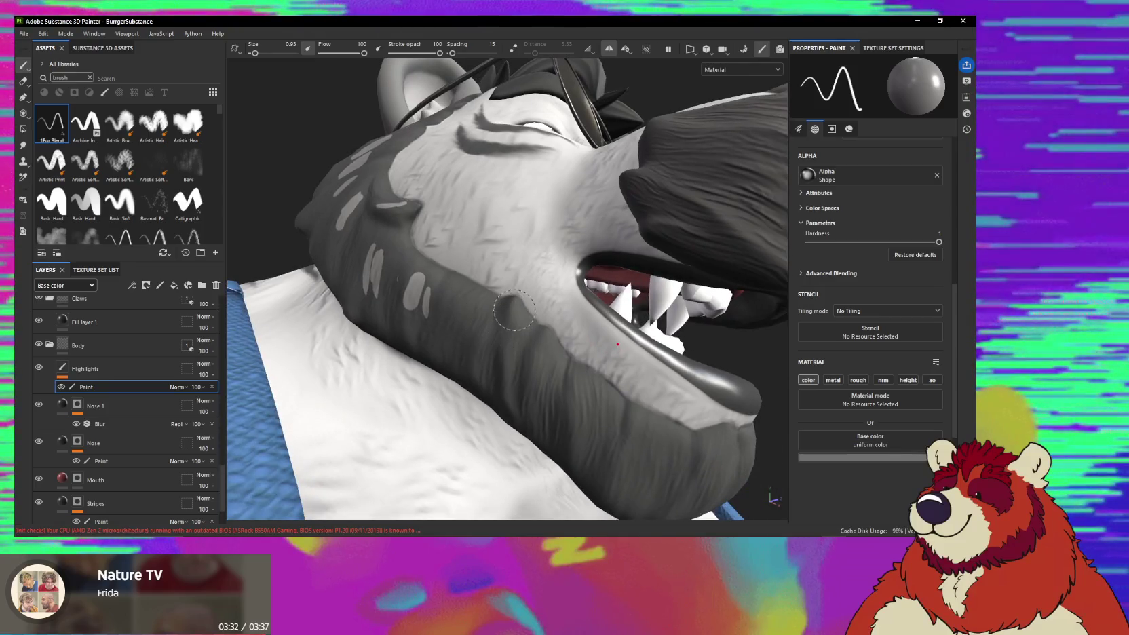
left_click_drag(524, 329, 520, 337, "alt")
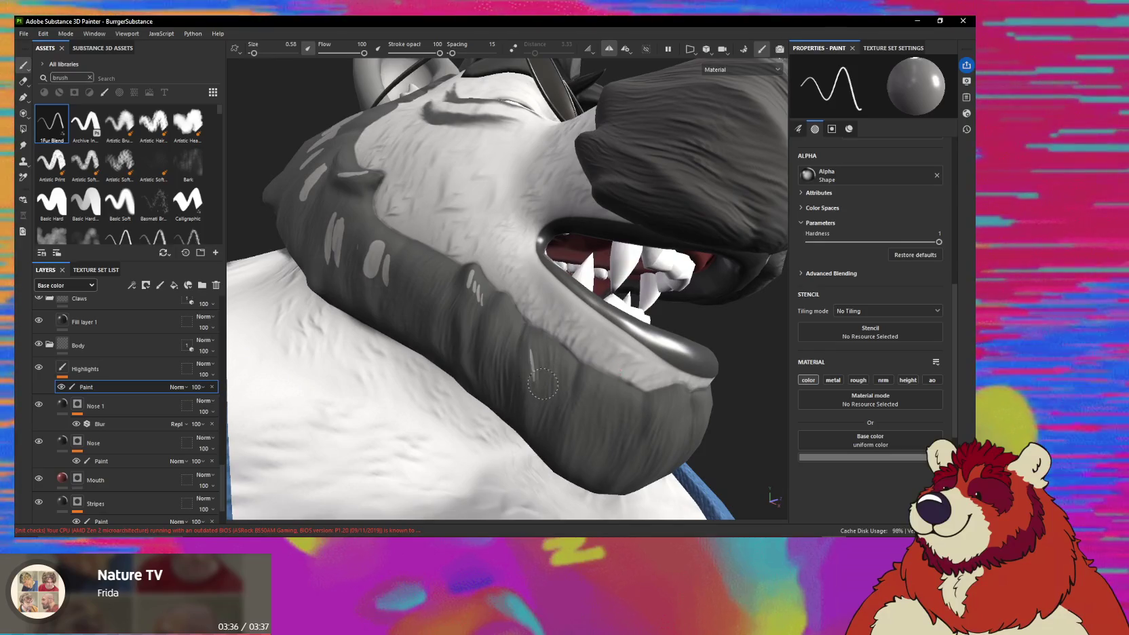
mouse_move(544, 407)
left_mouse_down("alt")
mouse_move(467, 309)
mouse_move(524, 365)
mouse_move(502, 336)
mouse_move(585, 315)
mouse_move(592, 330)
left_mouse_up("alt")
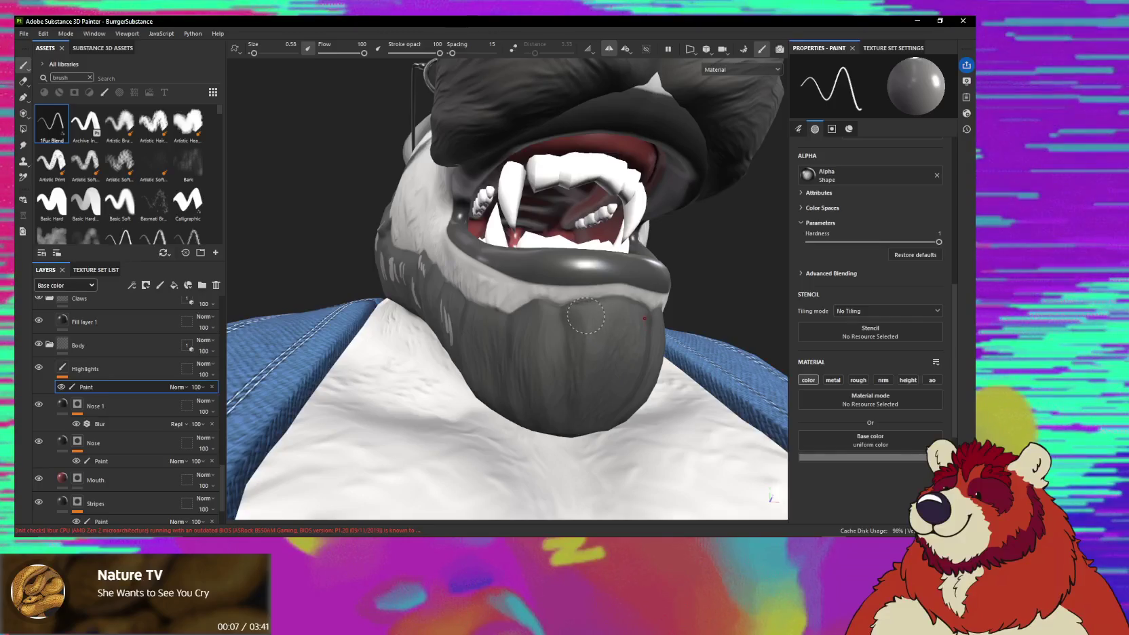
mouse_move(609, 350)
left_mouse_down("alt")
mouse_move(555, 312)
mouse_move(582, 341)
mouse_move(529, 318)
mouse_move(392, 301)
left_mouse_up("alt")
mouse_move(558, 316)
left_mouse_down("alt")
mouse_move(532, 294)
mouse_move(471, 292)
mouse_move(112, 428)
left_mouse_up("alt")
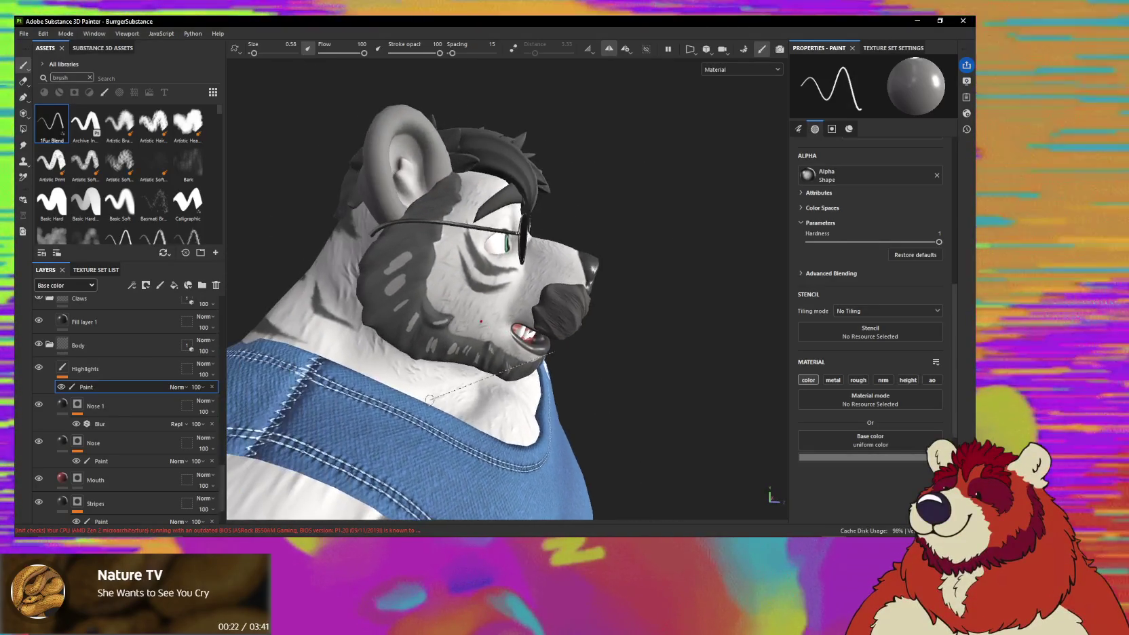
Drag the Highlights layer to the top of the stack, above Underwear Waistband.
mouse_move(114, 379)
left_mouse_down()
mouse_move(112, 293)
mouse_move(114, 305)
left_mouse_up()
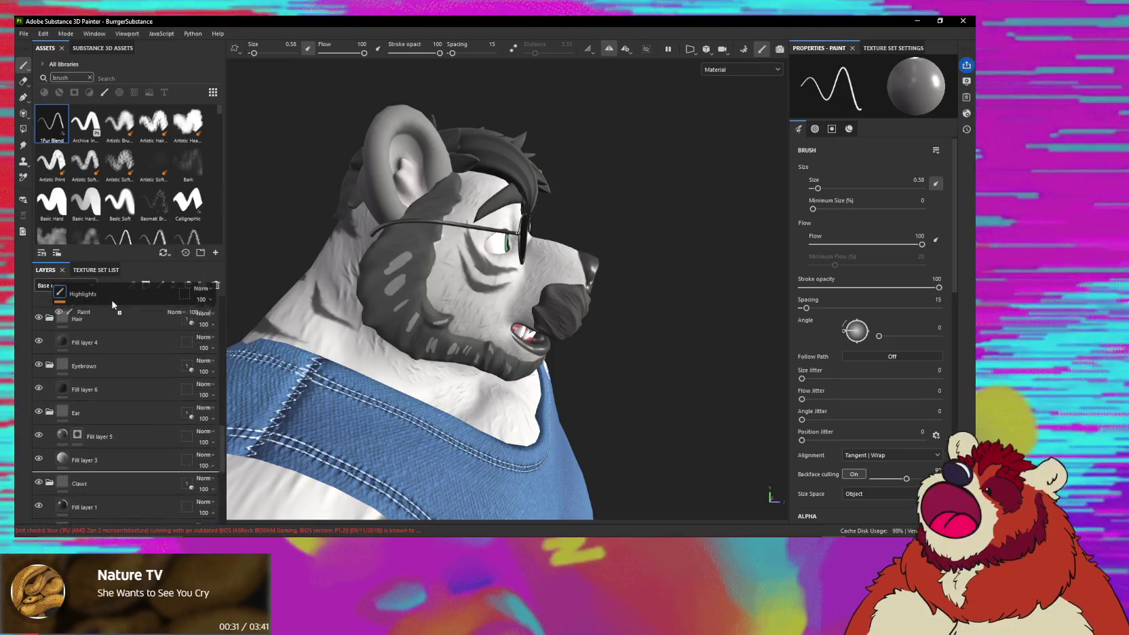
left_click_drag(113, 304, 112, 304)
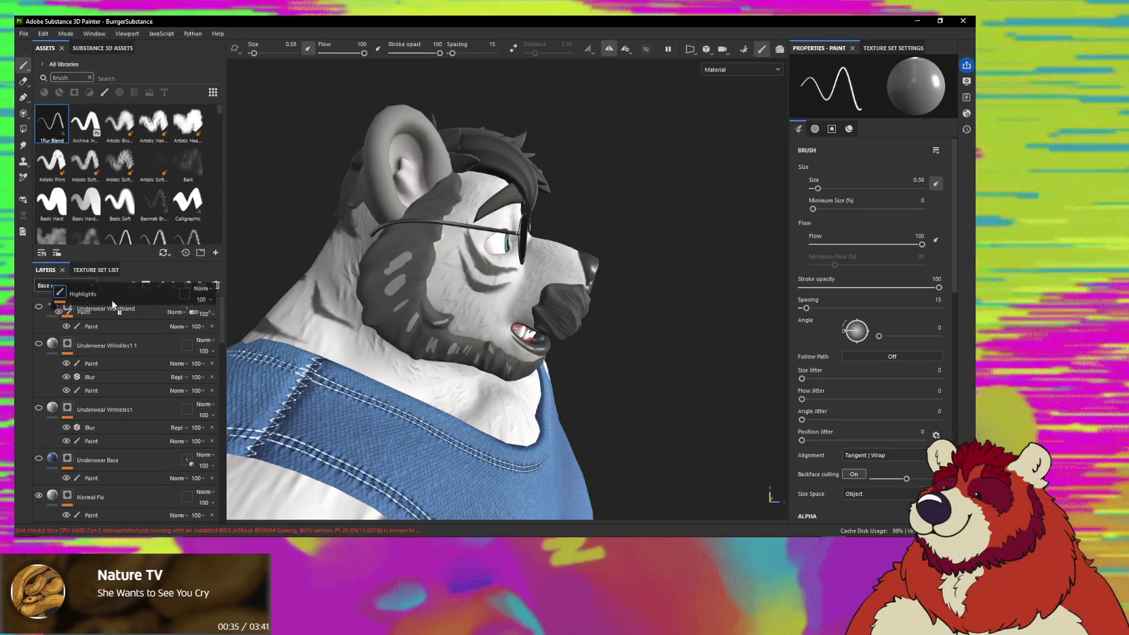
left_click_drag(112, 305, 113, 307)
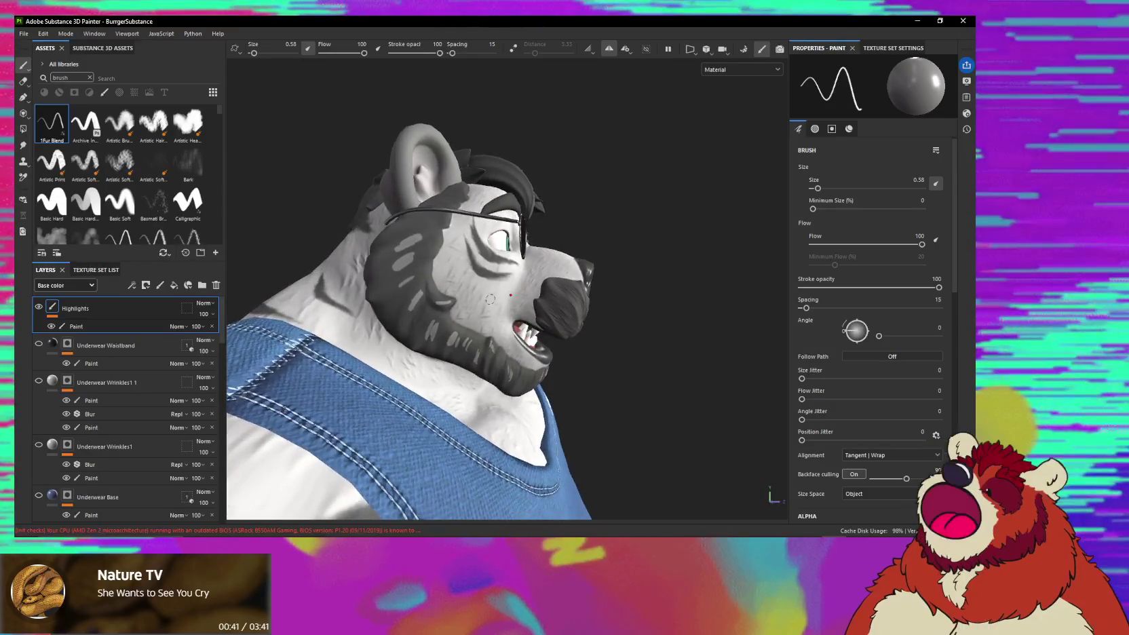
Orbit the head to bring the dark cheek patch toward the camera.
mouse_move(436, 292)
left_mouse_down("alt")
mouse_move(521, 254)
mouse_move(501, 291)
mouse_move(483, 263)
left_mouse_up("alt")
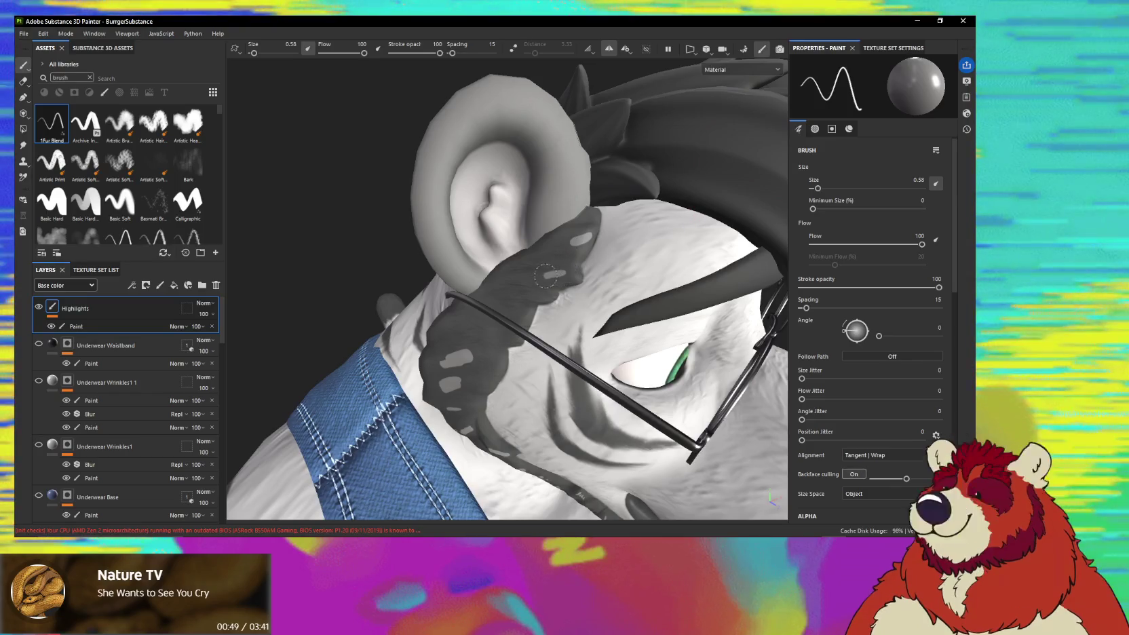
left_click_drag(562, 273, 502, 346, "alt")
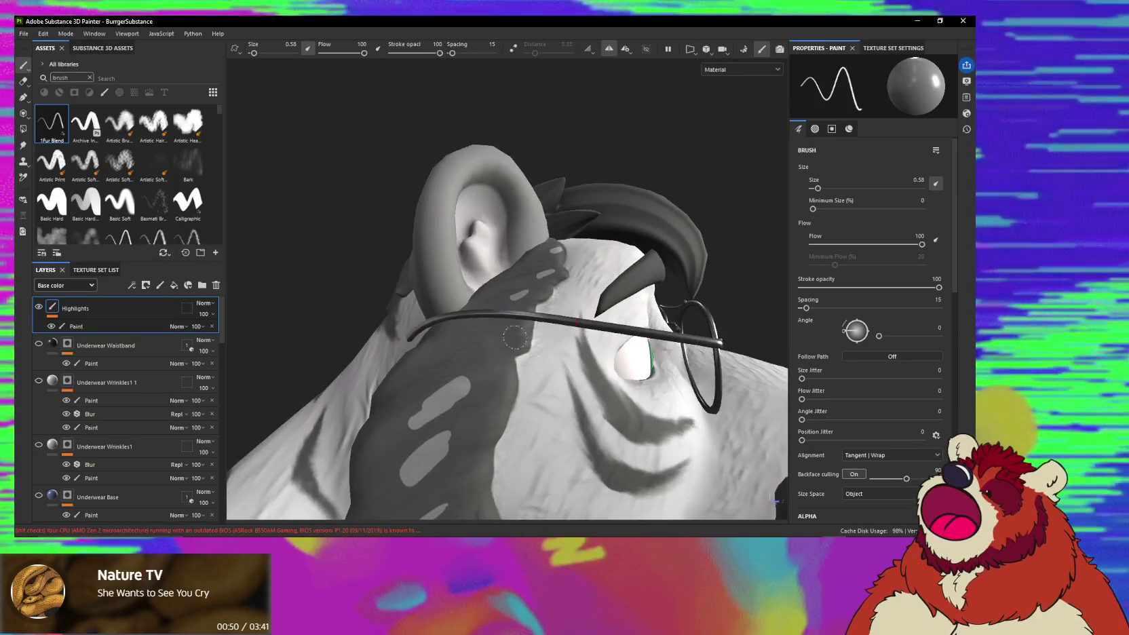
mouse_move(503, 387)
left_mouse_down("alt")
mouse_move(542, 289)
mouse_move(535, 335)
left_mouse_up("alt")
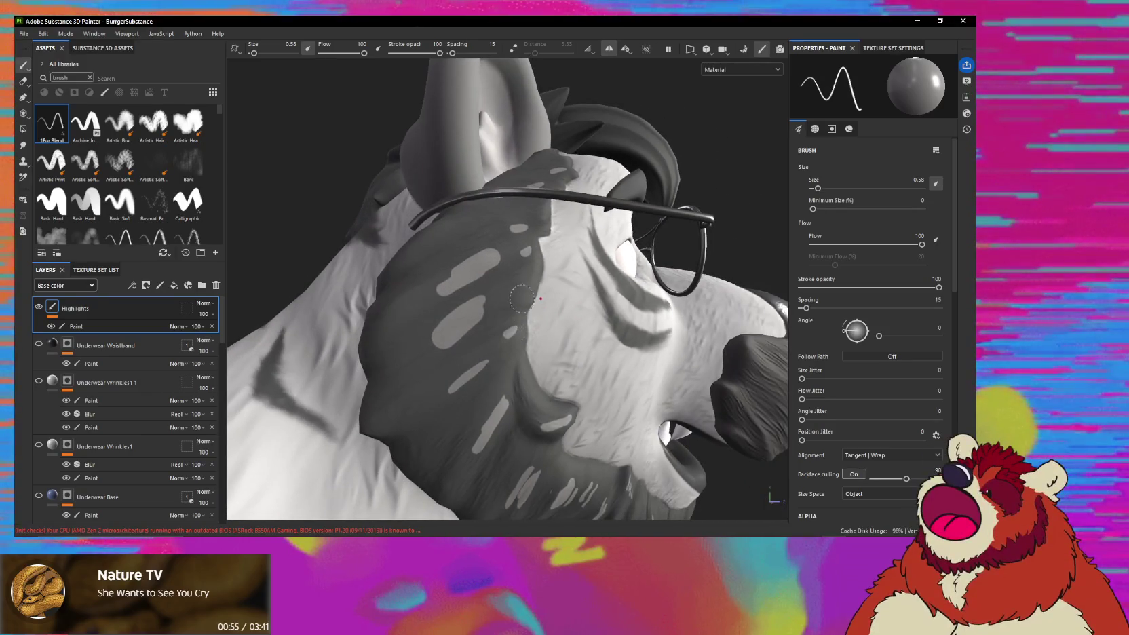
mouse_move(510, 297)
left_mouse_down("alt")
mouse_move(501, 280)
mouse_move(441, 310)
mouse_move(478, 298)
left_mouse_up("alt")
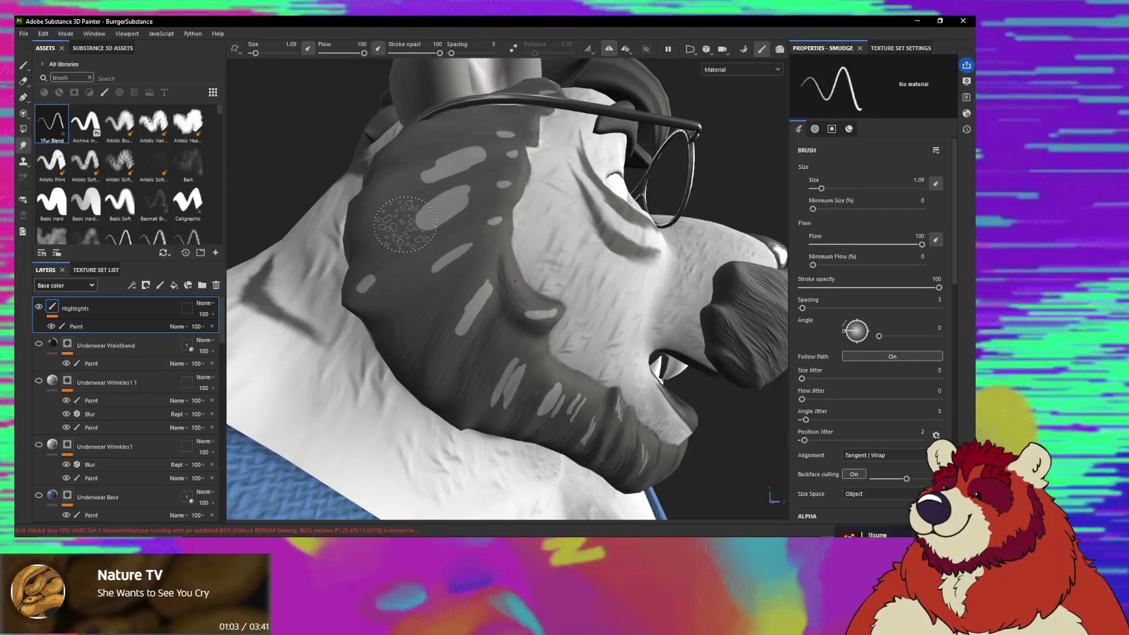
Target the Highlights paint sub-layer for smudging, orbiting the head to face the cheek fur.
mouse_move(415, 238)
left_mouse_down("alt")
mouse_move(449, 262)
mouse_move(475, 224)
left_mouse_up("alt")
left_click(159, 325)
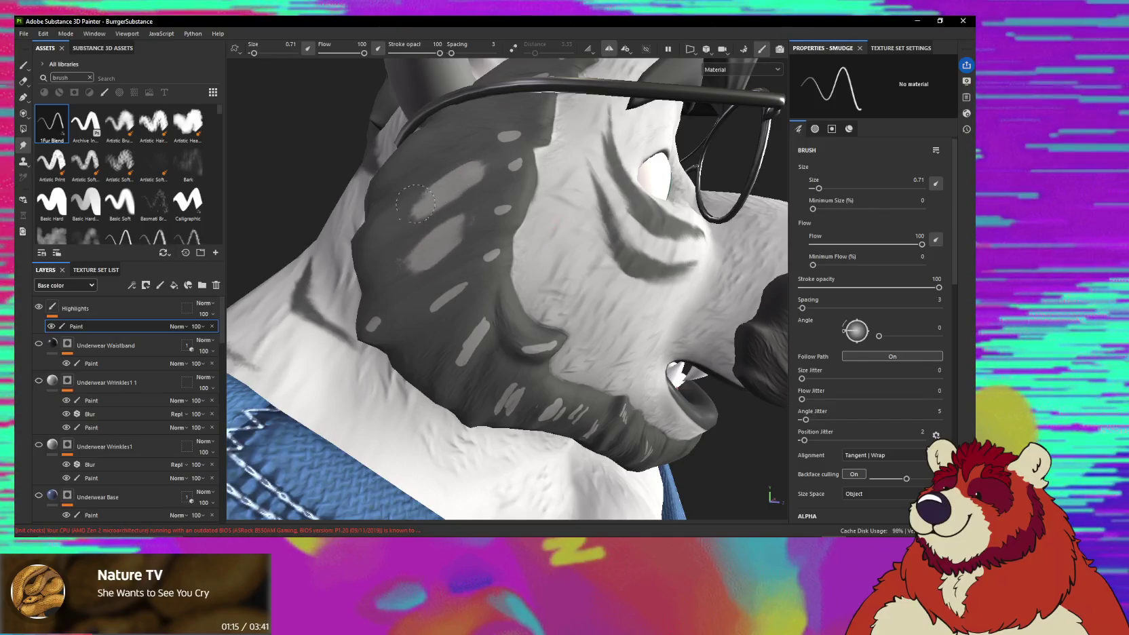
left_click_drag(415, 202, 464, 234, "alt")
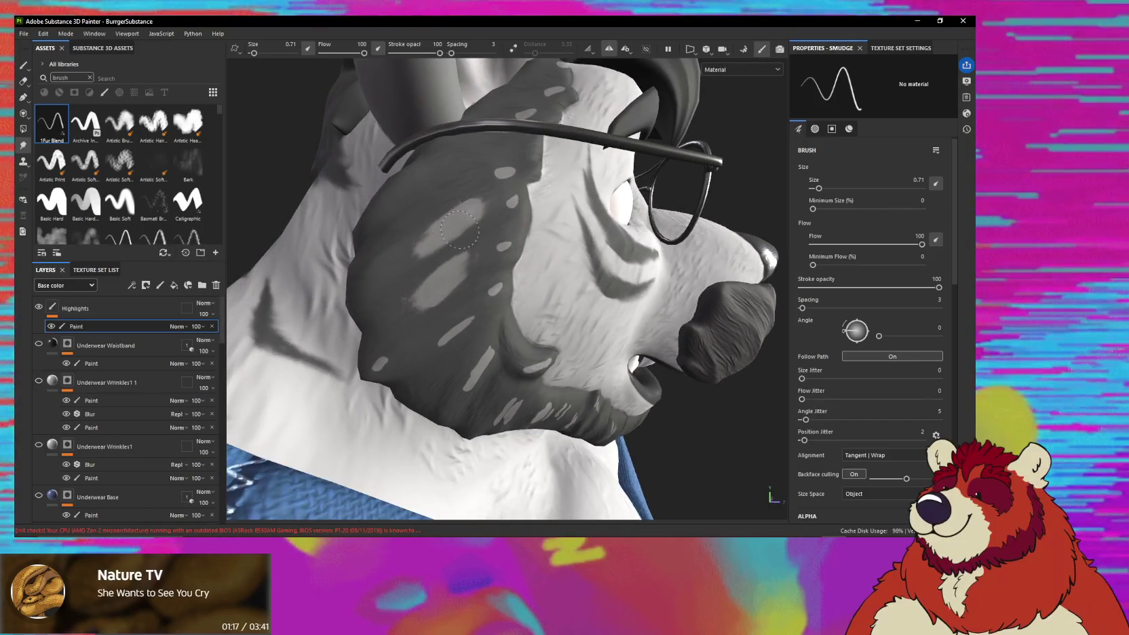
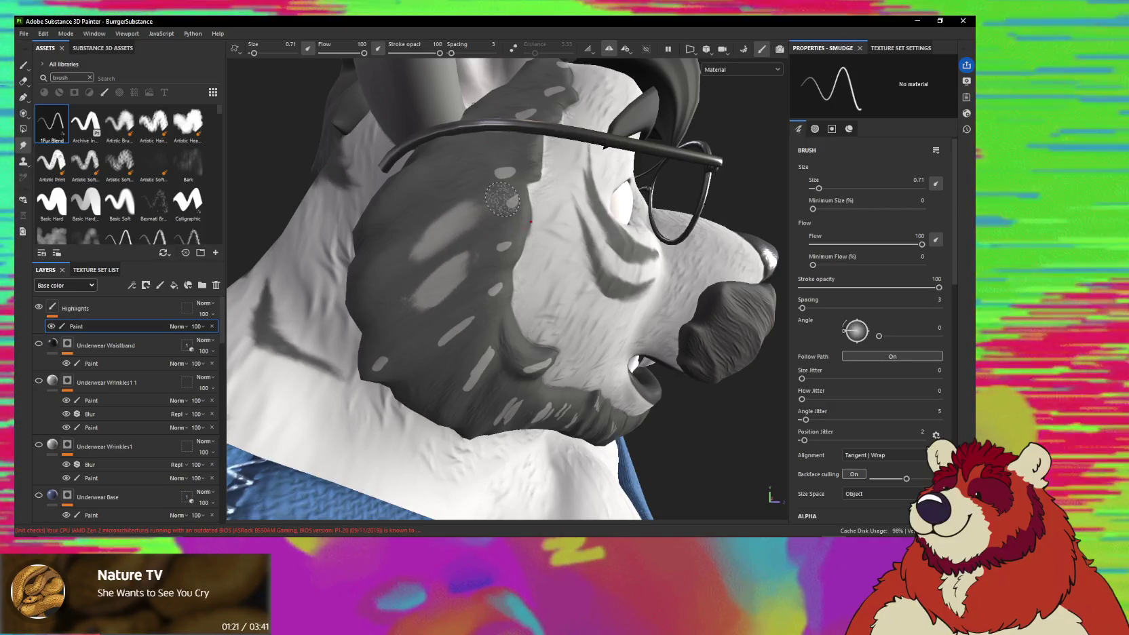
Try Overlay, Hard light, Screen and Soft light blend modes on the Highlights layer.
left_click(203, 303)
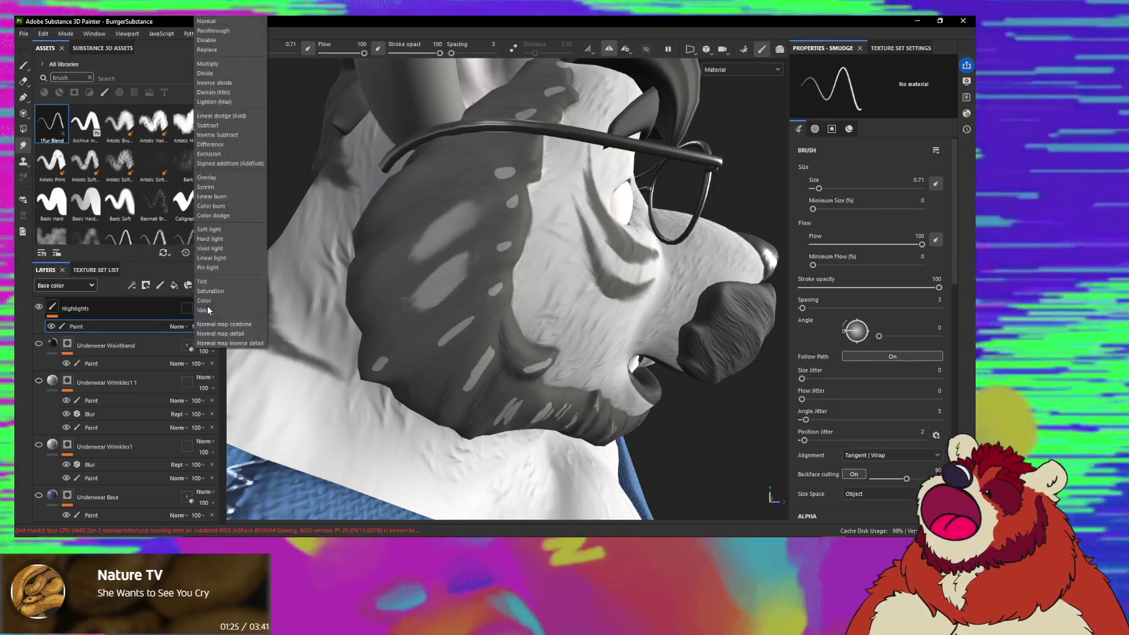
left_click(223, 178)
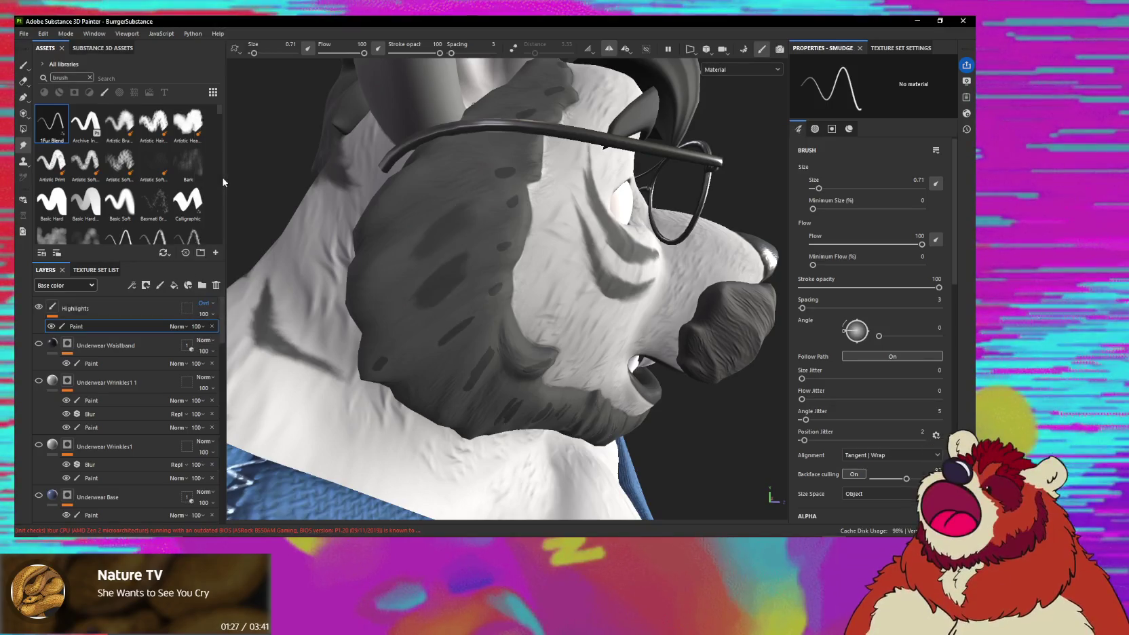
left_click(178, 326)
left_click(203, 303)
left_click(203, 303)
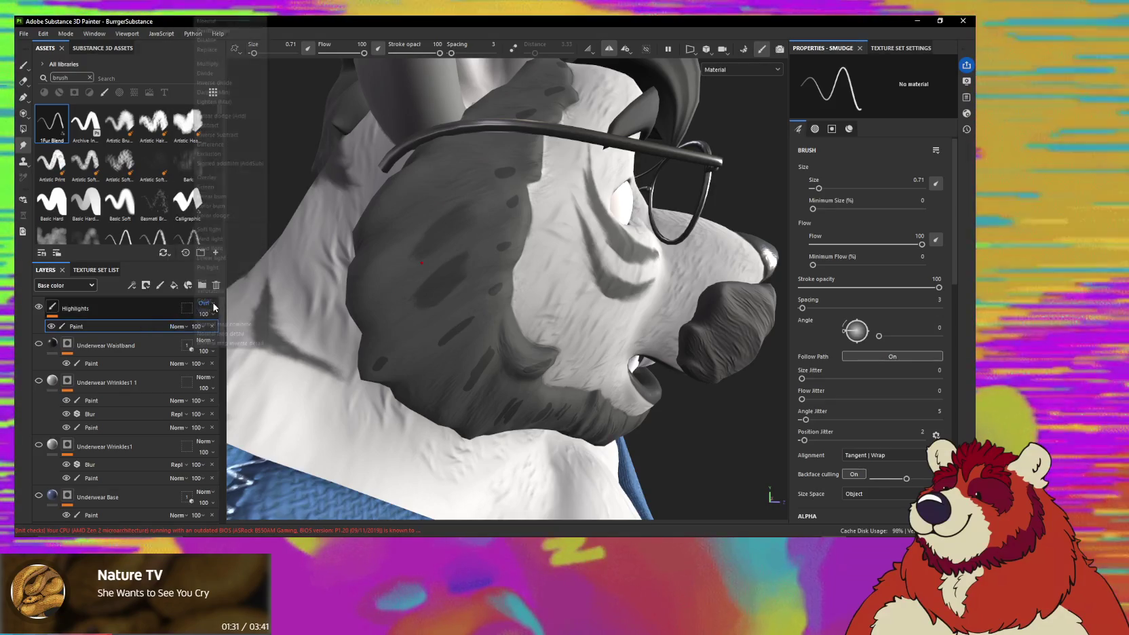
left_click(220, 239)
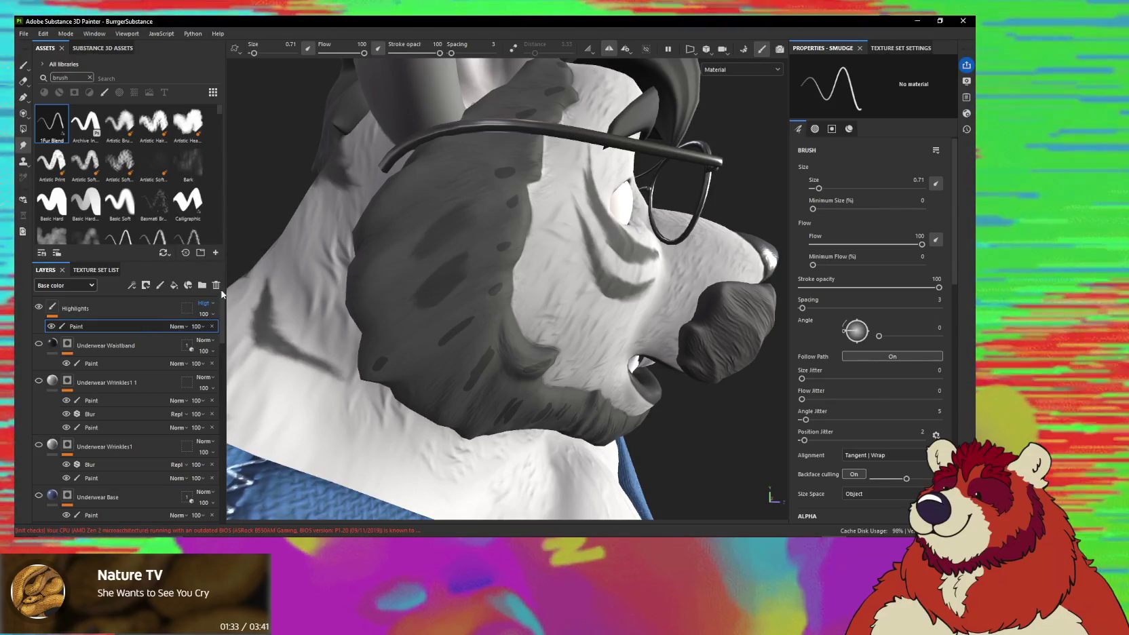
left_click(203, 305)
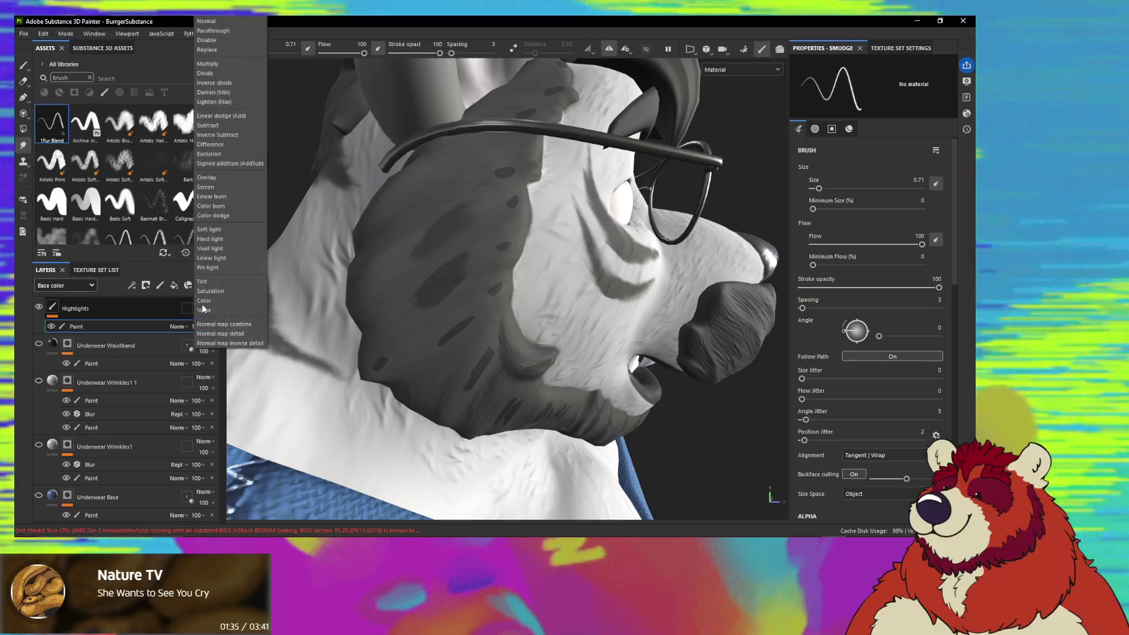
left_click(219, 188)
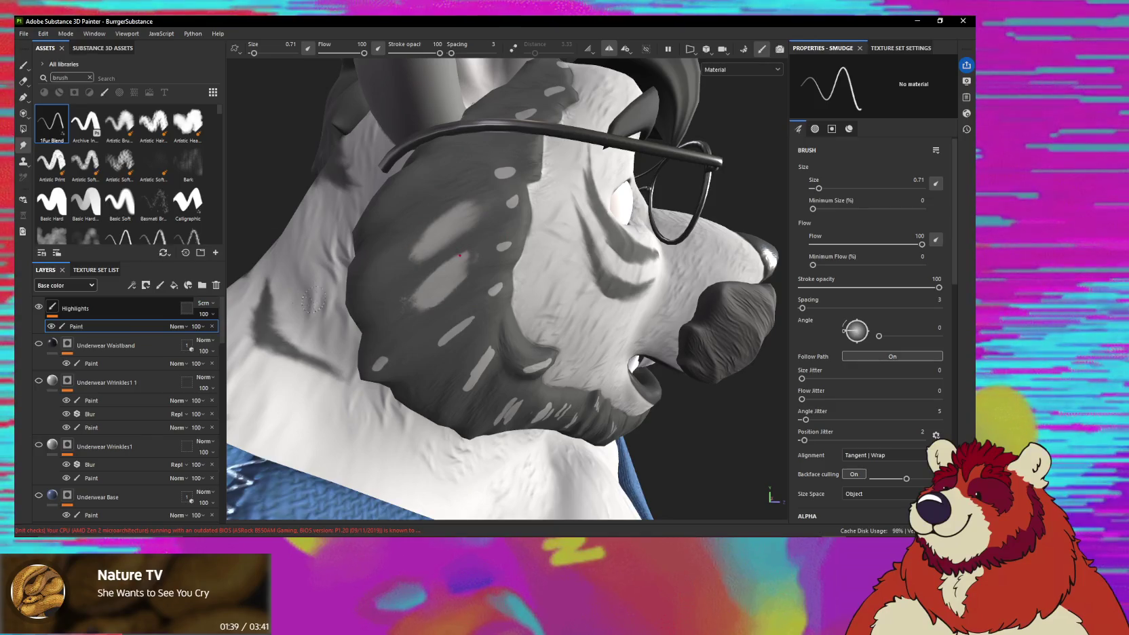
left_click(202, 303)
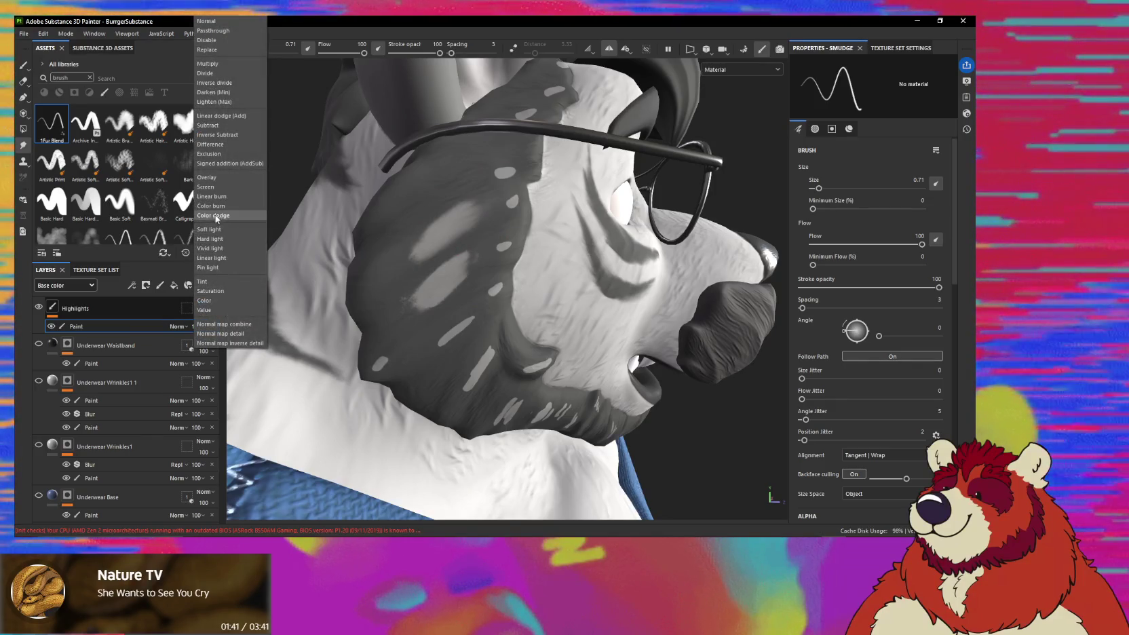
left_click(209, 230)
Compare Hard light and Screen again, then set Highlights back to Normal blending.
mouse_move(407, 291)
left_mouse_down("alt")
mouse_move(443, 307)
mouse_move(411, 289)
left_mouse_up("alt")
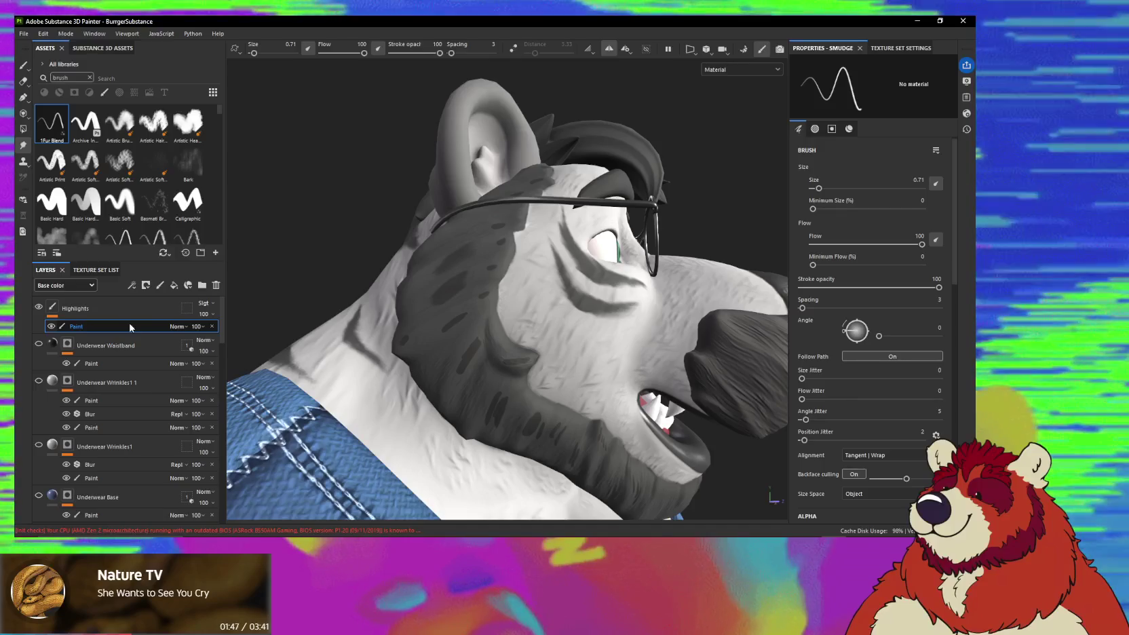
left_click(178, 326)
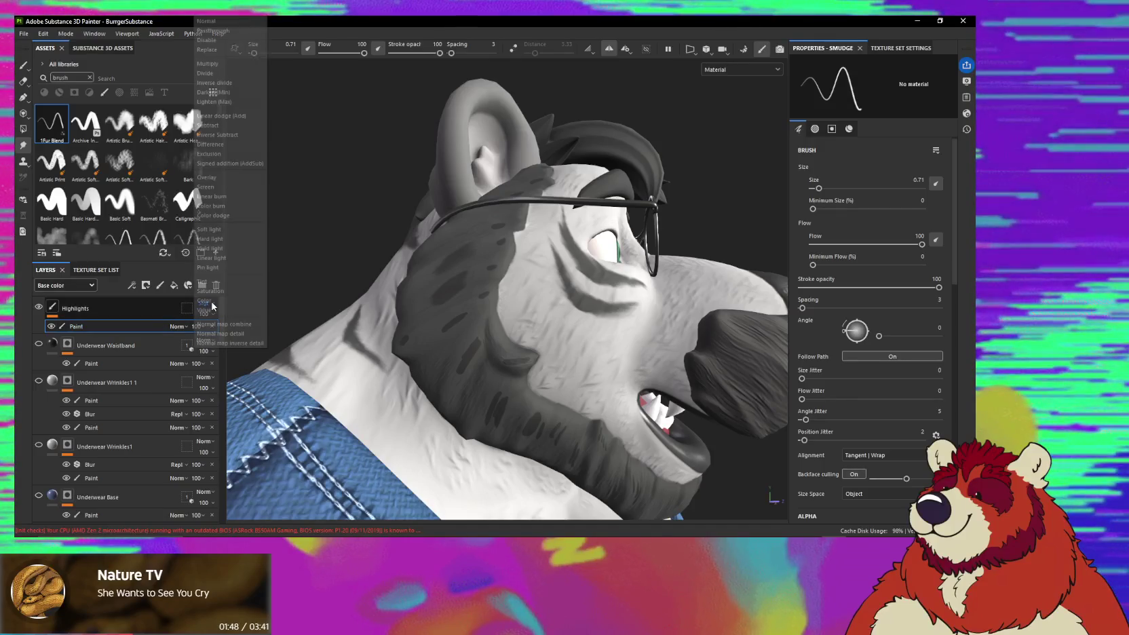
left_click(221, 238)
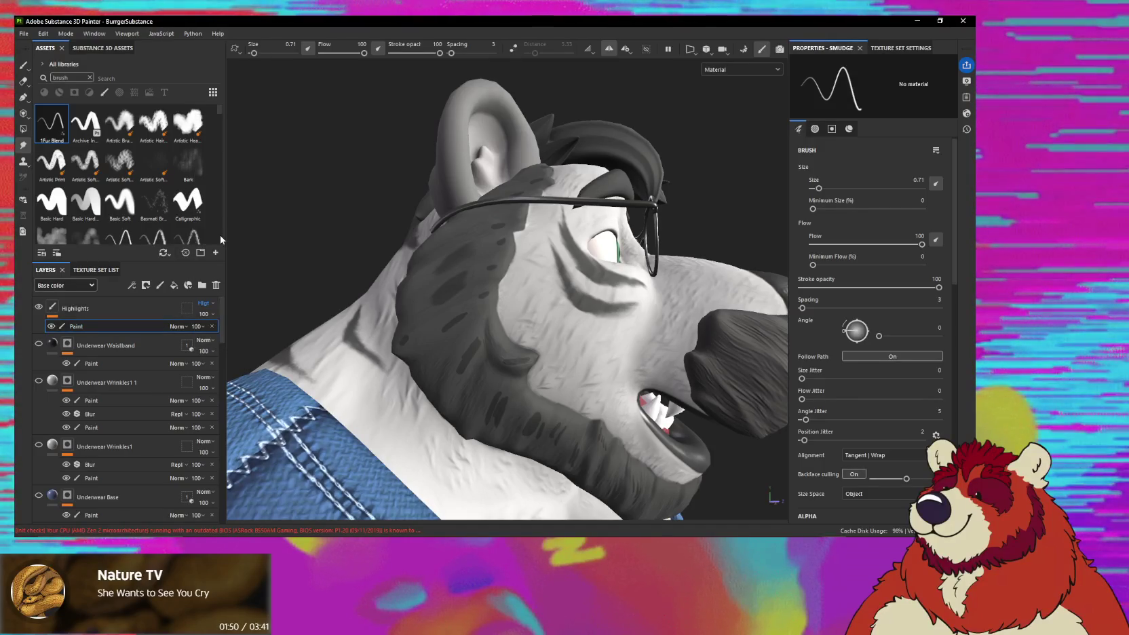
left_click(213, 309)
left_click(205, 187)
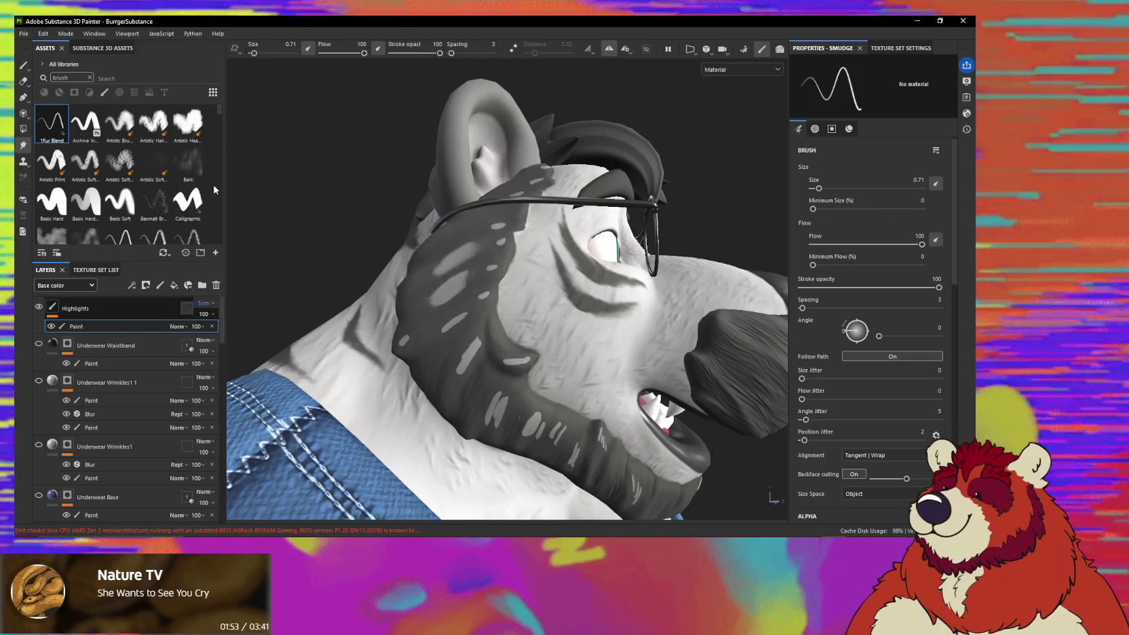
left_click(204, 303)
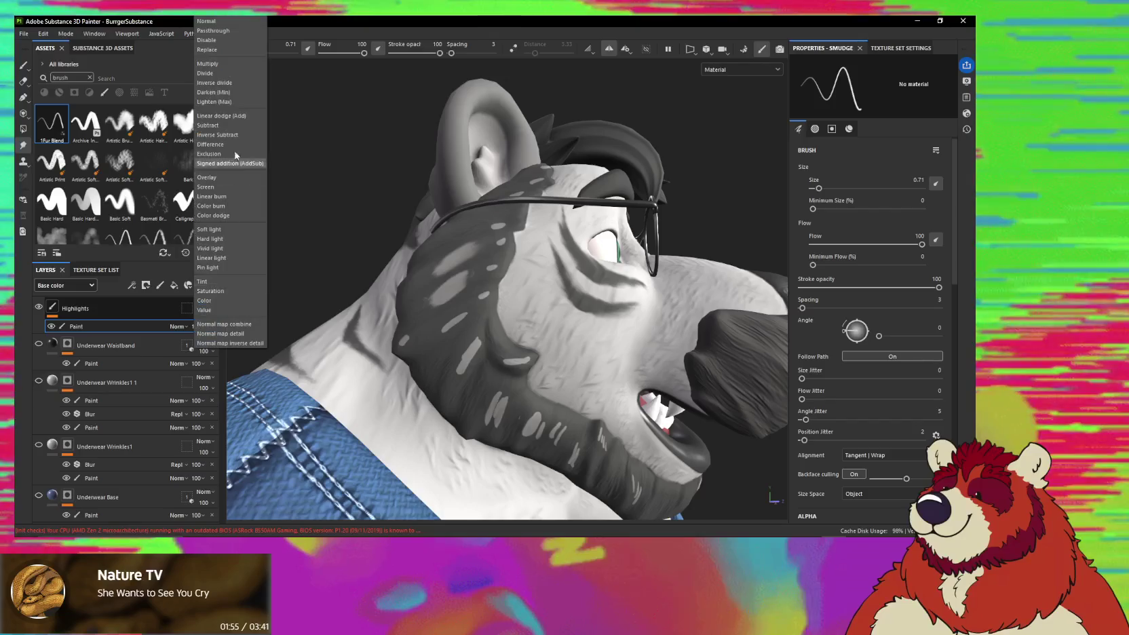
left_click(220, 23)
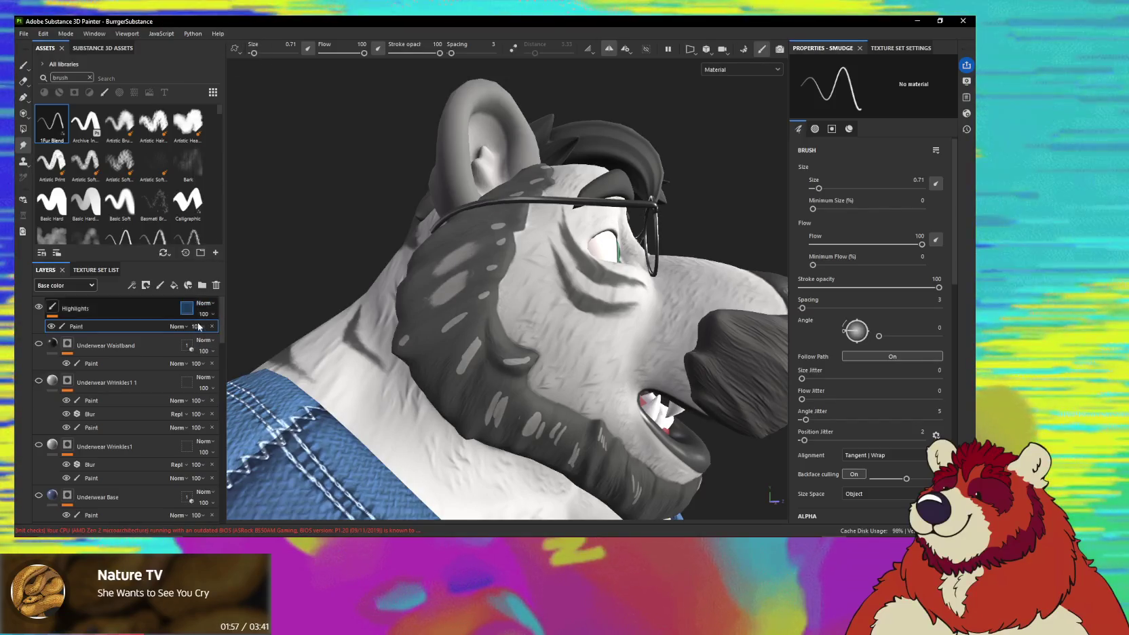
Lower the Highlights layer opacity to 19% and inspect the head from several angles.
mouse_move(205, 313)
left_mouse_down()
mouse_move(218, 332)
mouse_move(207, 335)
left_mouse_up()
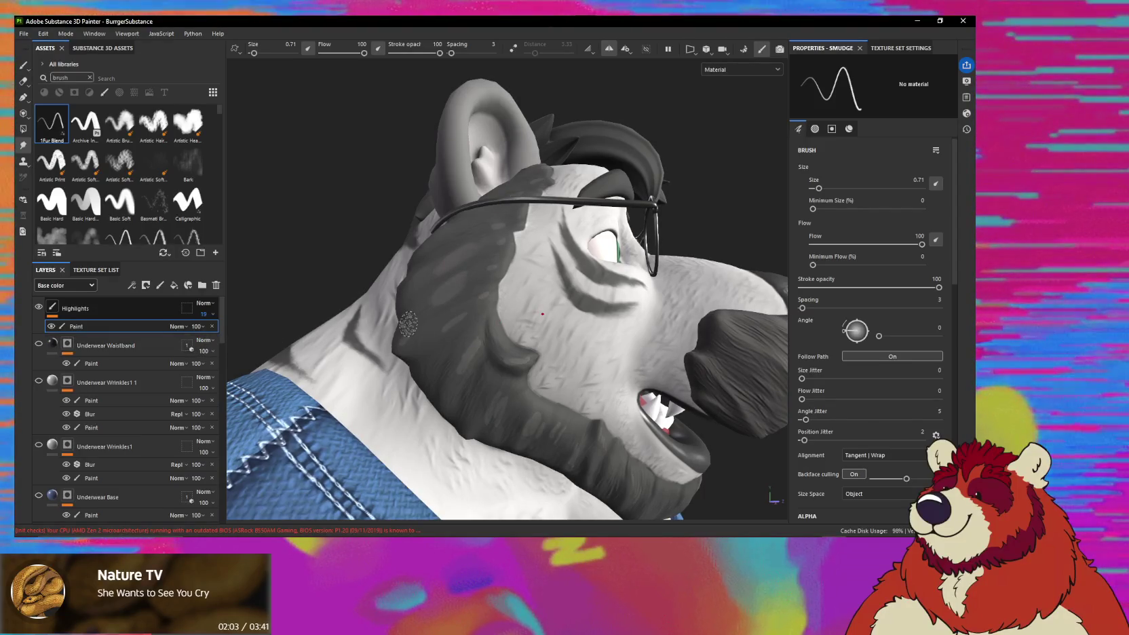
left_click_drag(523, 303, 477, 242, "alt")
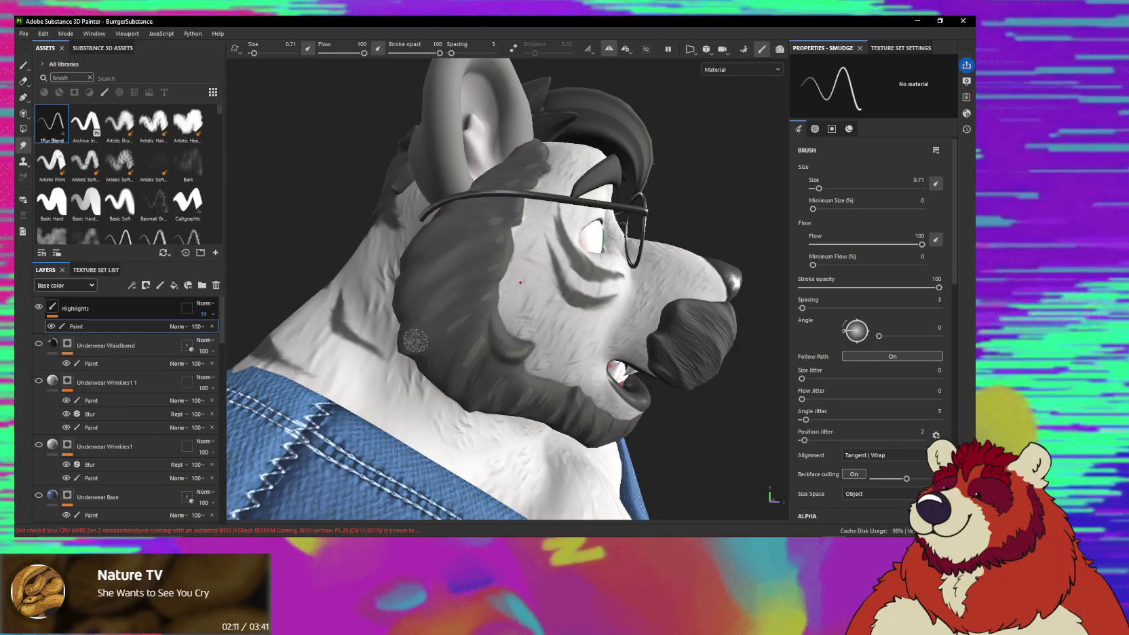
mouse_move(434, 330)
left_mouse_down("alt")
mouse_move(471, 323)
mouse_move(485, 295)
left_mouse_up("alt")
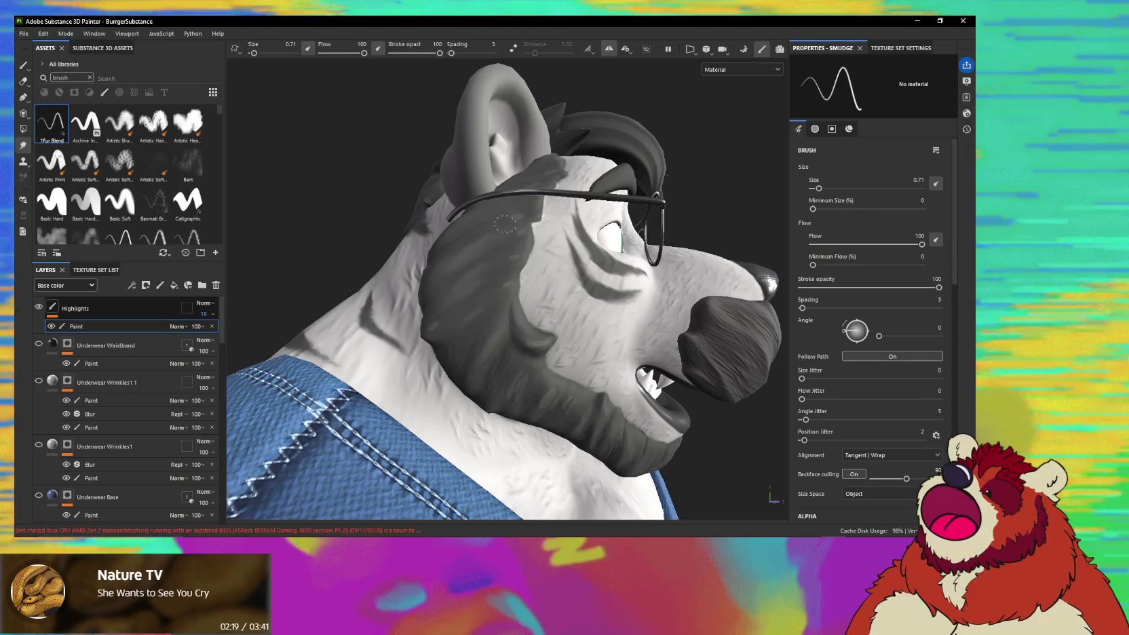
mouse_move(507, 242)
left_mouse_down("alt")
mouse_move(526, 252)
mouse_move(534, 171)
left_mouse_up("alt")
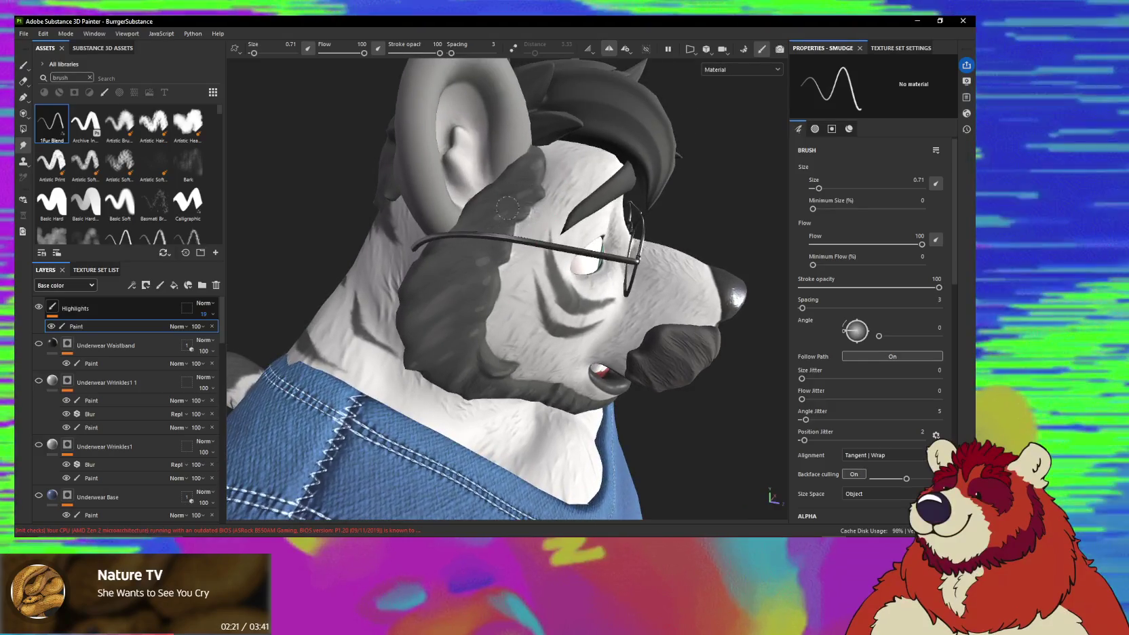
left_click(117, 327)
mouse_move(434, 298)
left_mouse_down("alt")
mouse_move(551, 200)
mouse_move(567, 157)
left_mouse_up("alt")
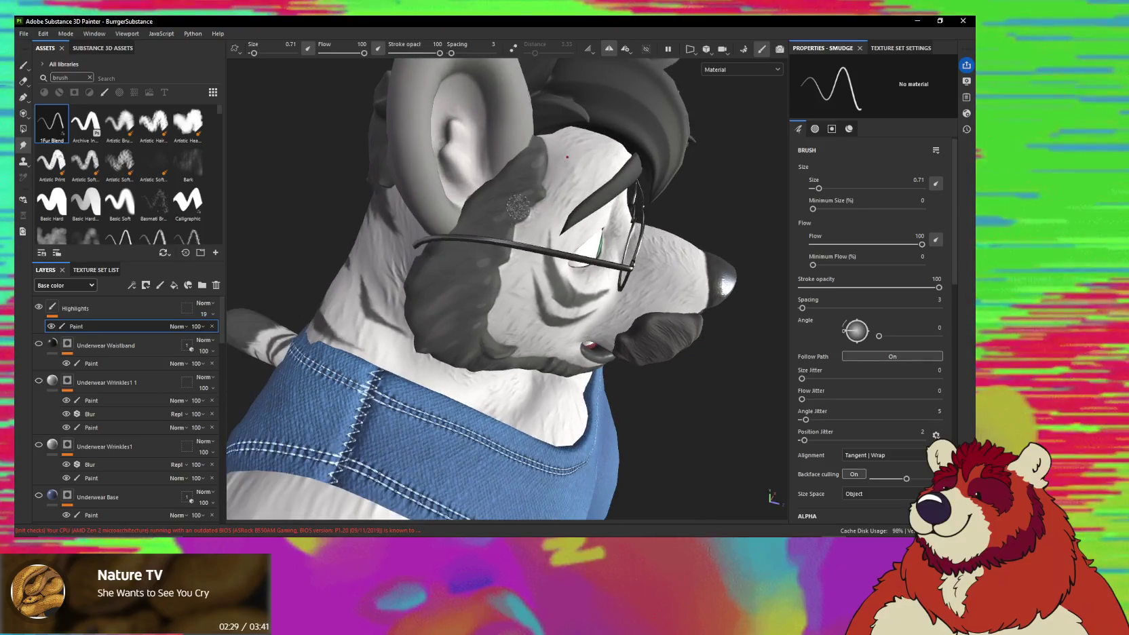
left_click_drag(478, 261, 475, 285, "alt")
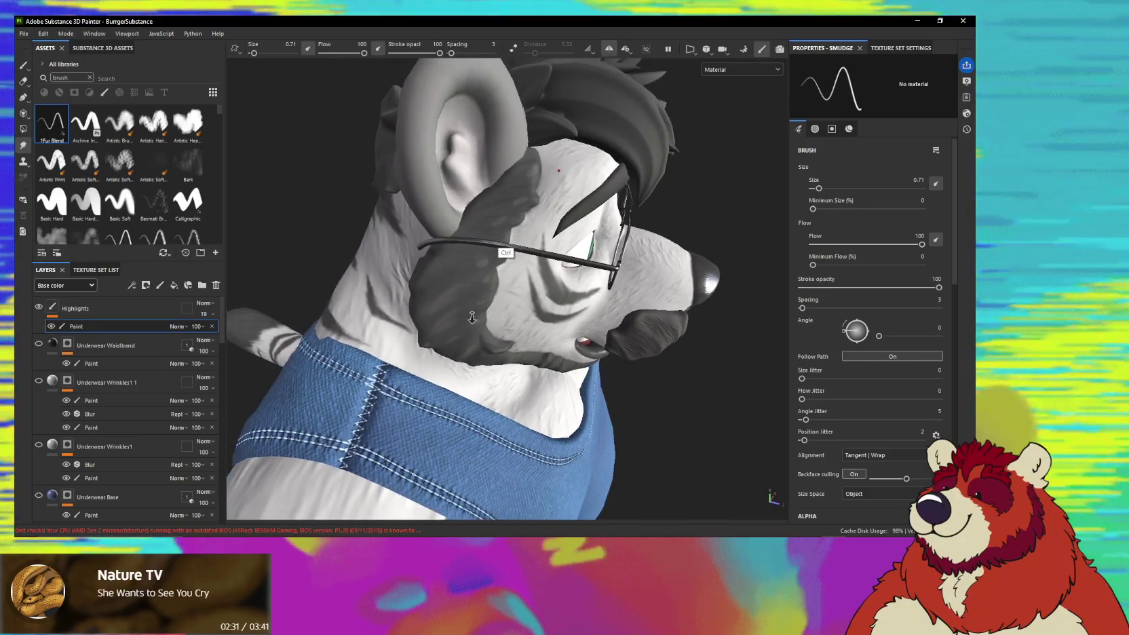
scroll(454, 403, "up", 5)
Reselect the Highlights layer, review the head and collar, and hide the glasses.
left_click(136, 311)
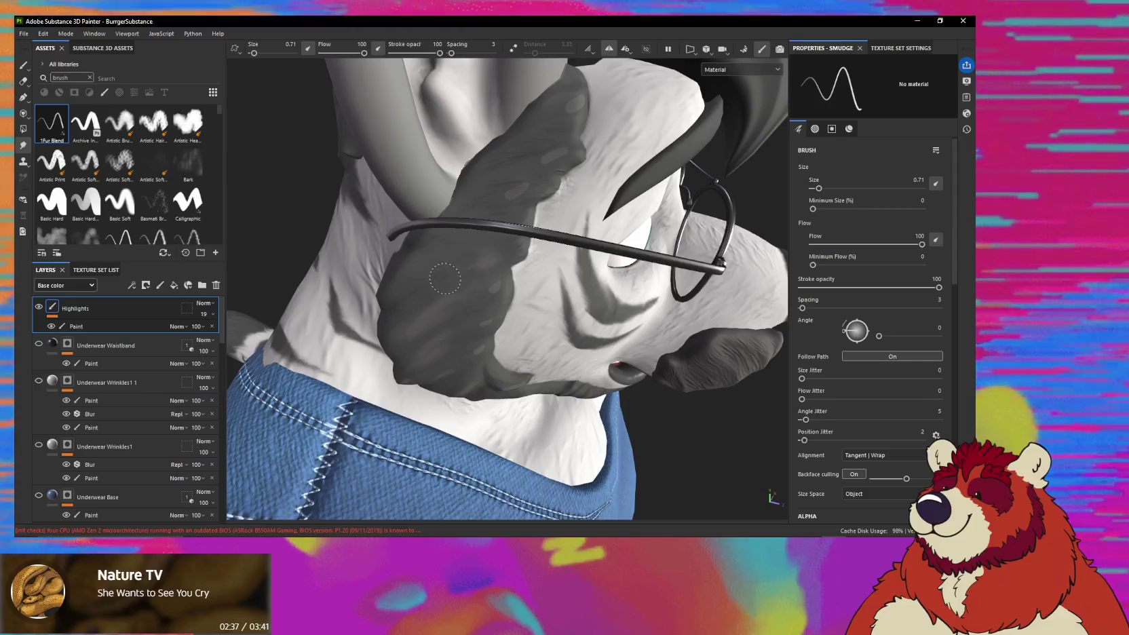
mouse_move(505, 271)
left_mouse_down("alt")
mouse_move(506, 311)
mouse_move(473, 362)
left_mouse_up("alt")
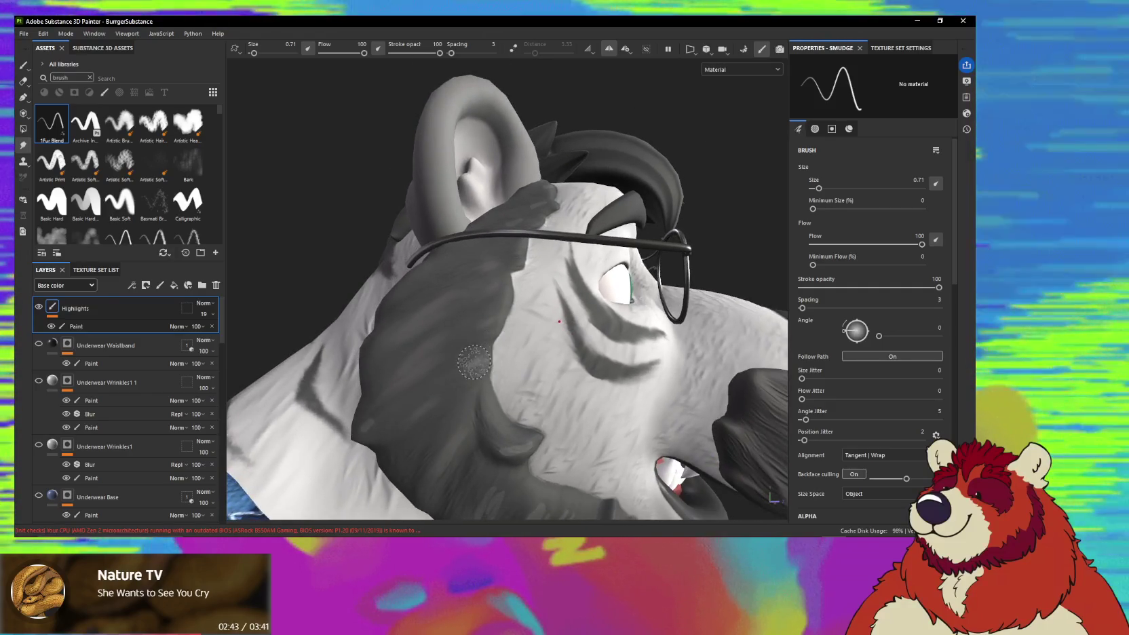
mouse_move(508, 355)
left_mouse_down("alt")
mouse_move(504, 332)
mouse_move(479, 329)
left_mouse_up("alt")
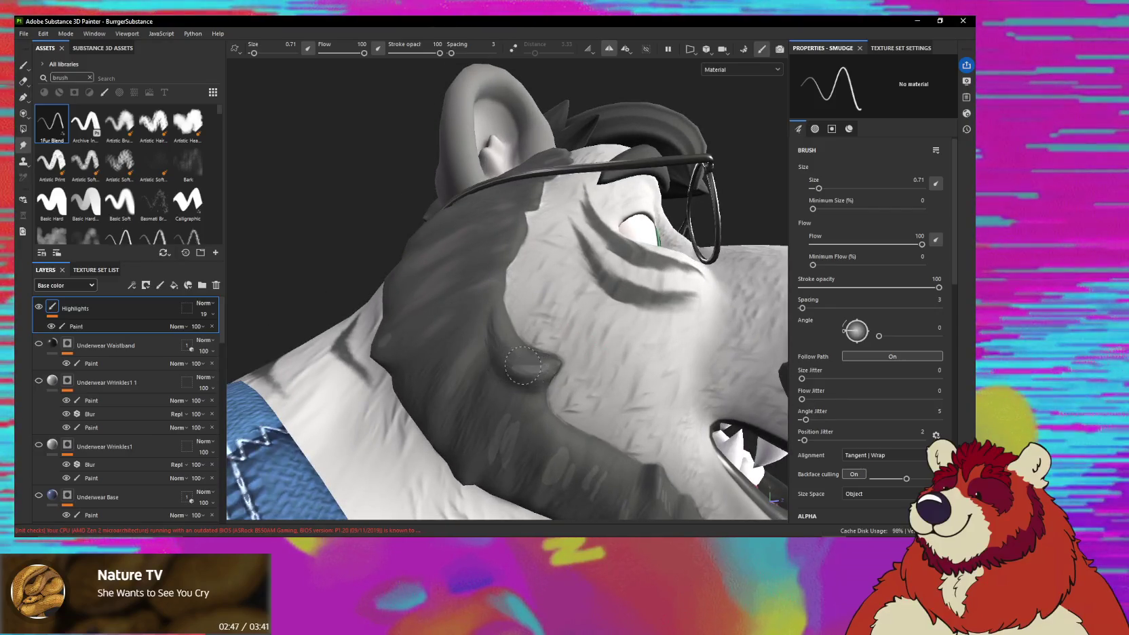
mouse_move(433, 358)
left_mouse_down("alt")
mouse_move(378, 340)
mouse_move(378, 355)
mouse_move(435, 348)
mouse_move(461, 322)
mouse_move(418, 327)
mouse_move(456, 239)
mouse_move(434, 367)
left_mouse_up("alt")
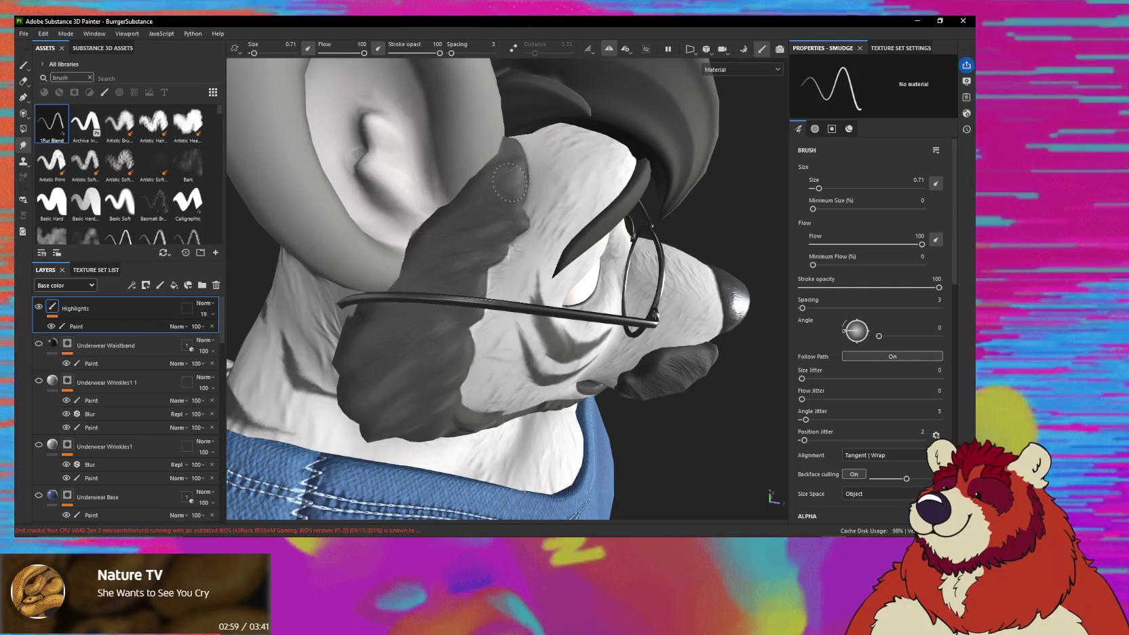
mouse_move(473, 201)
left_mouse_down("alt")
mouse_move(515, 183)
mouse_move(500, 196)
mouse_move(510, 254)
mouse_move(489, 284)
mouse_move(515, 264)
left_mouse_up("alt")
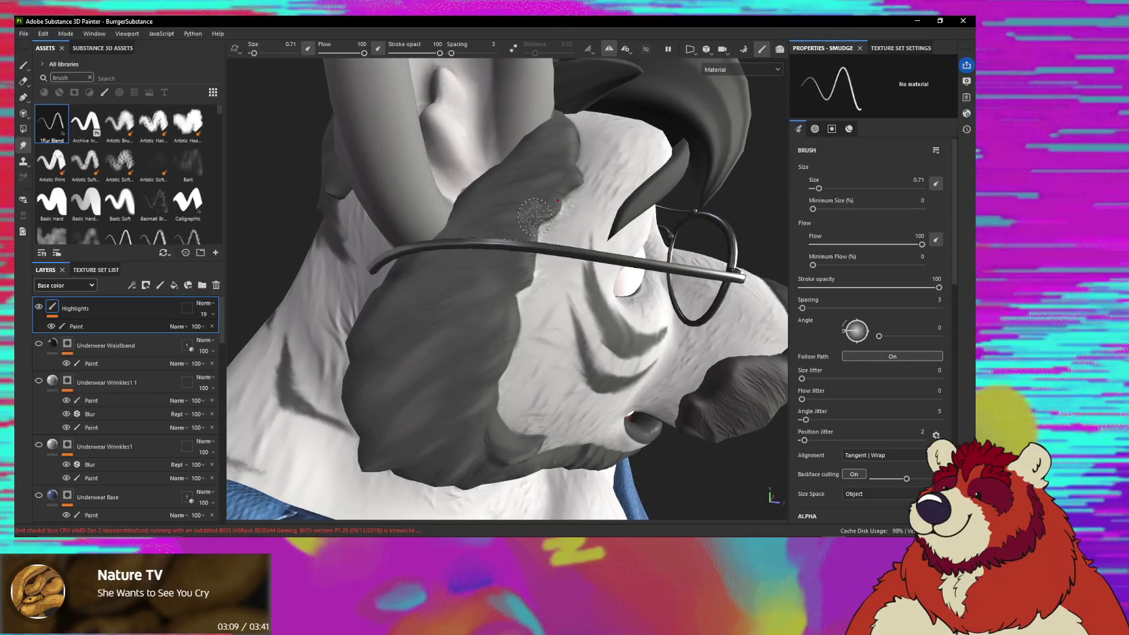
left_click(644, 49)
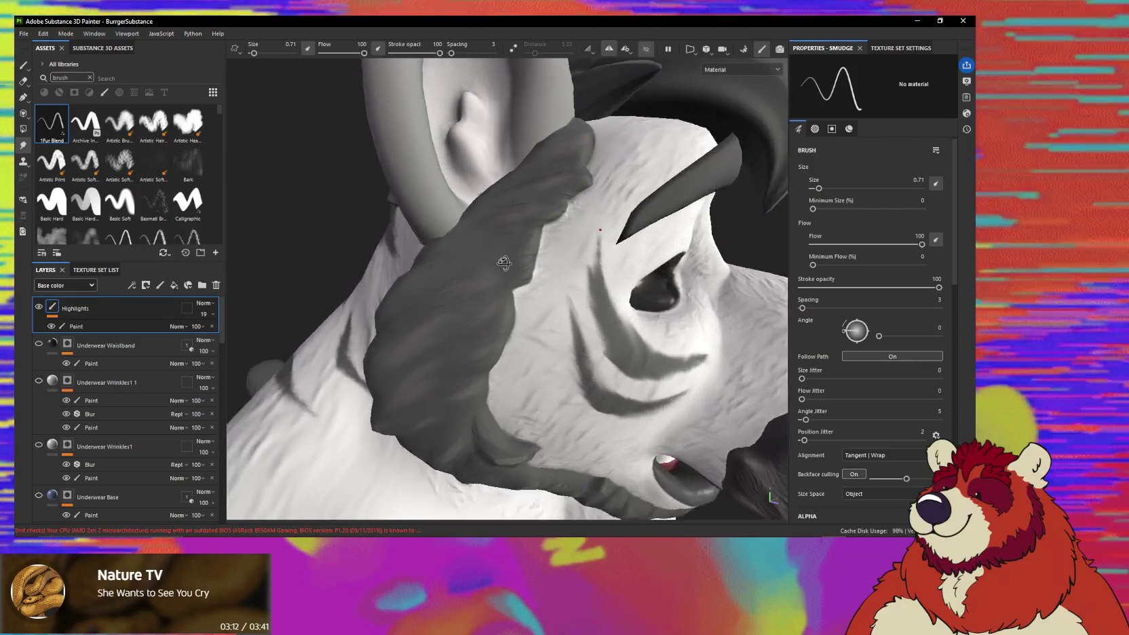
Smudge the light cheek fur marking on the Highlights Paint sublayer.
mouse_move(593, 173)
left_mouse_down("alt")
mouse_move(517, 258)
mouse_move(403, 327)
left_mouse_up("alt")
left_click(150, 328)
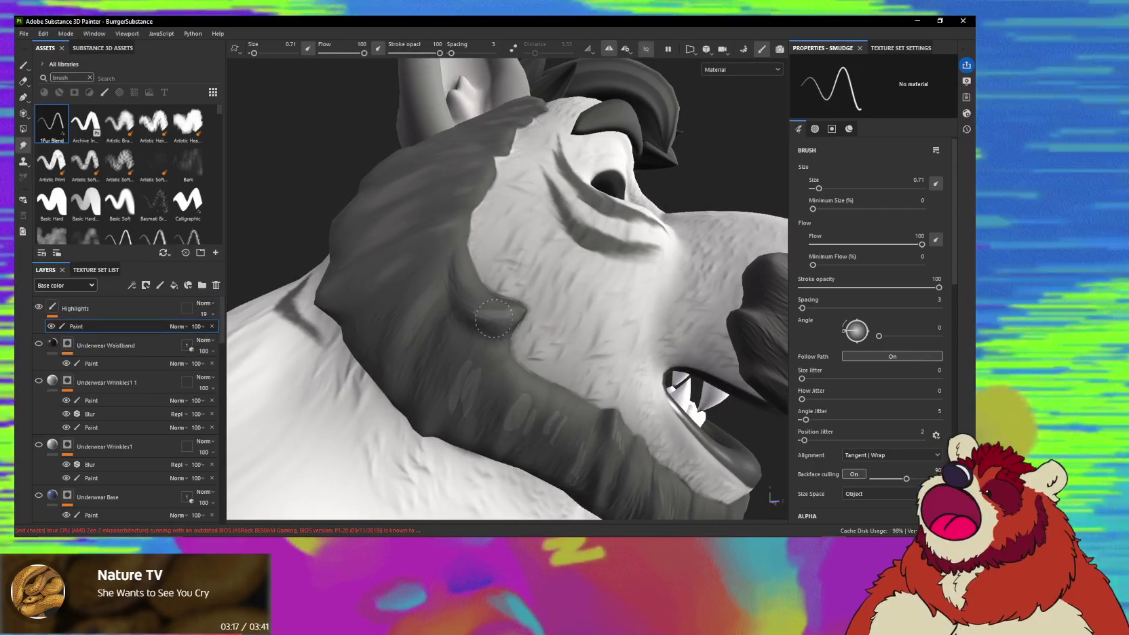
left_click_drag(510, 313, 505, 309)
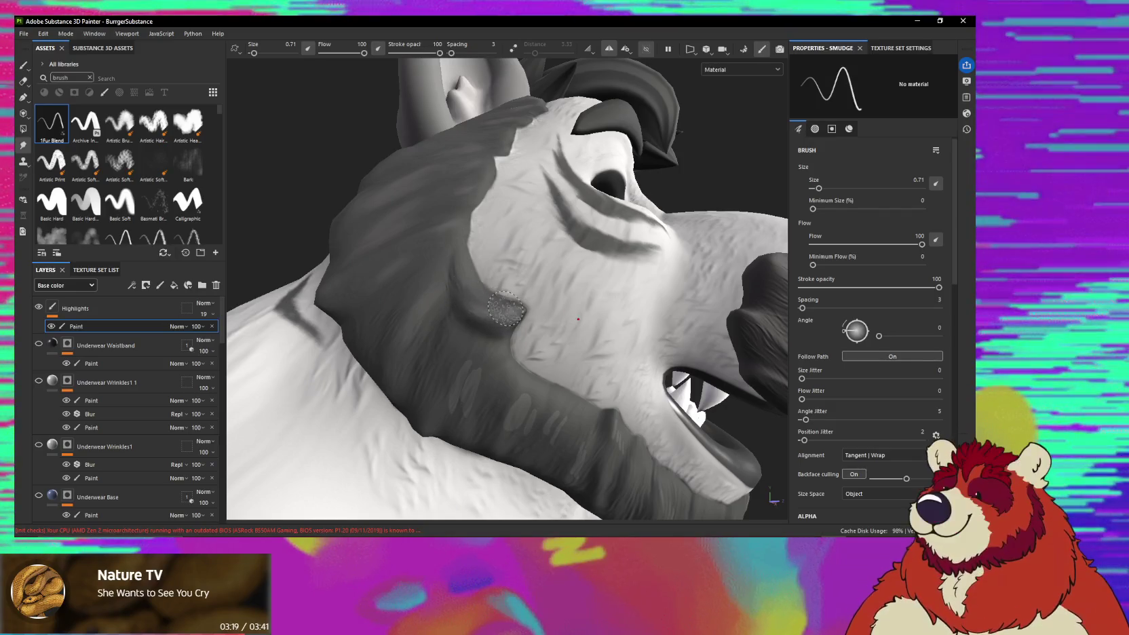
Check the open mouth and raise the Highlights layer opacity to 30%.
mouse_move(503, 302)
left_mouse_down("alt")
mouse_move(508, 314)
mouse_move(491, 313)
left_mouse_up("alt")
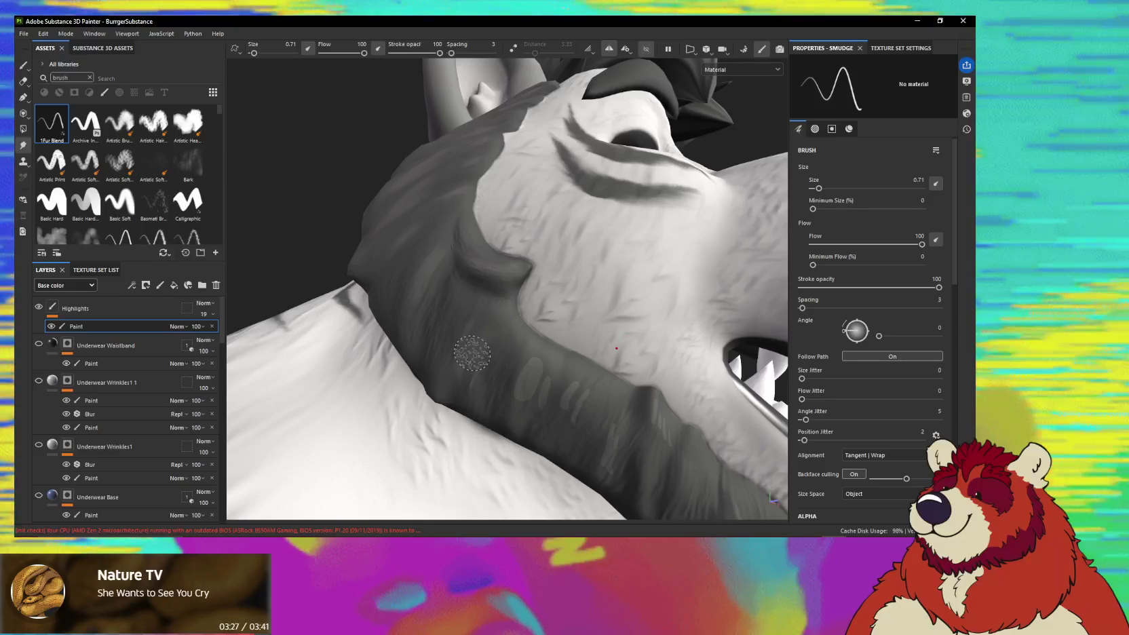
left_click_drag(511, 366, 516, 338, "alt")
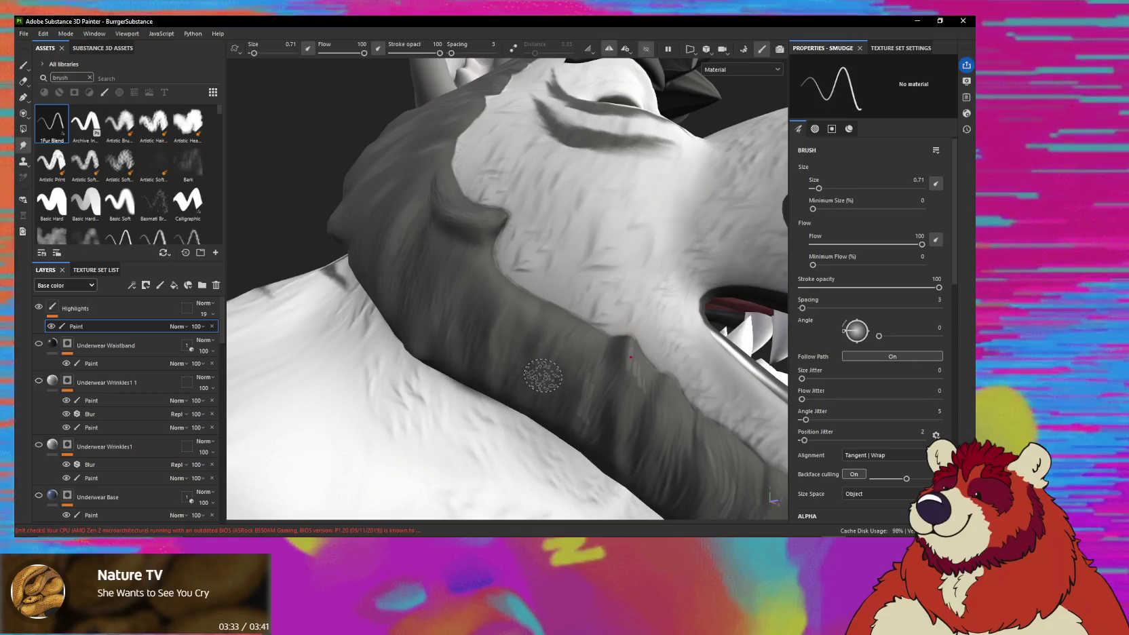
left_click_drag(593, 335, 551, 367, "alt")
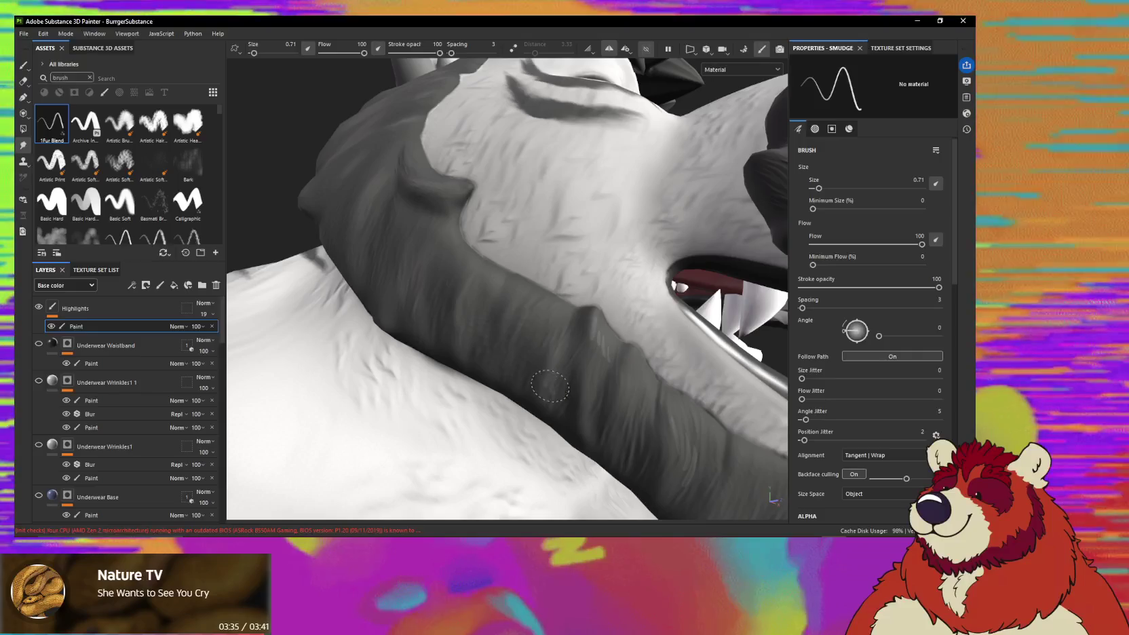
mouse_move(593, 355)
left_mouse_down("alt")
mouse_move(598, 333)
mouse_move(551, 412)
left_mouse_up("alt")
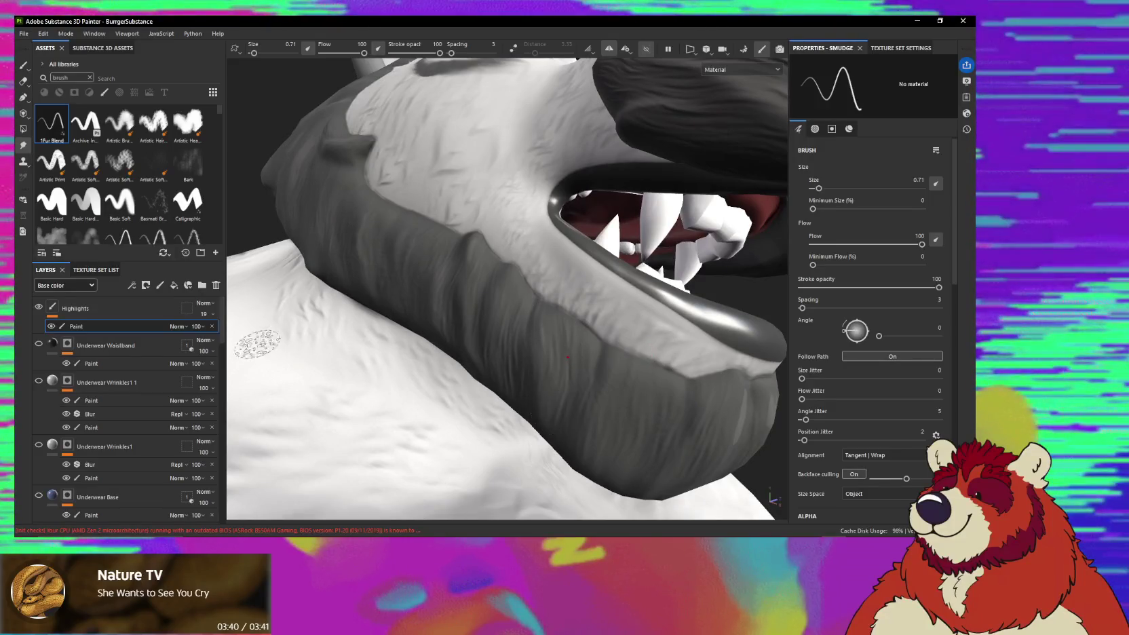
left_click(212, 314)
left_click_drag(217, 329, 207, 332)
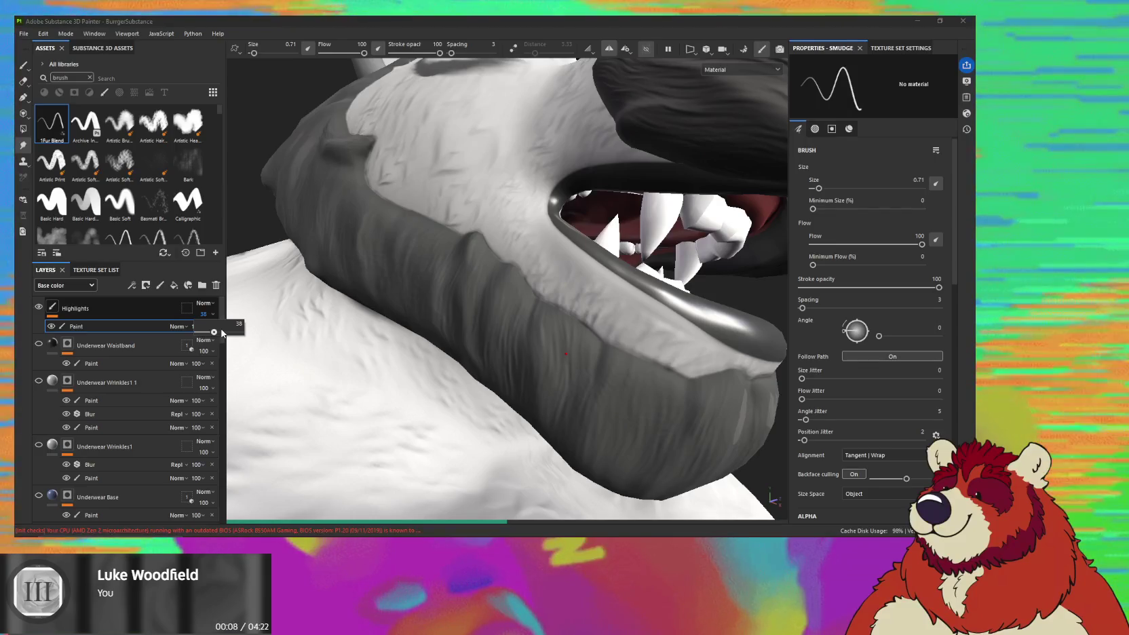
Set the Highlights layer opacity to 35.
left_click_drag(223, 332, 241, 332)
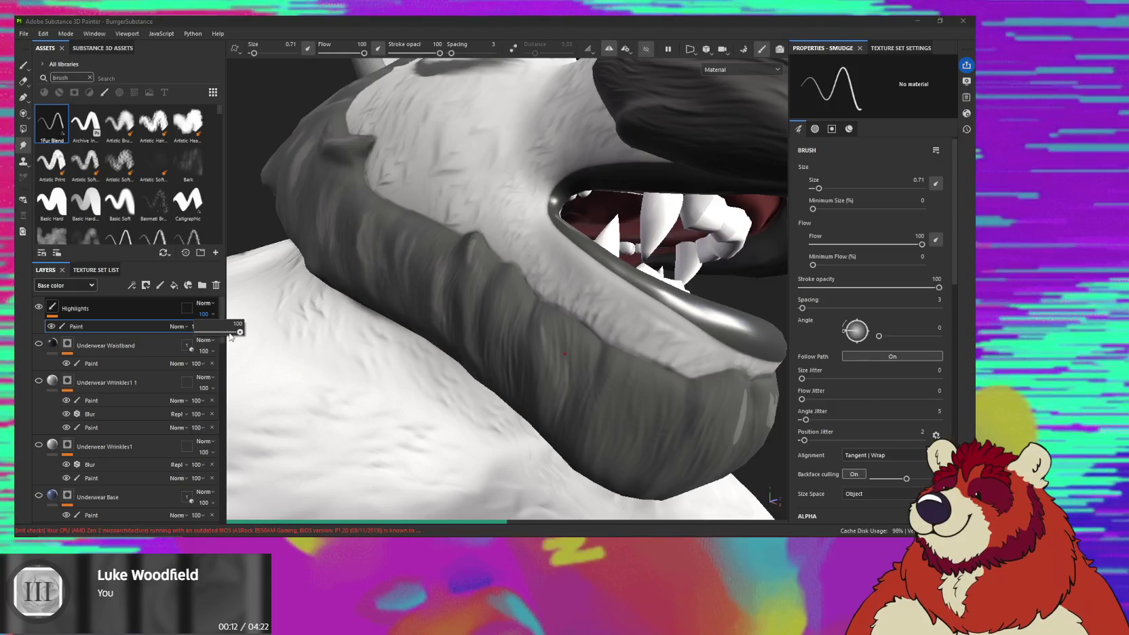
left_click_drag(230, 337, 224, 341)
left_click_drag(331, 375, 292, 337, "alt")
left_click_drag(214, 333, 205, 335)
Smudge the lower lip's light streaks with the Smudge brush shrunk to 0.41.
mouse_move(371, 380)
left_mouse_down("alt")
mouse_move(353, 350)
mouse_move(515, 327)
mouse_move(491, 368)
left_mouse_up("alt")
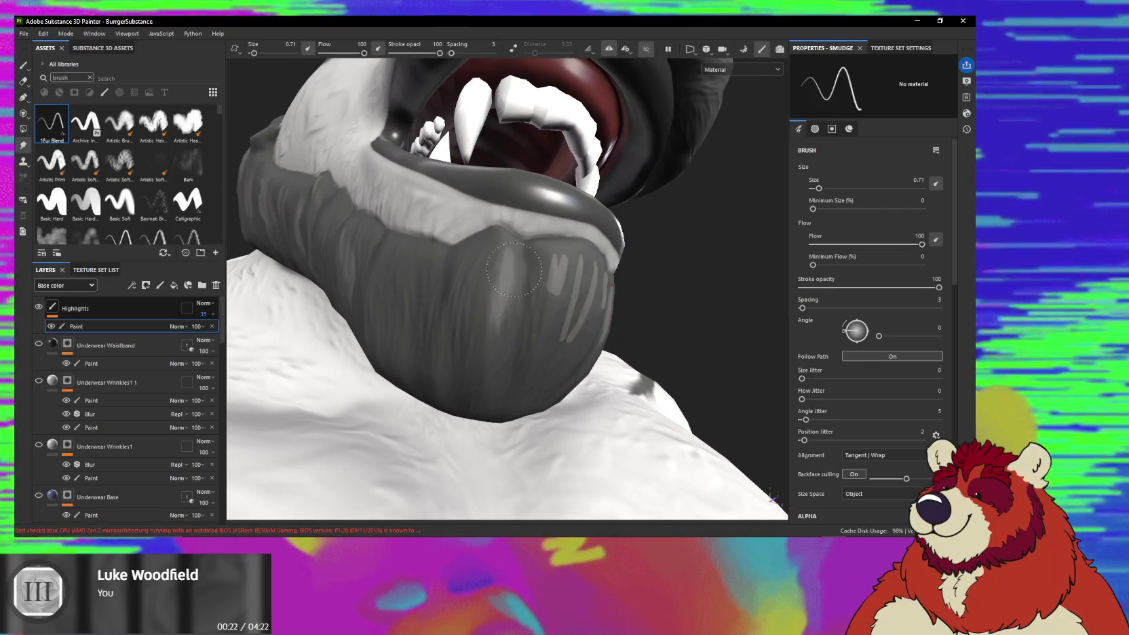
mouse_move(513, 270)
left_mouse_down("alt")
mouse_move(478, 327)
mouse_move(553, 249)
left_mouse_up("alt")
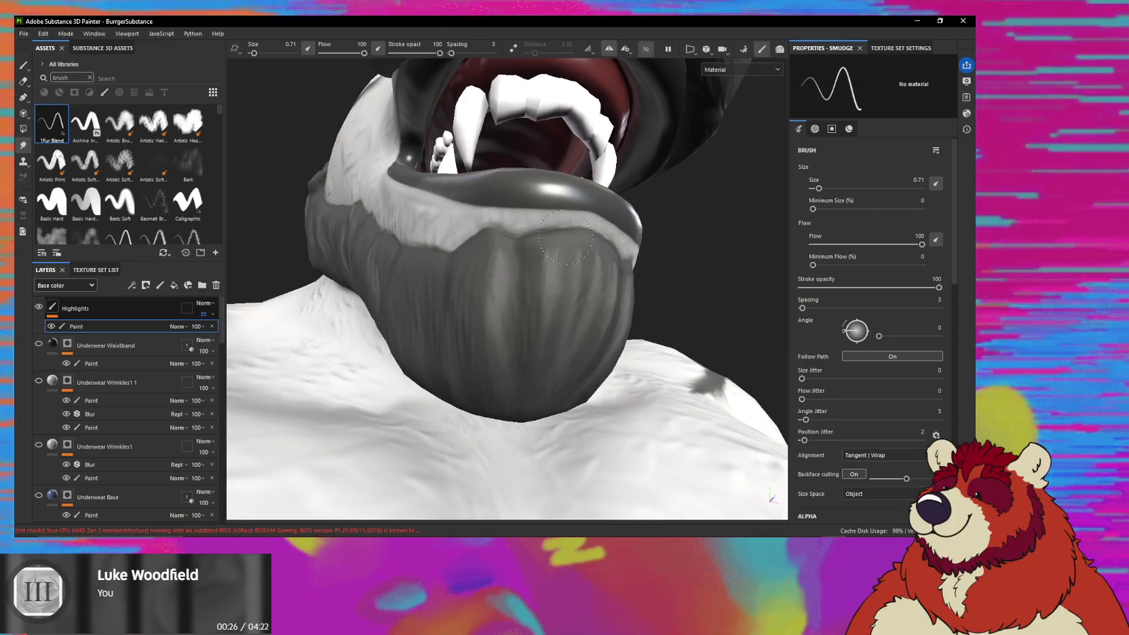
mouse_move(564, 275)
left_mouse_down("alt")
mouse_move(506, 294)
mouse_move(500, 228)
left_mouse_up("alt")
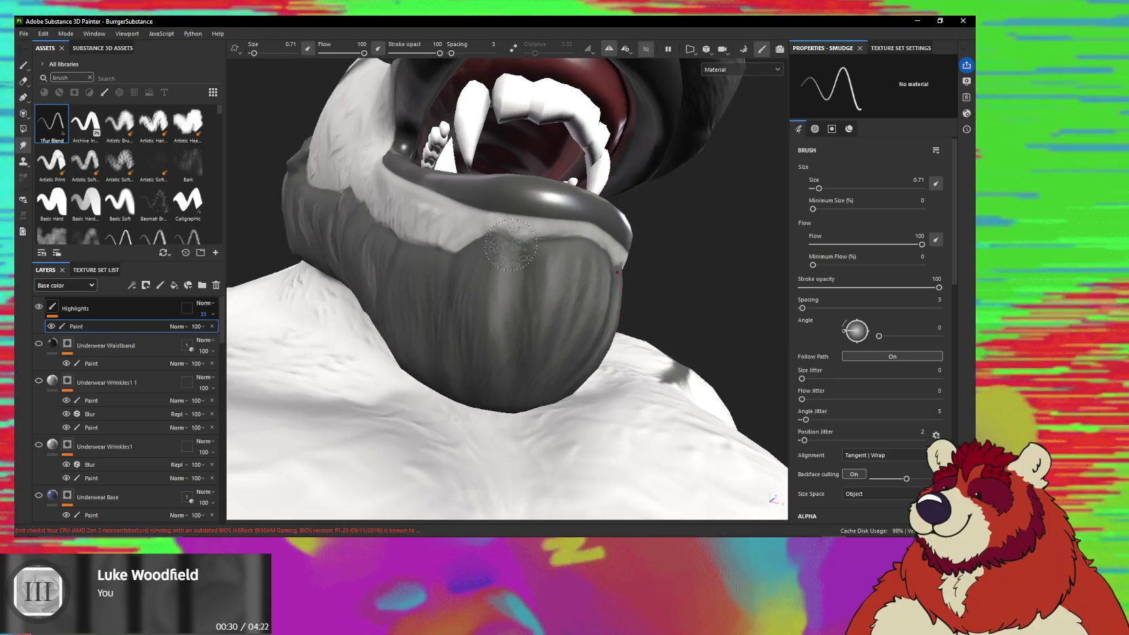
right_click_drag(519, 292, 499, 292, "ctrl")
mouse_move(531, 277)
left_mouse_down("alt")
mouse_move(496, 320)
mouse_move(443, 276)
left_mouse_up("alt")
mouse_move(444, 181)
left_mouse_down("alt")
mouse_move(522, 226)
mouse_move(461, 288)
mouse_move(447, 208)
mouse_move(403, 207)
mouse_move(538, 323)
left_mouse_up("alt")
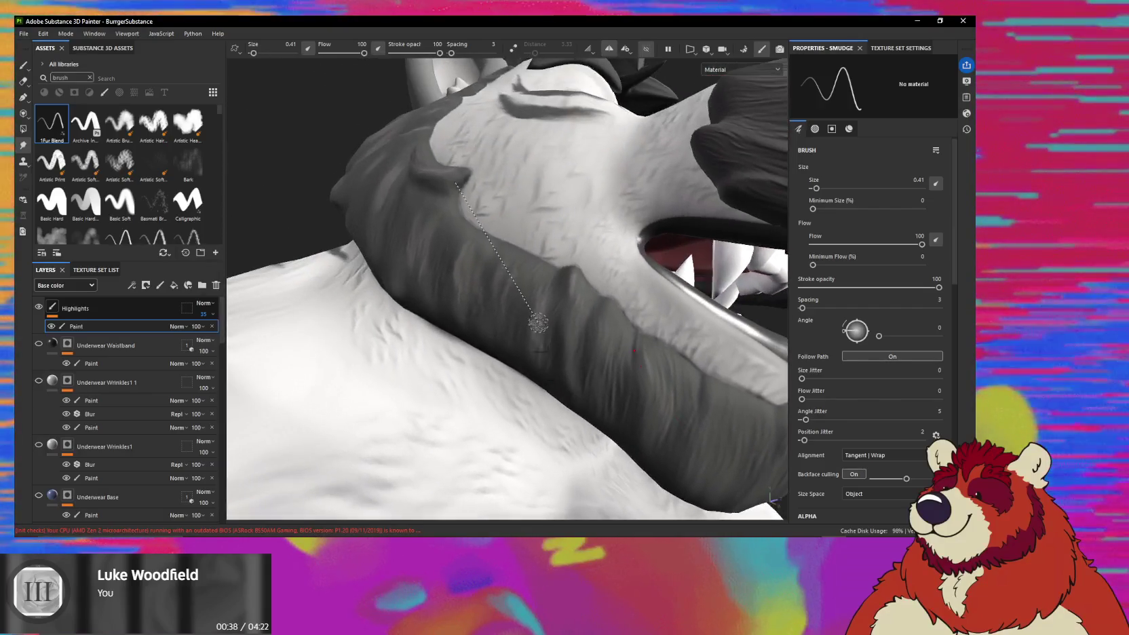
Smudge the face markings around the head with the brush enlarged to 0.71.
left_click_drag(474, 251, 472, 242, "alt")
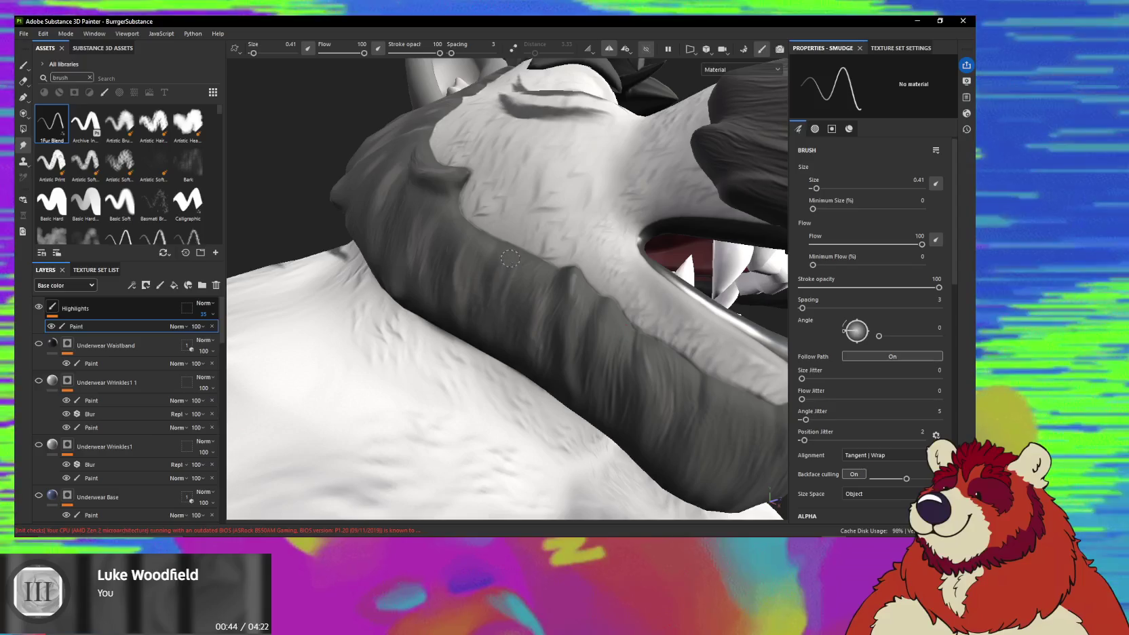
mouse_move(534, 322)
left_mouse_down("alt")
mouse_move(486, 279)
mouse_move(498, 304)
mouse_move(487, 215)
mouse_move(499, 288)
mouse_move(512, 295)
mouse_move(498, 256)
mouse_move(441, 244)
mouse_move(519, 209)
left_mouse_up("alt")
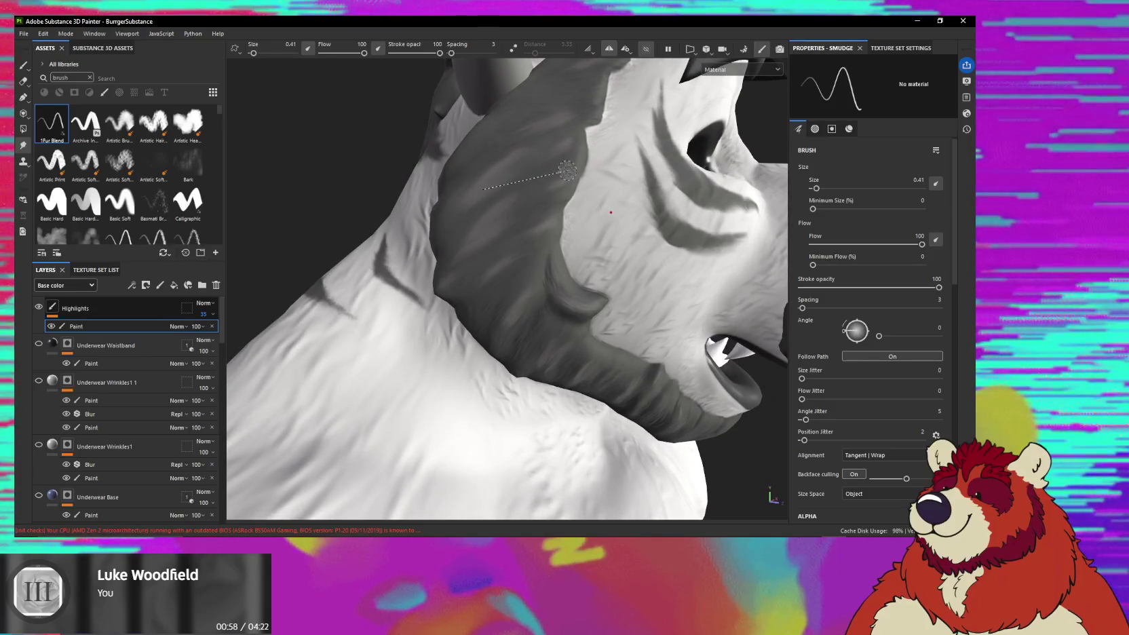
left_click_drag(566, 169, 532, 253, "alt")
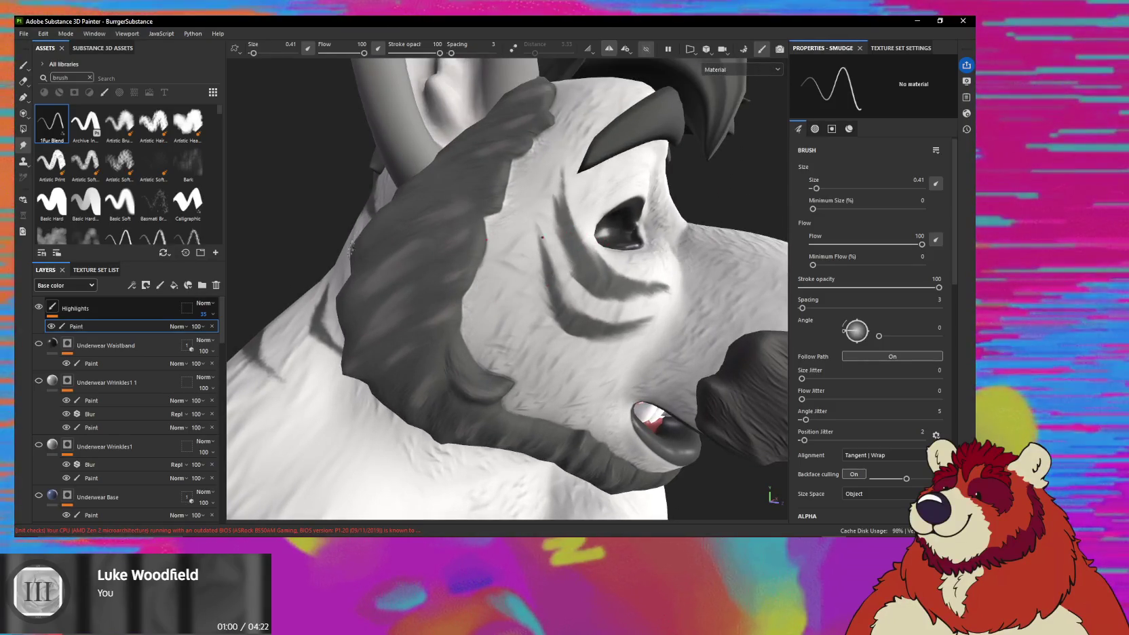
left_click_drag(470, 211, 393, 280, "alt")
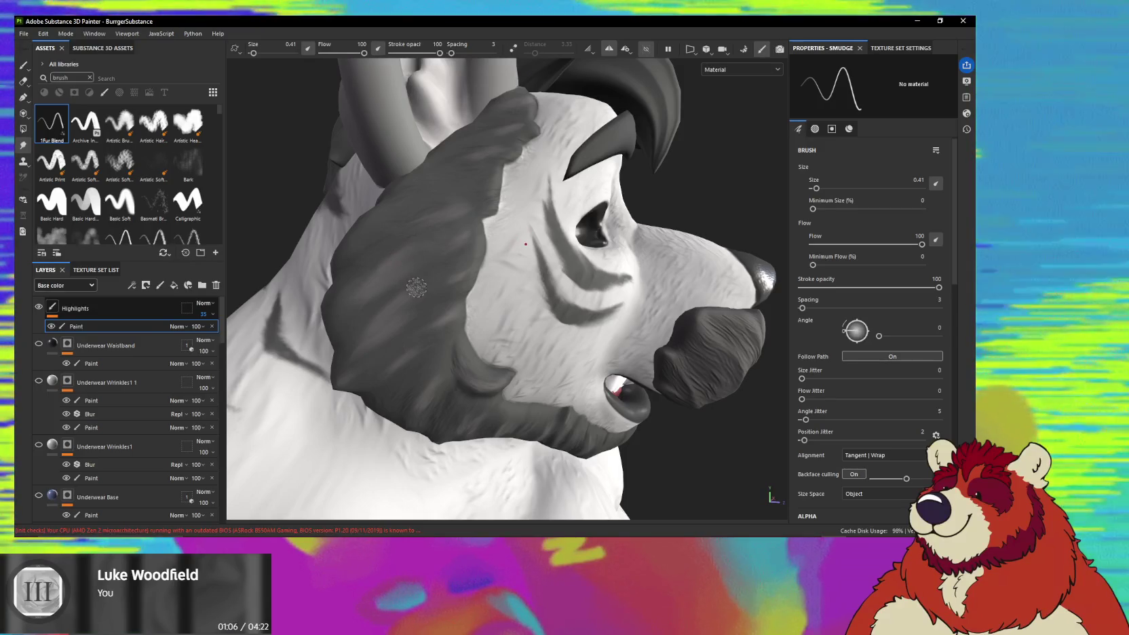
right_click_drag(390, 307, 404, 307, "ctrl")
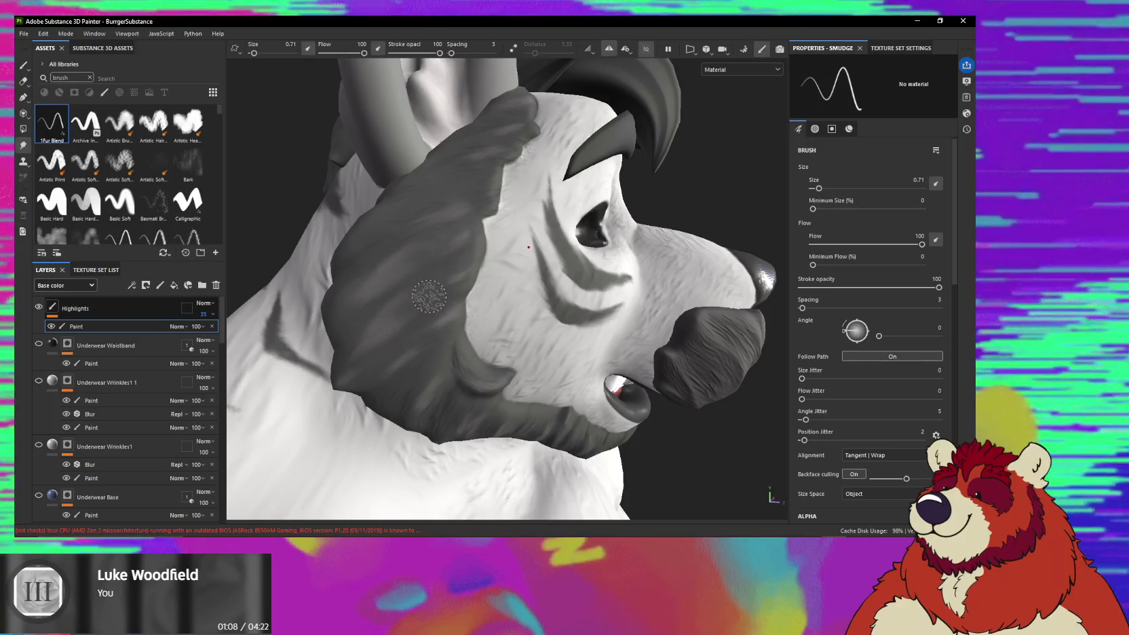
left_click_drag(382, 318, 628, 247, "alt")
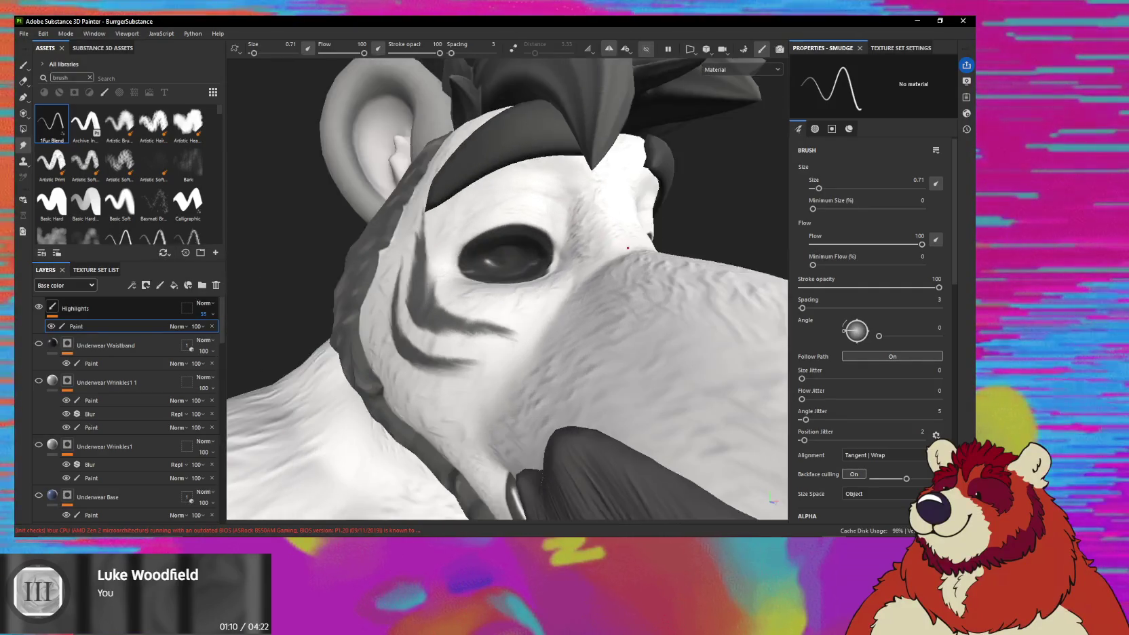
right_click_drag(628, 248, 272, 277, "alt")
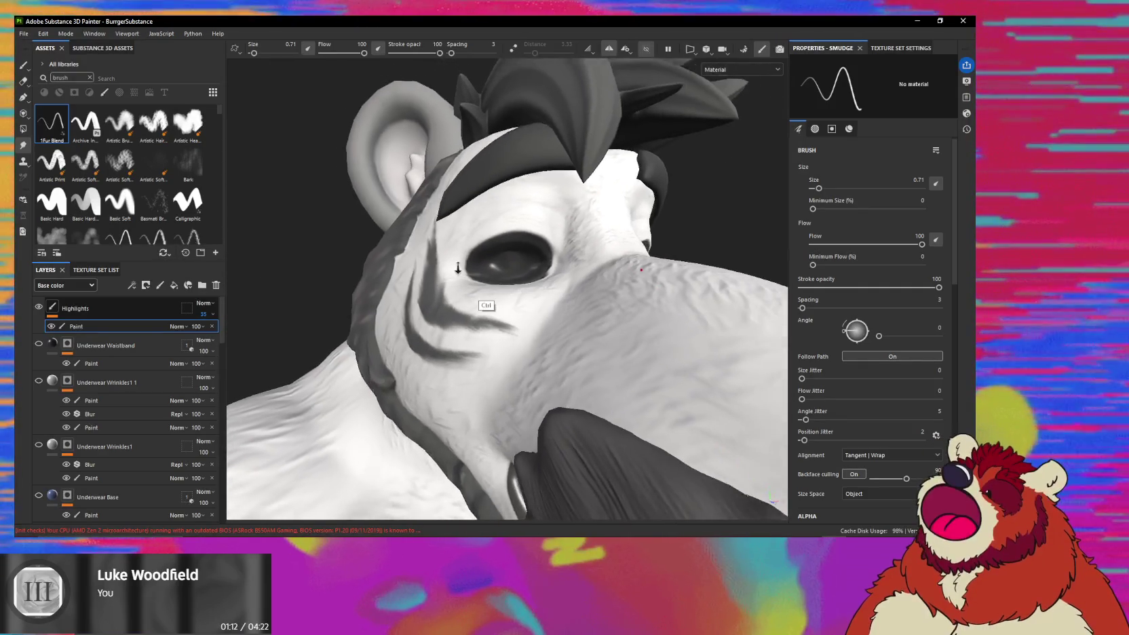
mouse_move(271, 276)
left_mouse_down("alt")
mouse_move(412, 315)
mouse_move(475, 306)
left_mouse_up("alt")
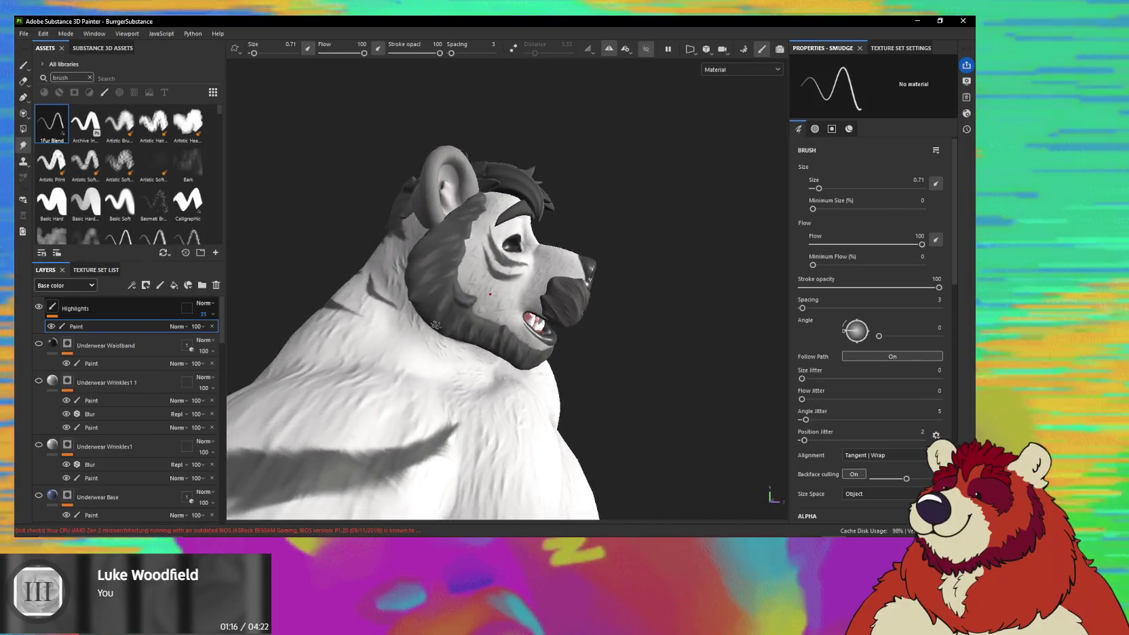
scroll(376, 342, "up", 3)
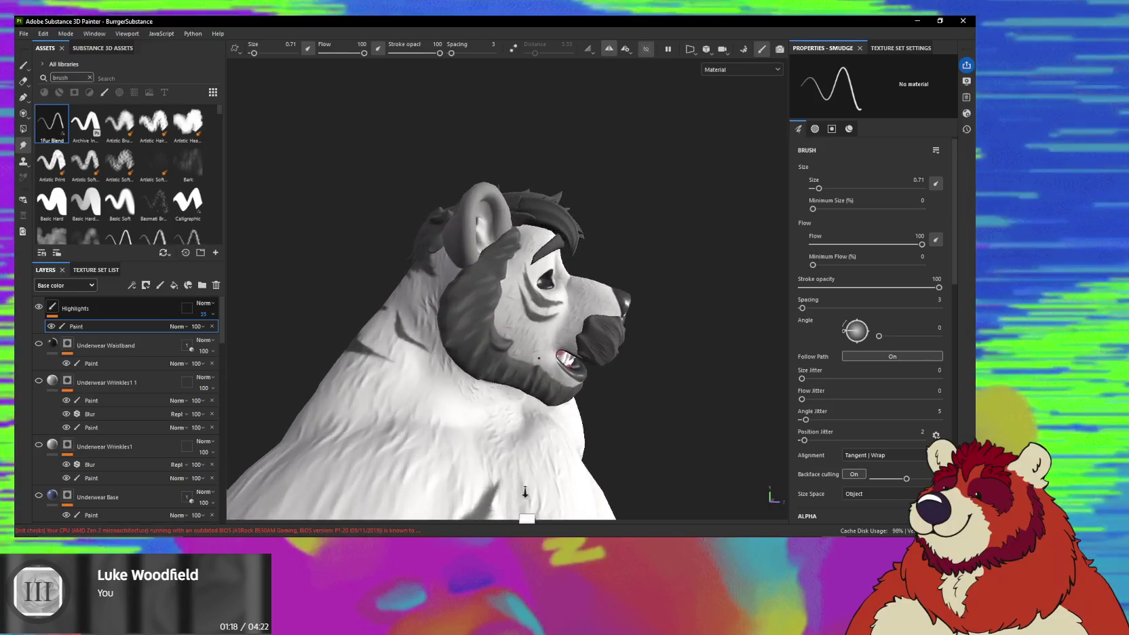
Lower the Highlights layer opacity to 18 and frame the bear's face and muzzle.
left_click(214, 319)
left_click_drag(213, 332, 206, 332)
mouse_move(468, 407)
left_mouse_down("alt")
mouse_move(325, 288)
mouse_move(443, 450)
left_mouse_up("alt")
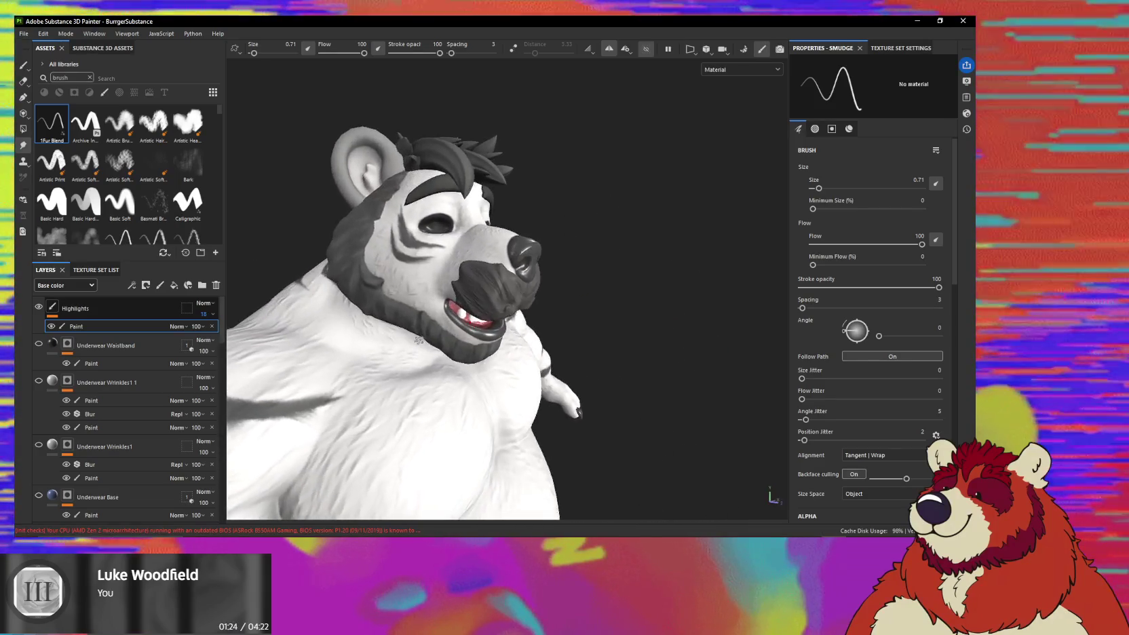
right_click_drag(442, 449, 459, 271, "alt")
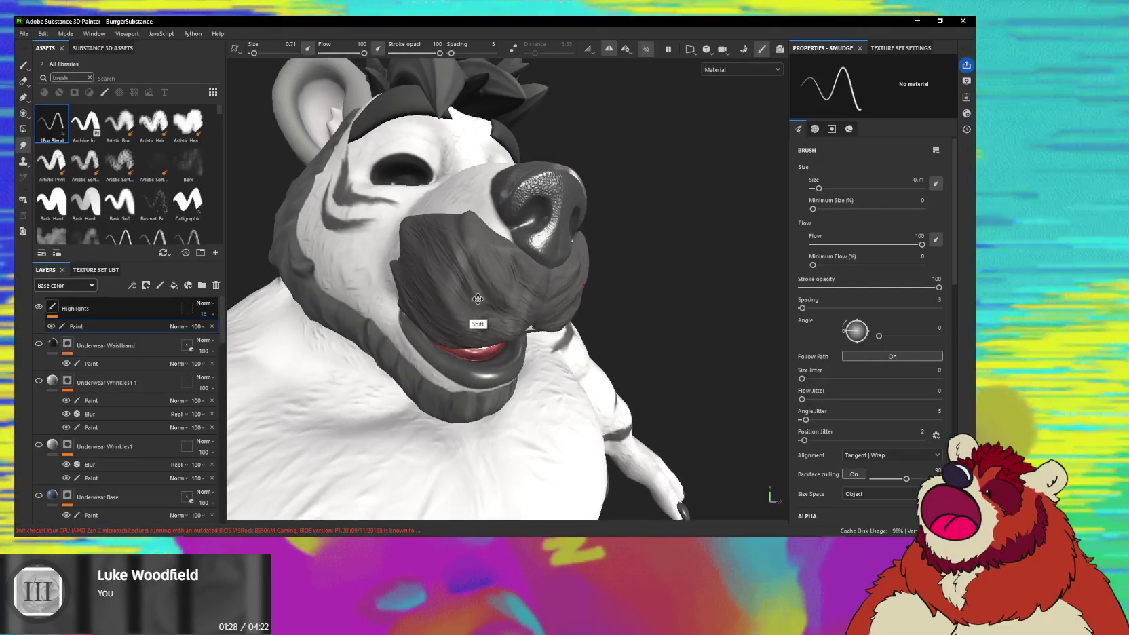
left_click_drag(459, 271, 473, 286, "alt")
Switch to the Eraser at size 1.86 and move in on the snout and mouth.
key("1")
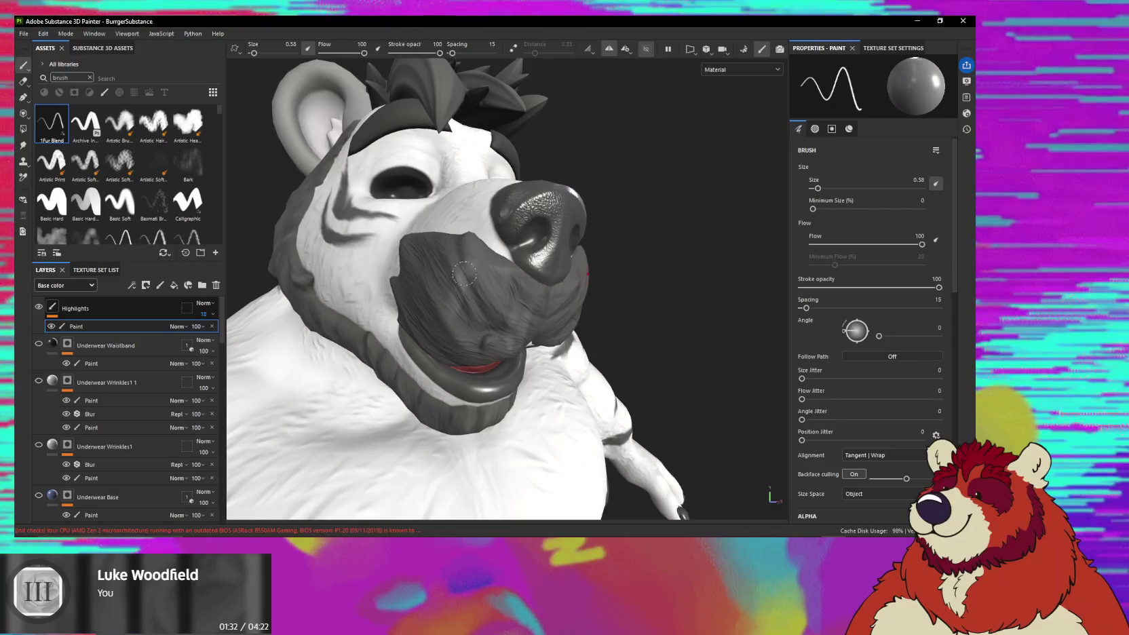
key("2")
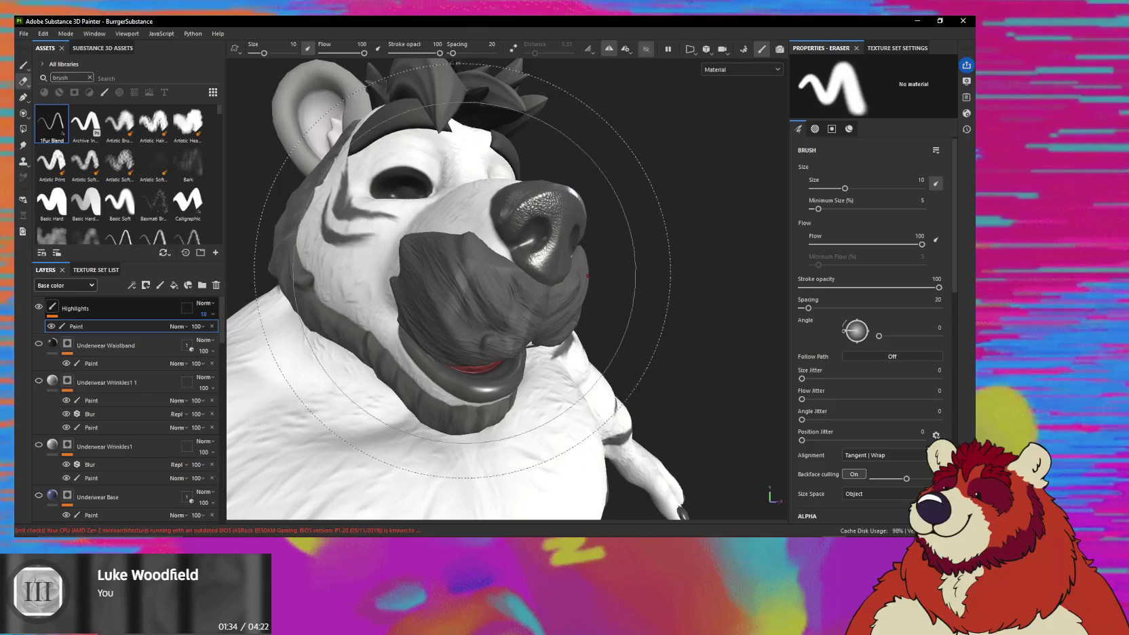
right_click_drag(466, 275, 474, 273, "ctrl")
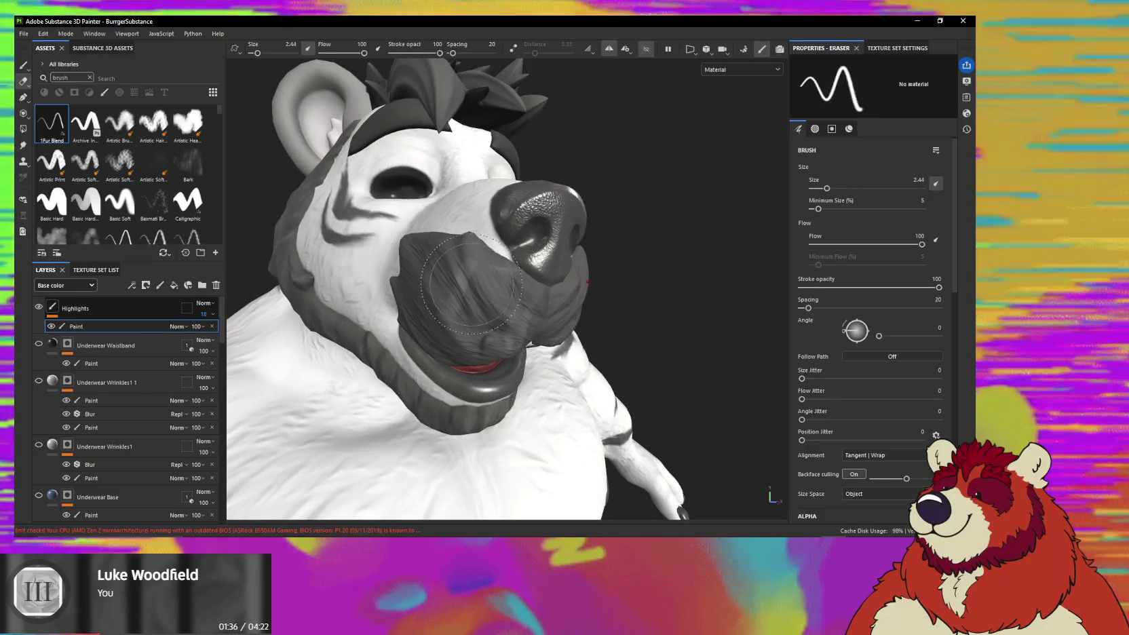
mouse_move(460, 304)
left_mouse_down("alt")
mouse_move(498, 317)
mouse_move(487, 339)
left_mouse_up("alt")
left_click_drag(405, 317, 447, 284, "alt")
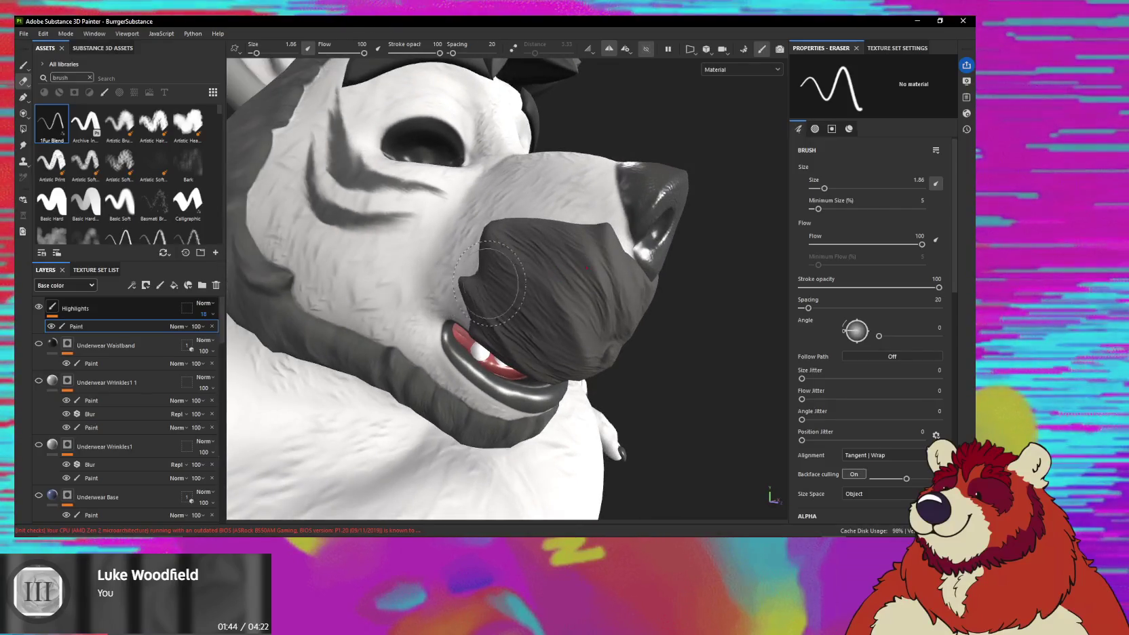
Paint faint fur highlight strokes across the dark muzzle, making the brush much smaller.
key("1")
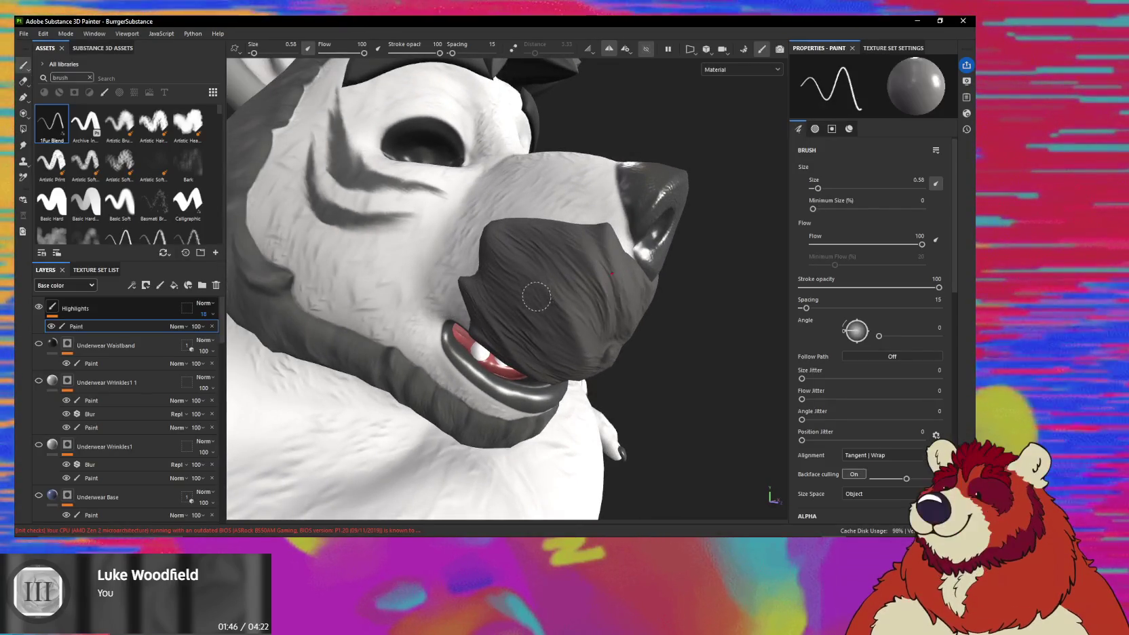
left_click_drag(536, 296, 484, 318, "alt")
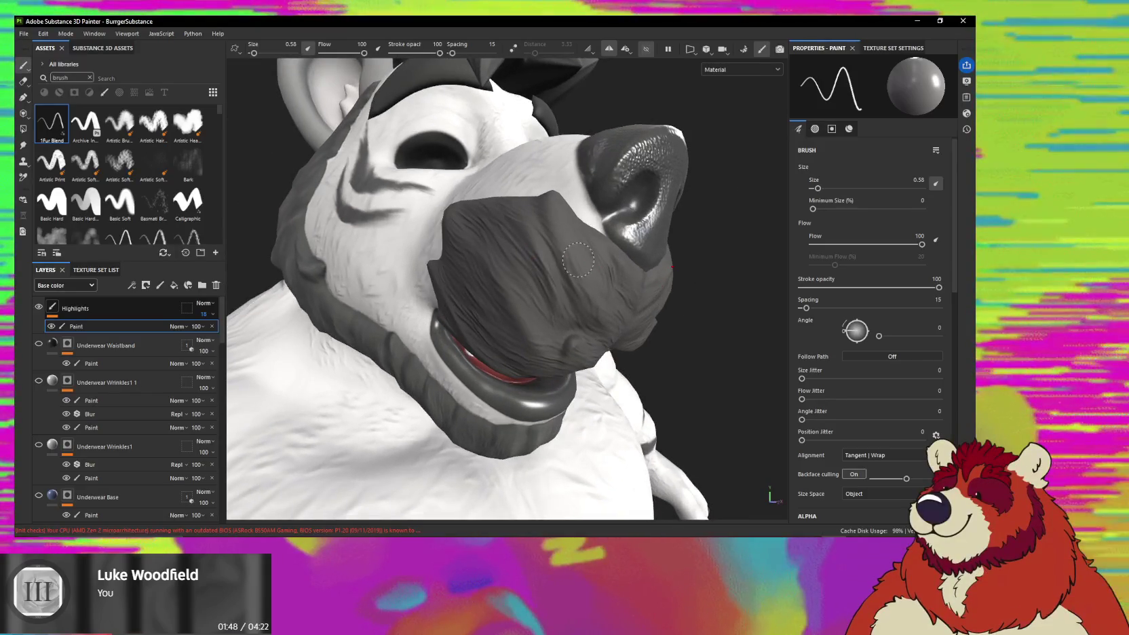
mouse_move(559, 241)
left_mouse_down("alt")
mouse_move(522, 240)
mouse_move(580, 252)
left_mouse_up("alt")
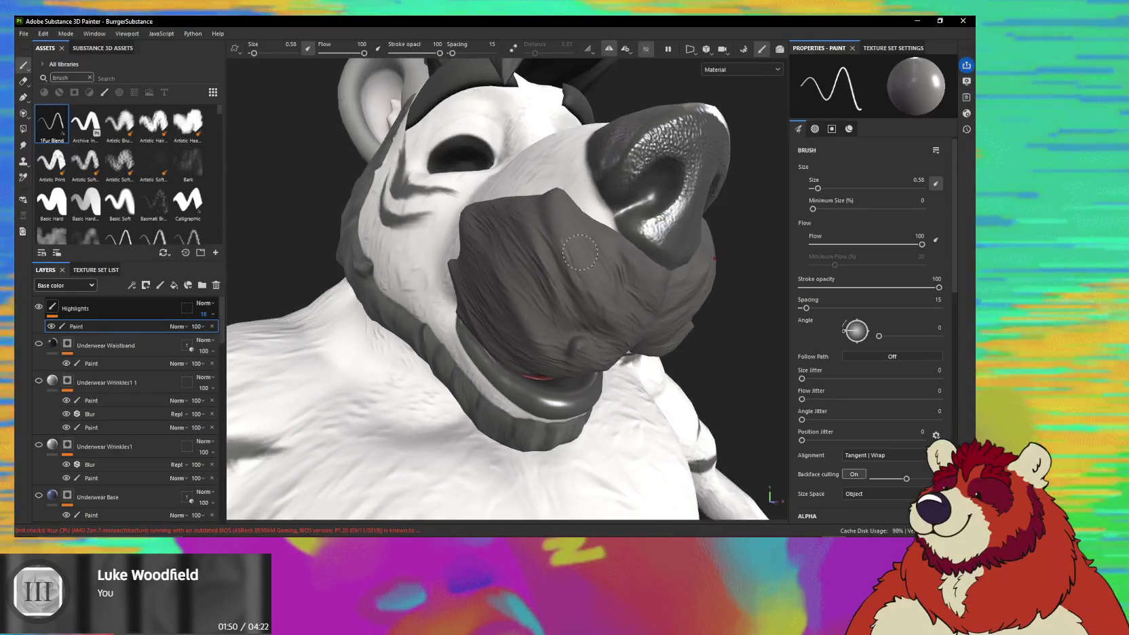
mouse_move(586, 294)
left_mouse_down("alt")
mouse_move(547, 244)
mouse_move(537, 273)
mouse_move(584, 261)
left_mouse_up("alt")
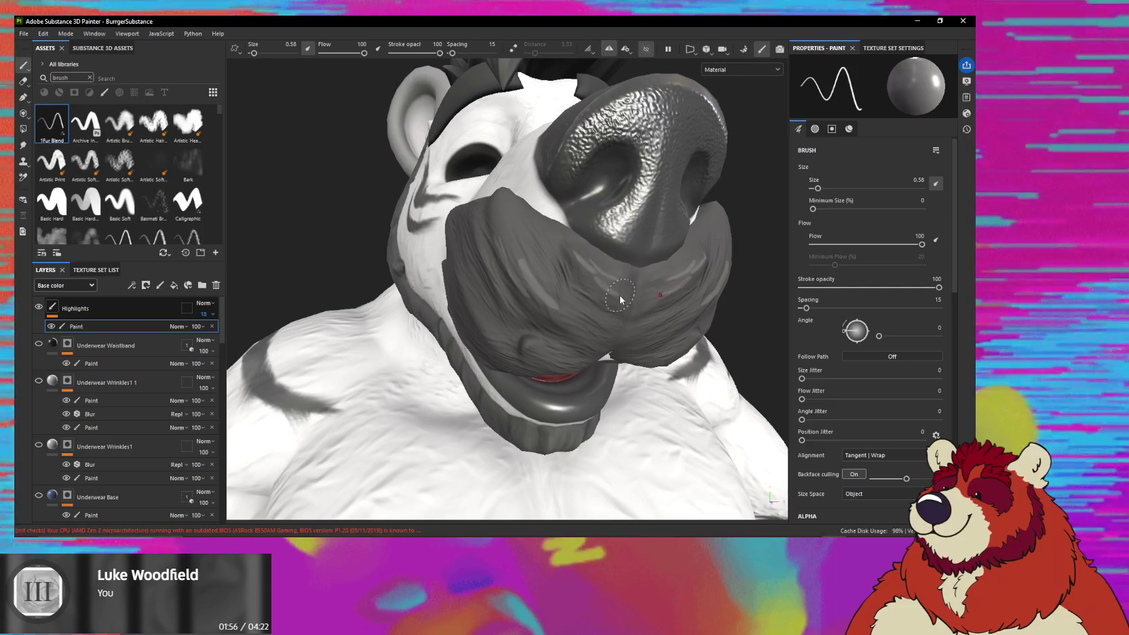
mouse_move(605, 303)
left_mouse_down("alt")
mouse_move(611, 284)
mouse_move(540, 346)
left_mouse_up("alt")
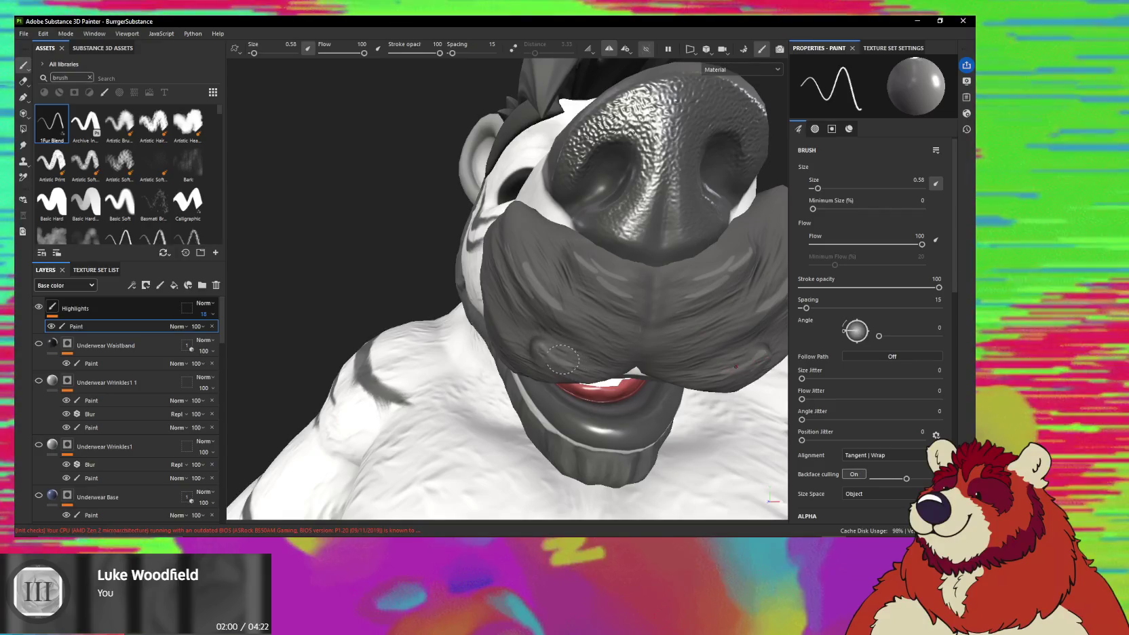
mouse_move(534, 326)
left_mouse_down("alt")
mouse_move(485, 295)
mouse_move(522, 300)
mouse_move(429, 247)
mouse_move(447, 309)
mouse_move(452, 287)
left_mouse_up("alt")
scroll(530, 301, "up", 2)
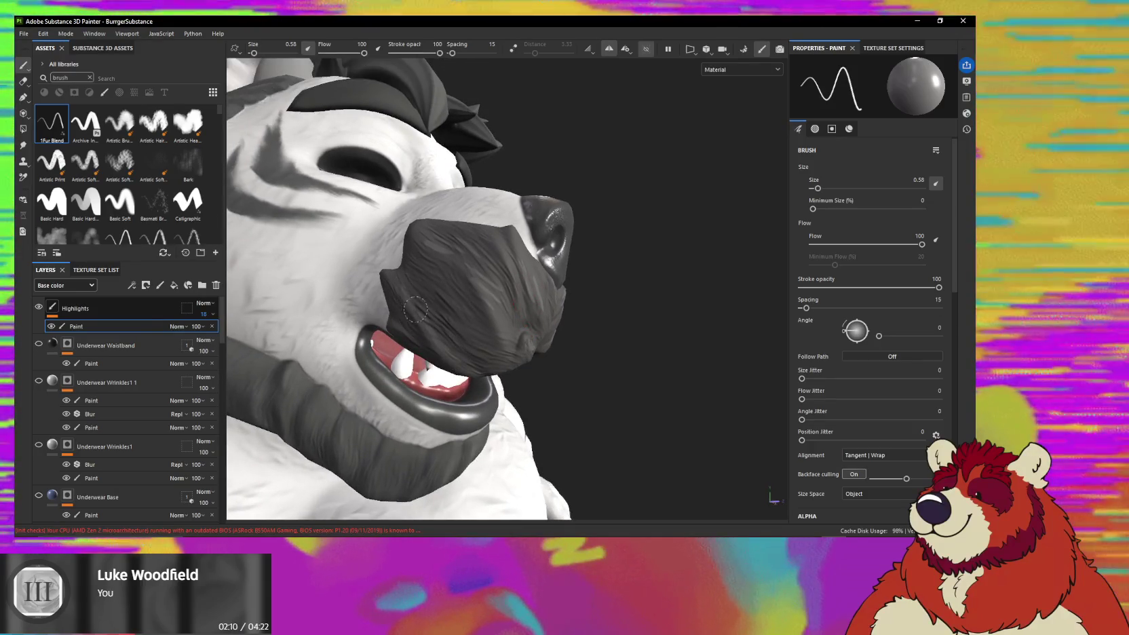
mouse_move(446, 344)
left_mouse_down("alt")
mouse_move(473, 331)
mouse_move(496, 343)
mouse_move(514, 209)
left_mouse_up("alt")
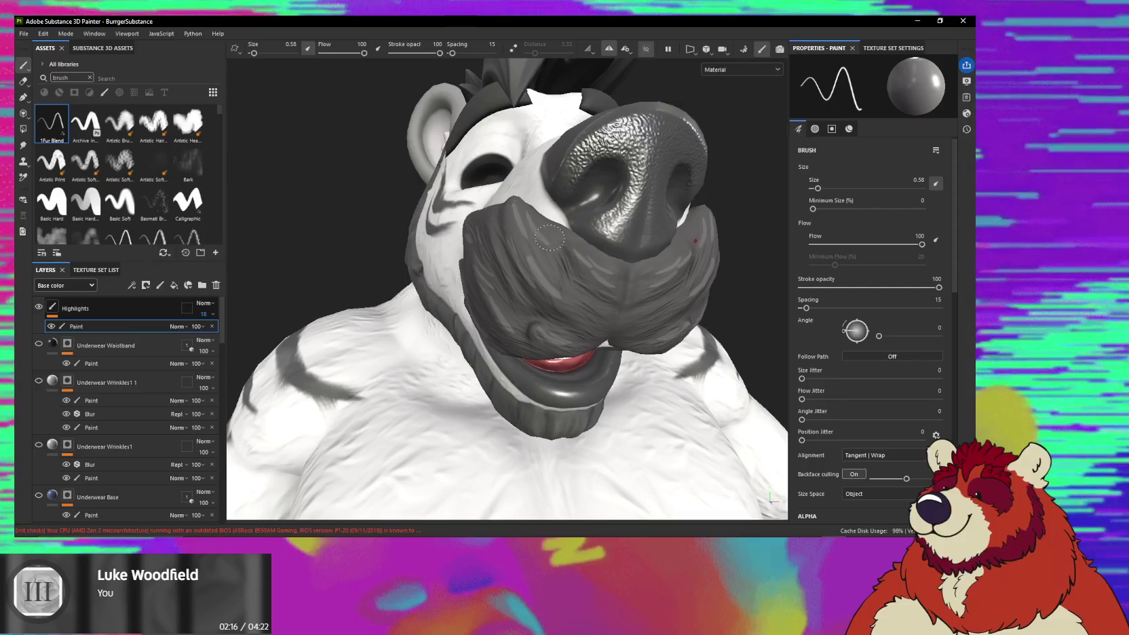
left_click_drag(549, 237, 510, 248, "alt")
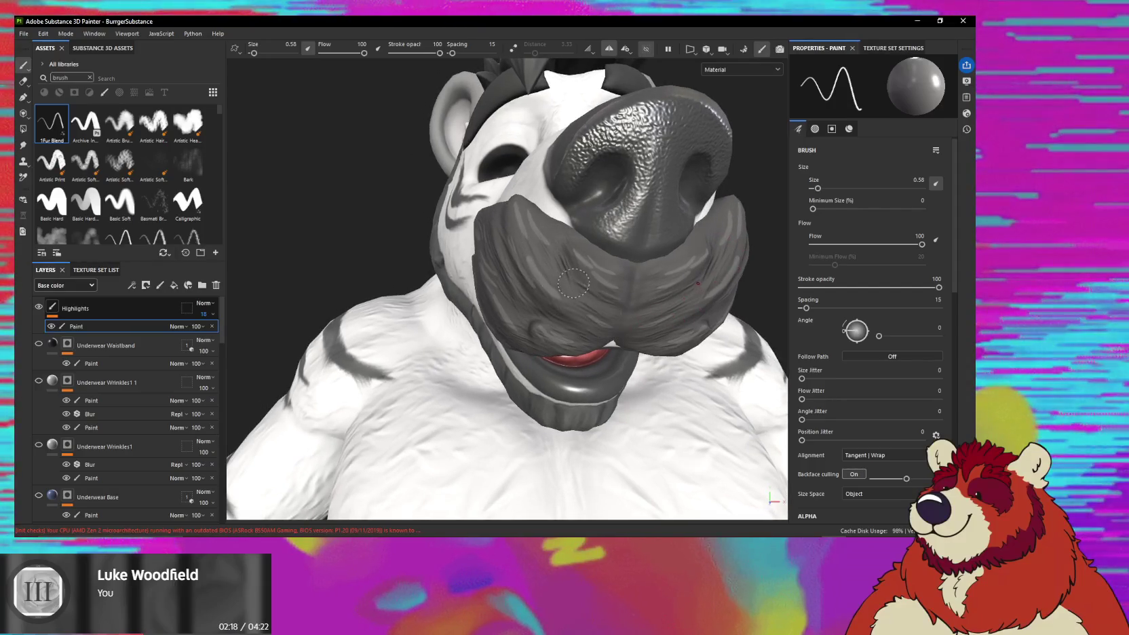
right_click_drag(525, 250, 556, 284, "ctrl")
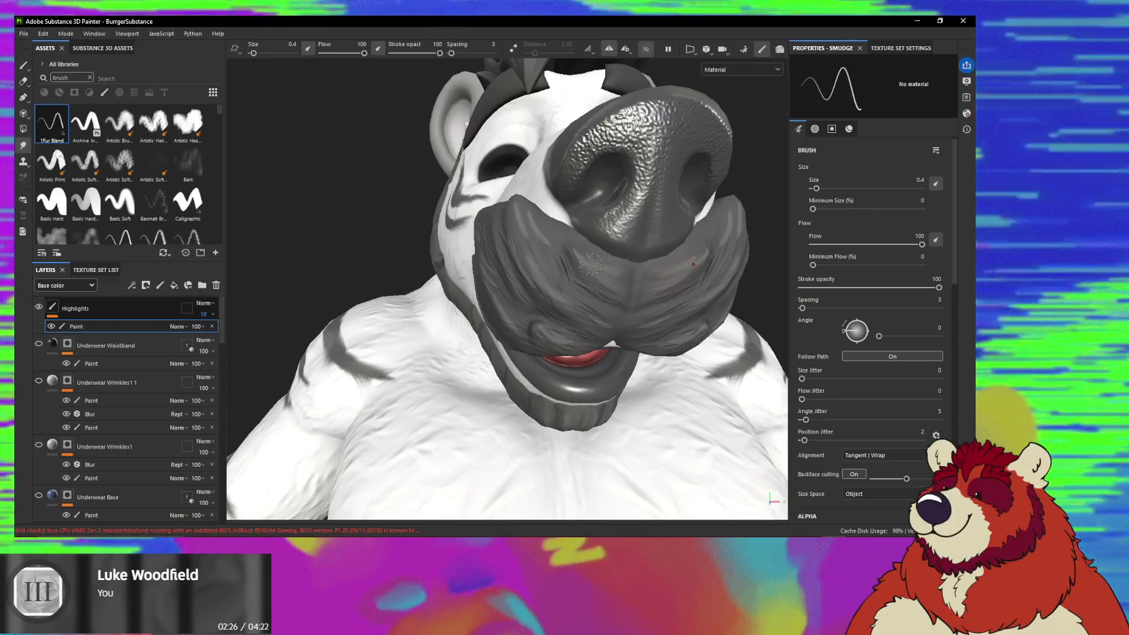
left_click_drag(556, 230, 594, 313, "alt")
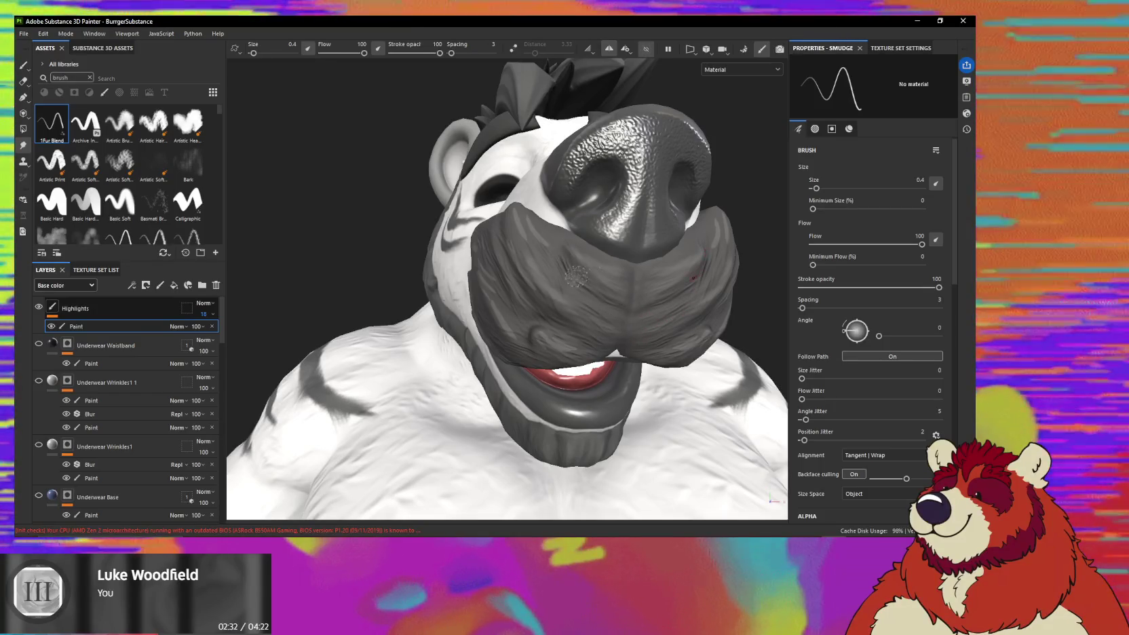
left_click_drag(574, 290, 583, 262, "alt")
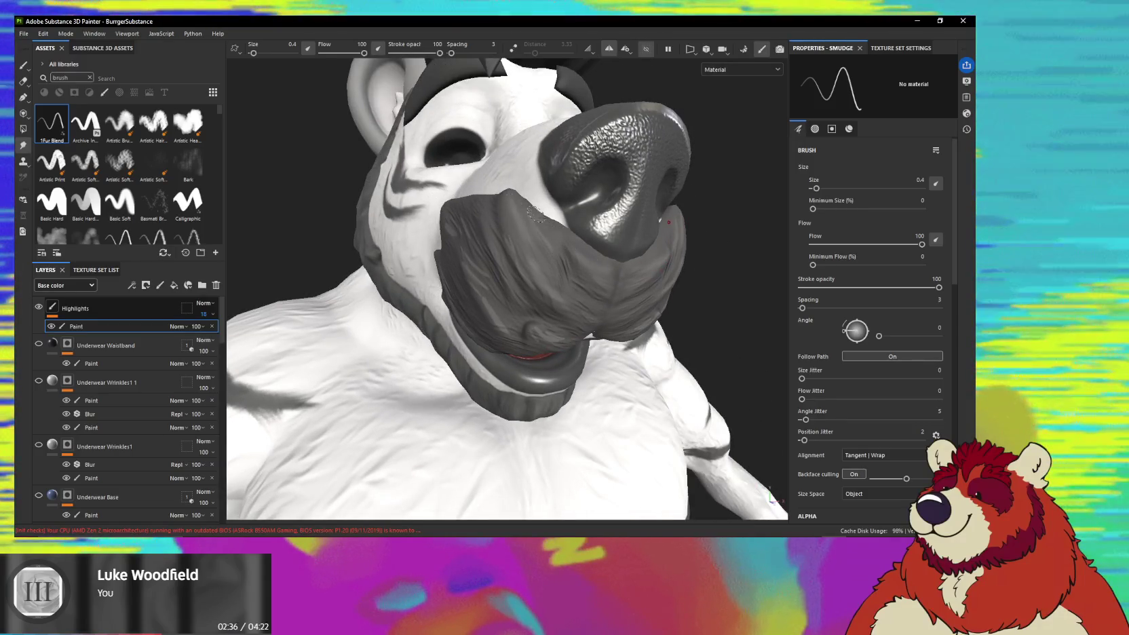
left_click_drag(540, 258, 516, 246, "alt")
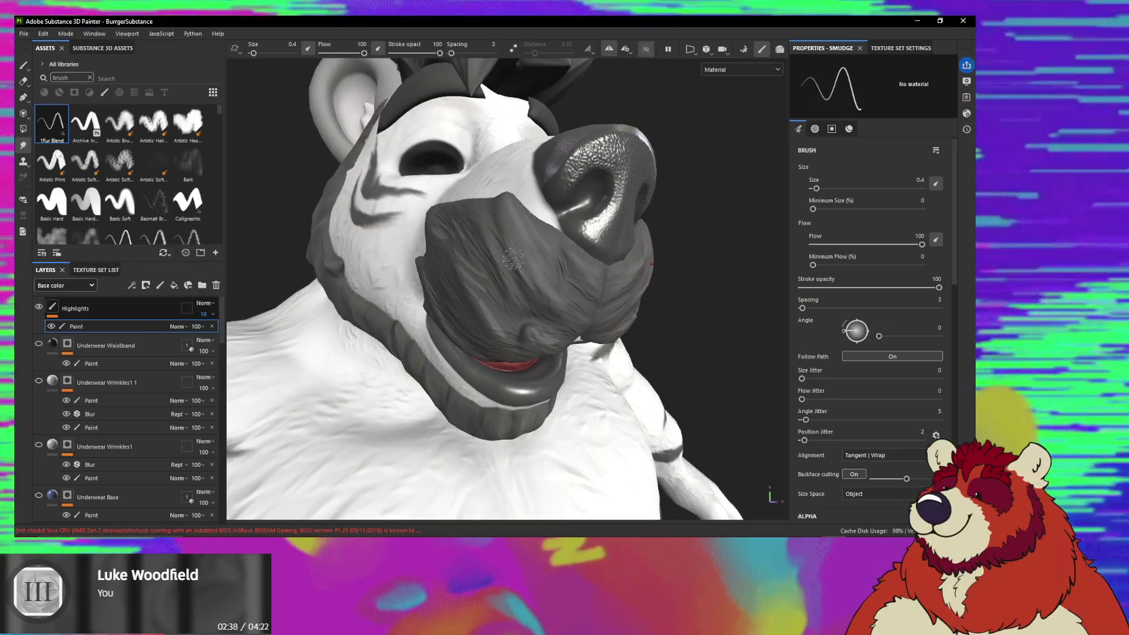
mouse_move(505, 285)
left_mouse_down("alt")
mouse_move(530, 325)
mouse_move(463, 266)
mouse_move(504, 287)
left_mouse_up("alt")
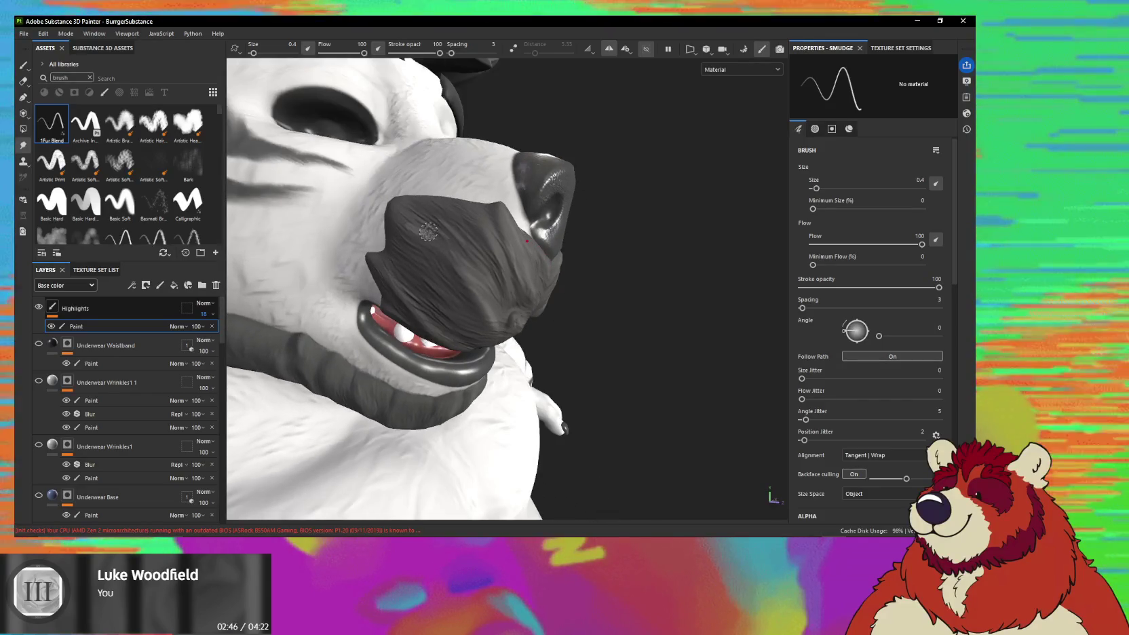
left_click_drag(449, 247, 407, 221, "alt")
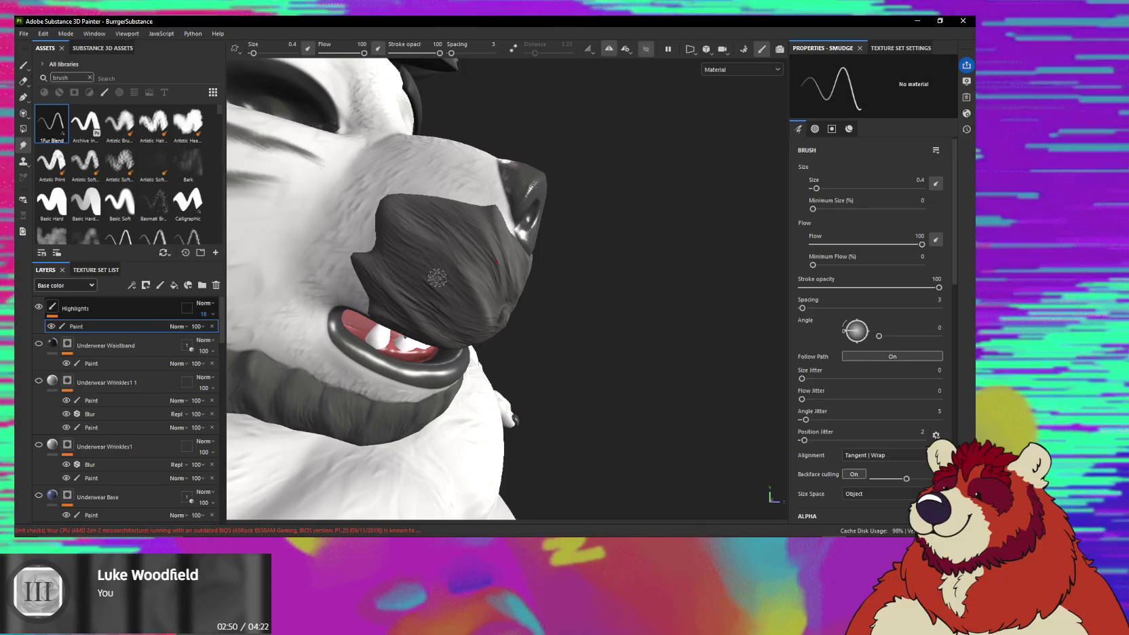
mouse_move(423, 325)
left_mouse_down("alt")
mouse_move(415, 261)
mouse_move(340, 244)
mouse_move(365, 295)
mouse_move(392, 435)
mouse_move(617, 314)
mouse_move(612, 356)
mouse_move(515, 294)
mouse_move(523, 312)
left_mouse_up("alt")
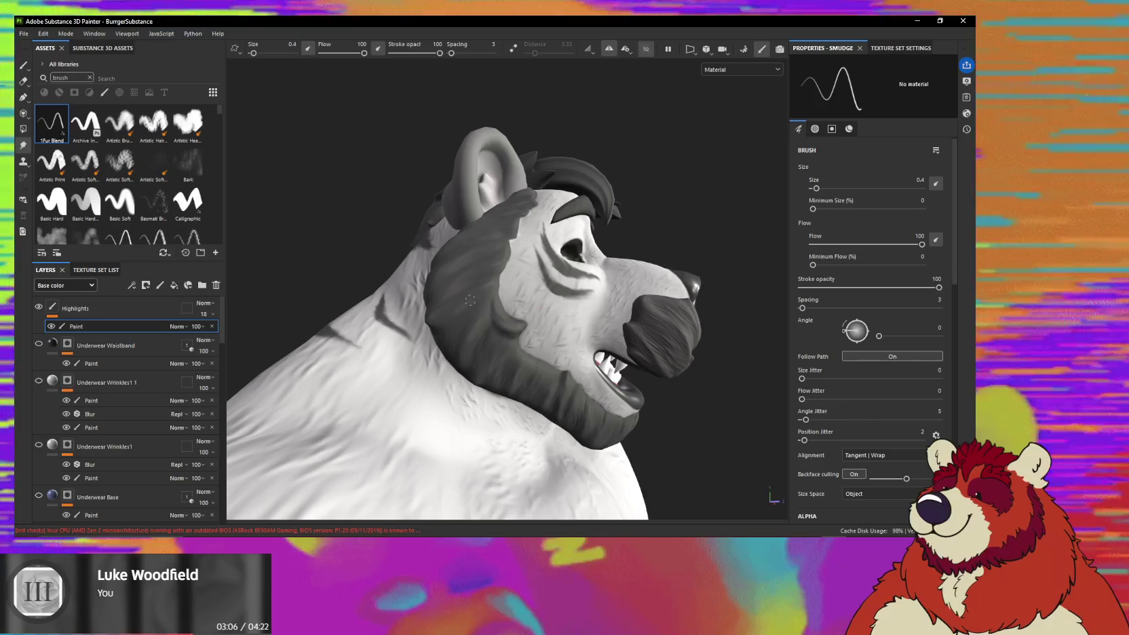
mouse_move(579, 320)
left_mouse_down("alt")
mouse_move(499, 278)
mouse_move(480, 336)
mouse_move(641, 350)
left_mouse_up("alt")
scroll(500, 278, "down", 3)
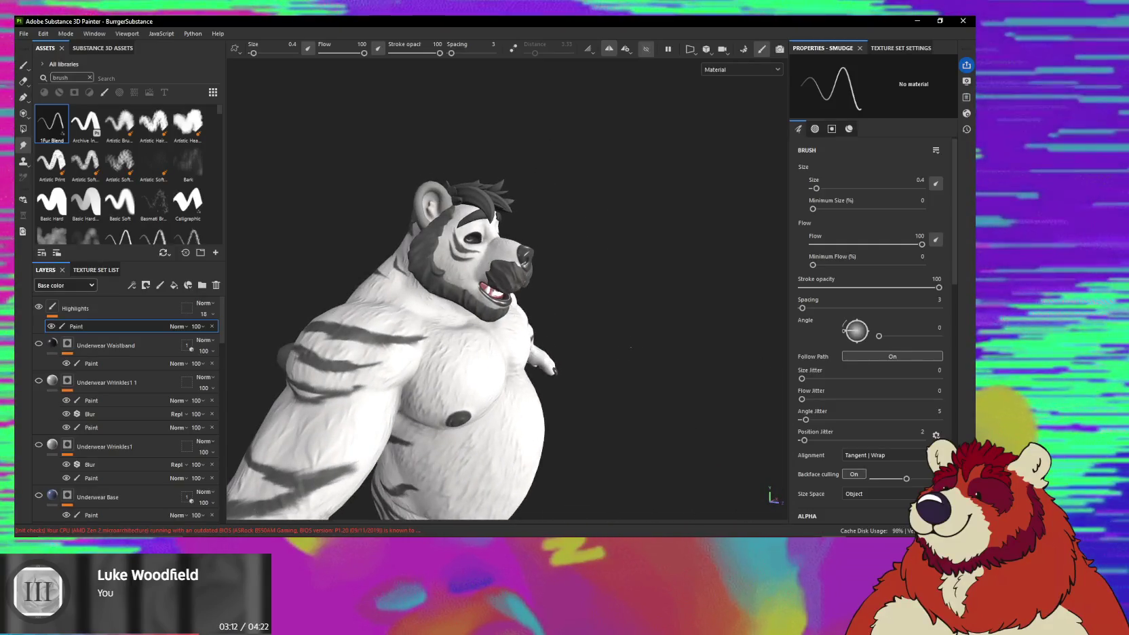
Unhide the blue tank top and sunglasses and frame the whole bear.
left_click(650, 48)
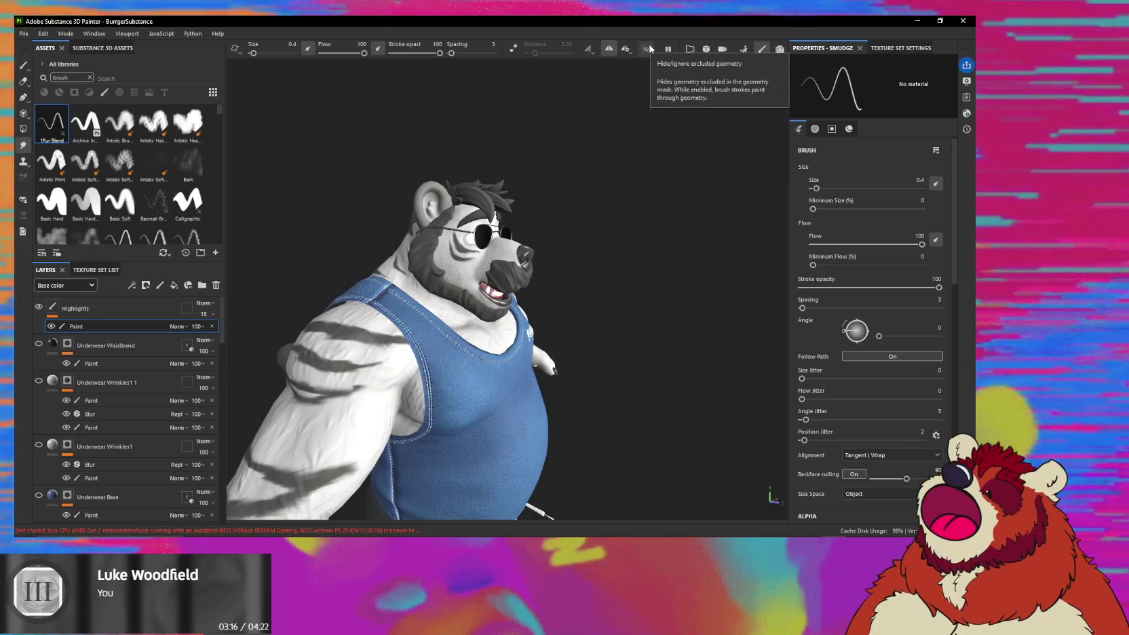
left_click_drag(516, 264, 542, 261, "alt")
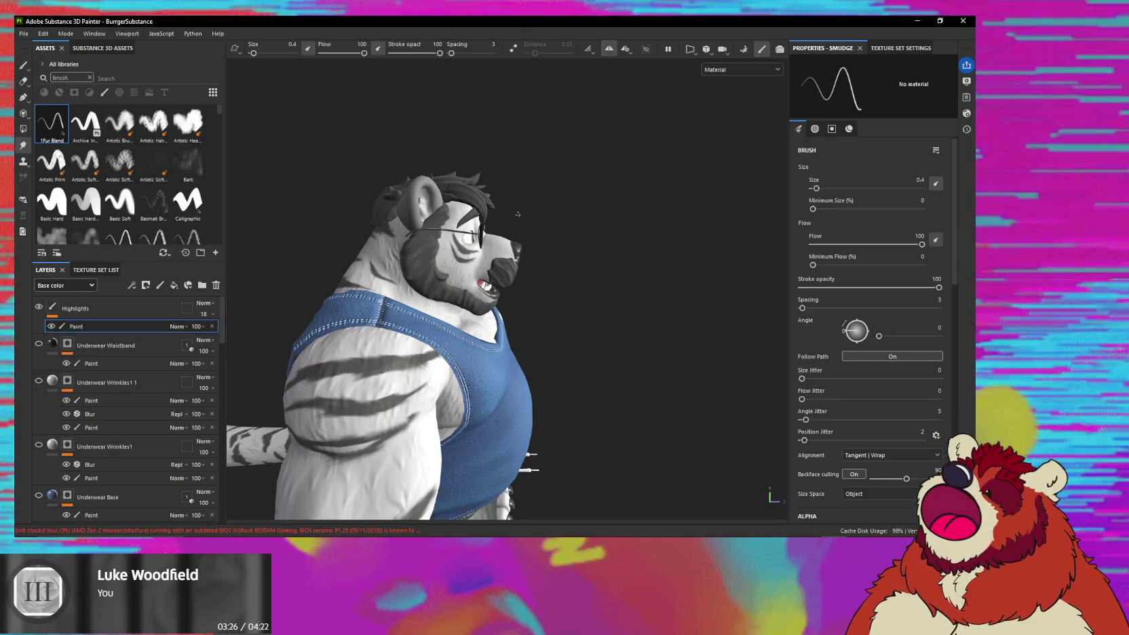
scroll(872, 326, "down", 3)
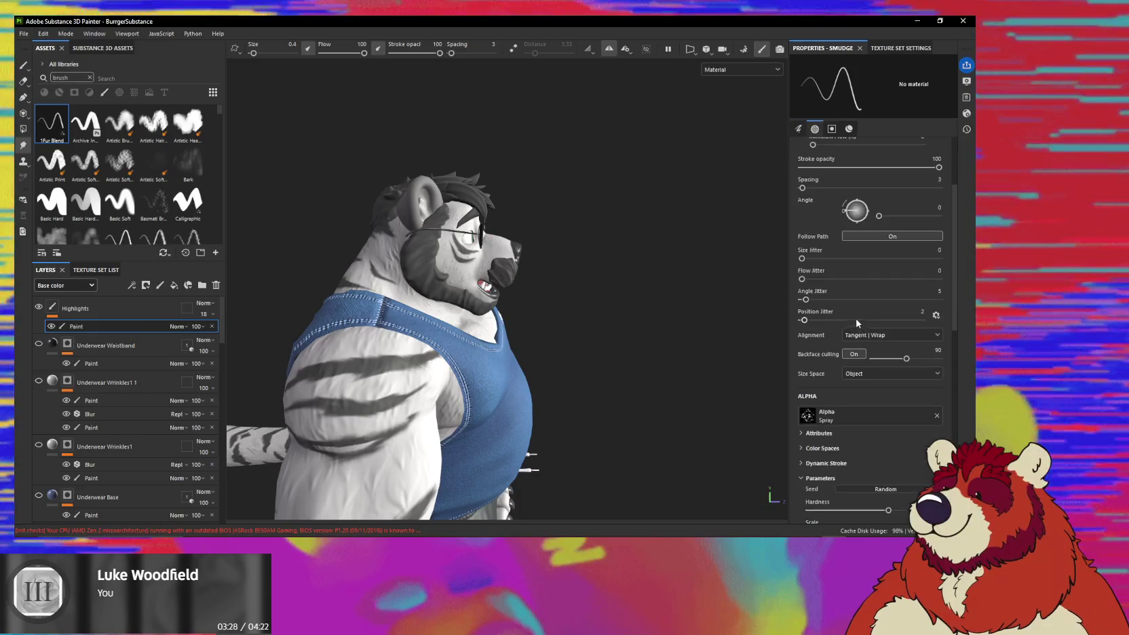
mouse_move(675, 197)
left_mouse_down("alt")
mouse_move(542, 203)
mouse_move(422, 244)
mouse_move(551, 267)
mouse_move(544, 318)
left_mouse_up("alt")
key("f")
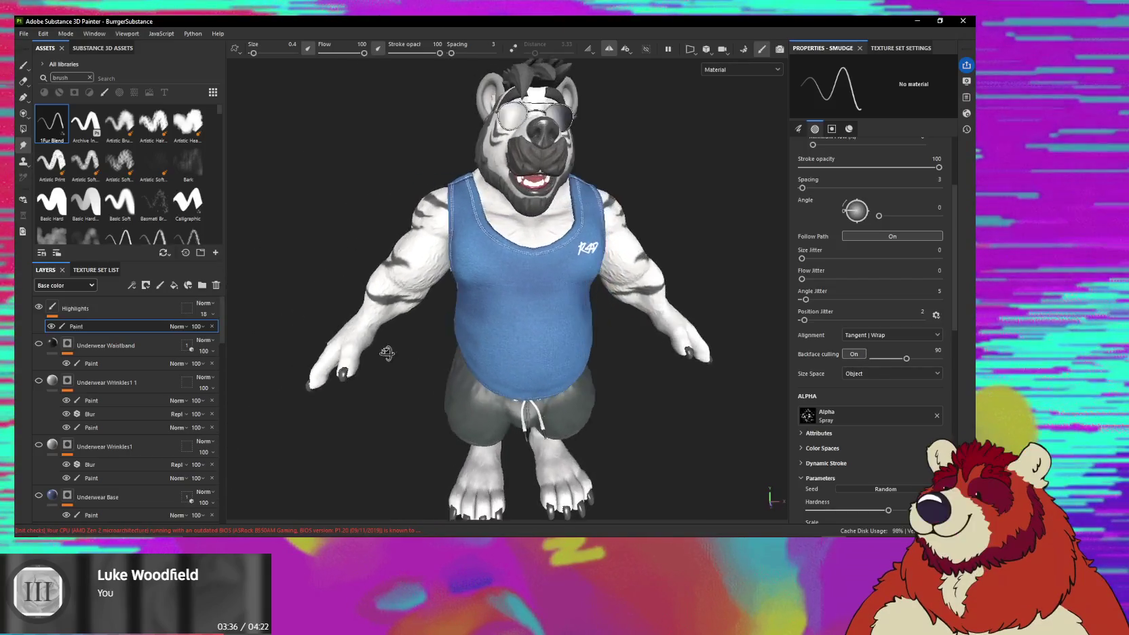
Orbit around the outfitted bear, viewing the side and tail, then the right arm and vest.
scroll(515, 312, "up", 3)
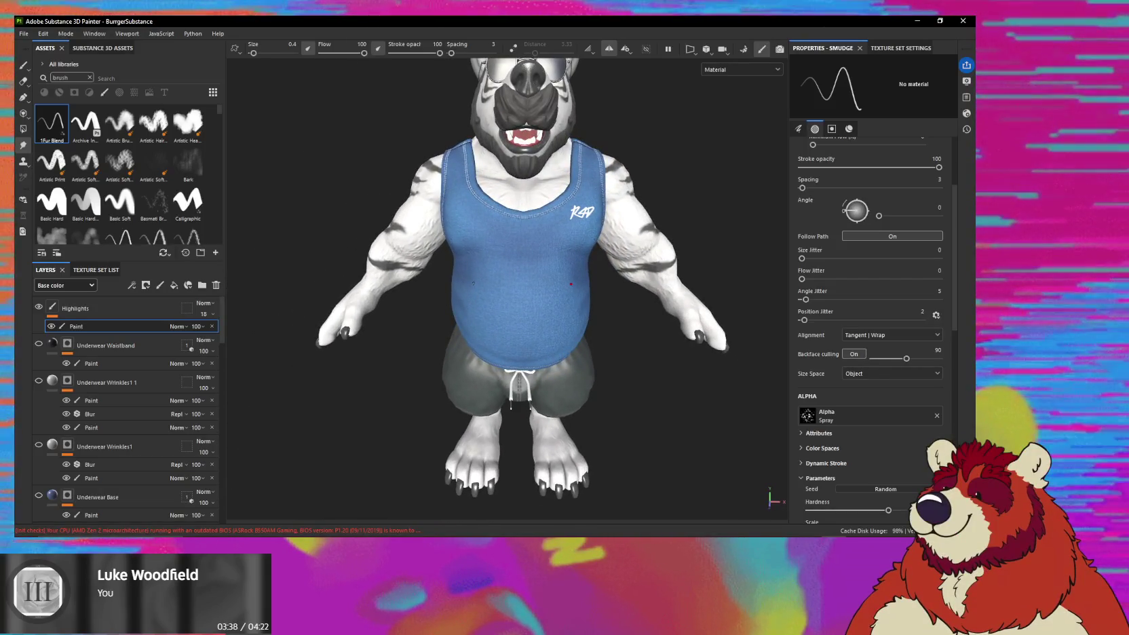
mouse_move(570, 283)
left_mouse_down("alt")
mouse_move(542, 292)
mouse_move(576, 360)
mouse_move(700, 381)
mouse_move(693, 428)
mouse_move(528, 397)
mouse_move(502, 379)
mouse_move(487, 348)
left_mouse_up("alt")
scroll(585, 375, "up", 2)
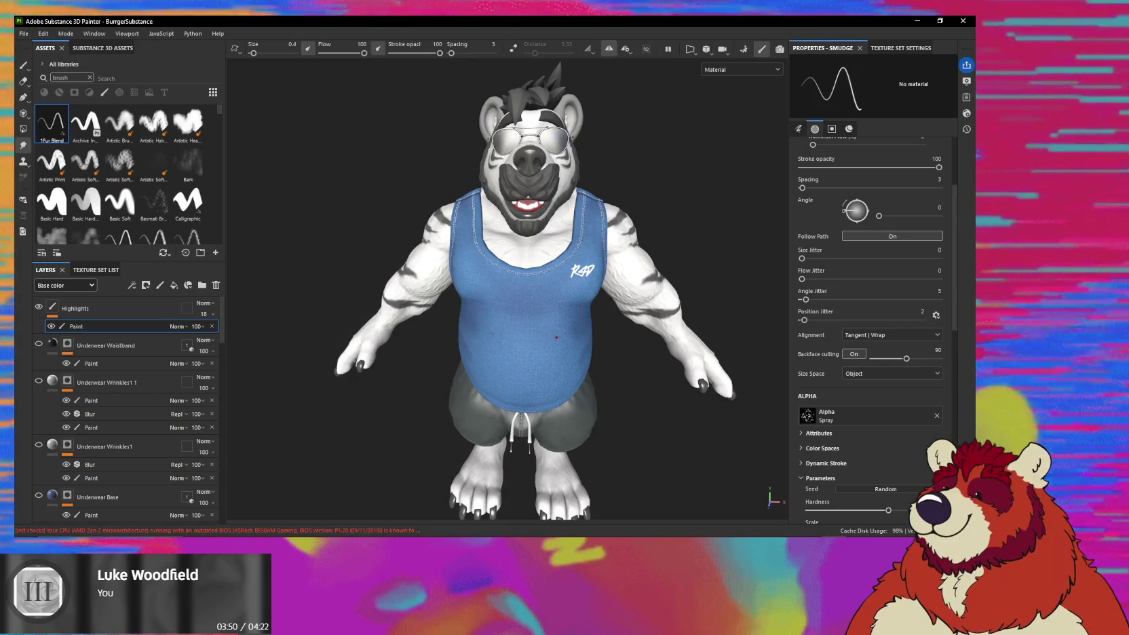
left_click_drag(556, 337, 502, 339, "alt")
mouse_move(407, 285)
left_mouse_down("alt")
mouse_move(378, 279)
mouse_move(649, 330)
mouse_move(594, 326)
mouse_move(631, 316)
mouse_move(668, 222)
mouse_move(520, 314)
mouse_move(268, 295)
left_mouse_up("alt")
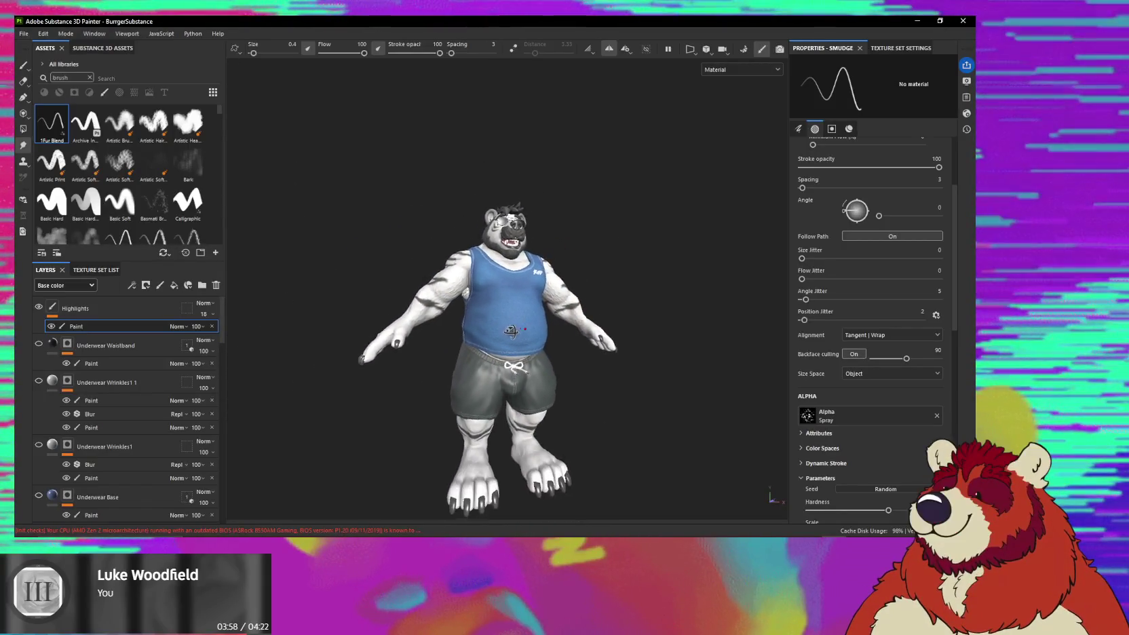
left_click_drag(511, 331, 542, 330, "alt")
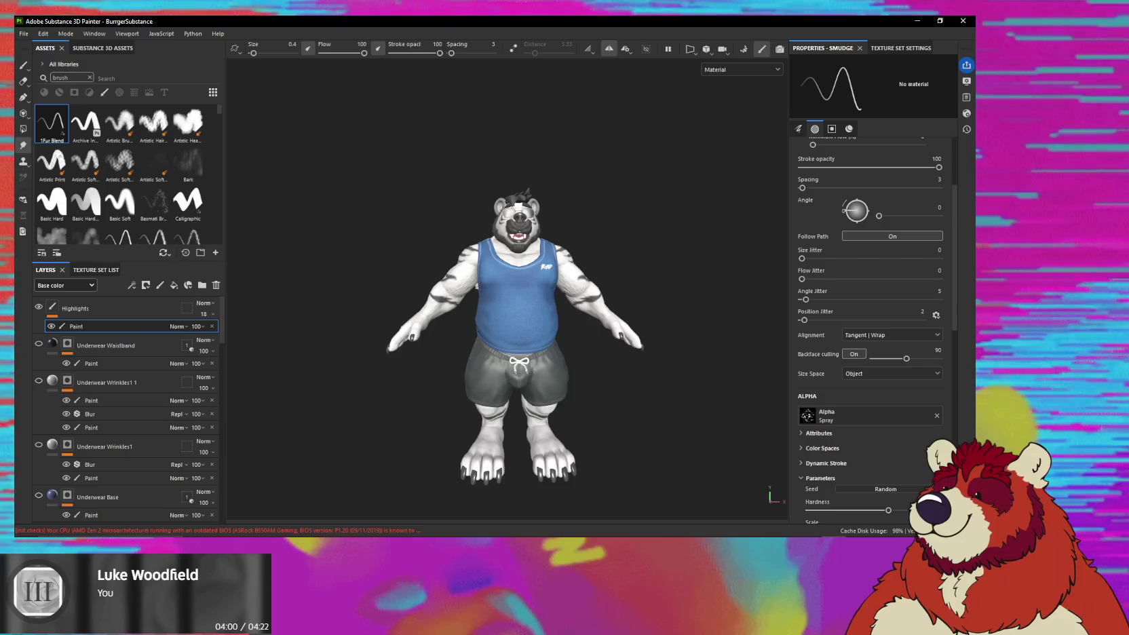
scroll(520, 343, "up", 1)
scroll(521, 342, "up", 1)
left_click_drag(520, 347, 557, 339, "alt")
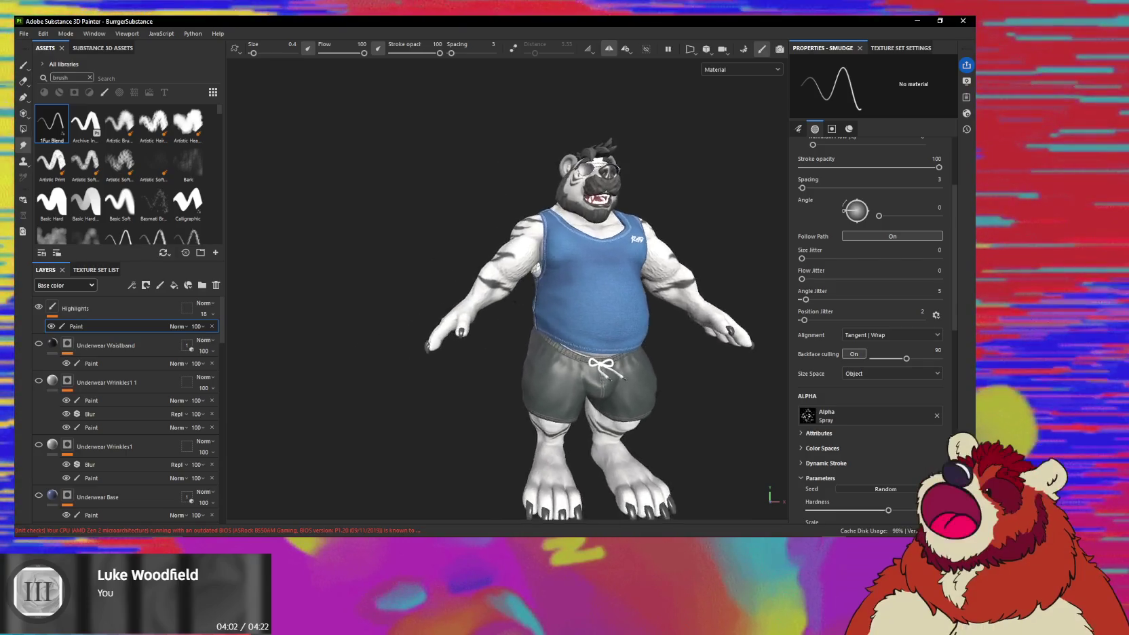
scroll(611, 285, "up", 3)
scroll(611, 285, "up", 2)
scroll(217, 345, "down", 2)
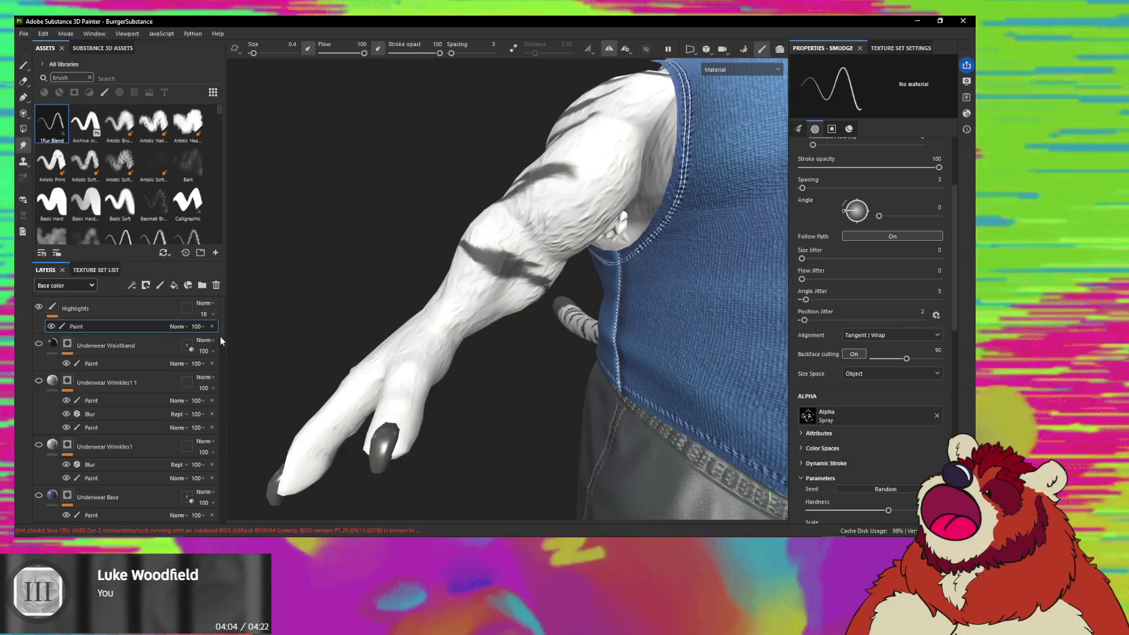
scroll(212, 407, "down", 3)
scroll(203, 475, "down", 3)
scroll(206, 510, "down", 3)
scroll(207, 510, "down", 1)
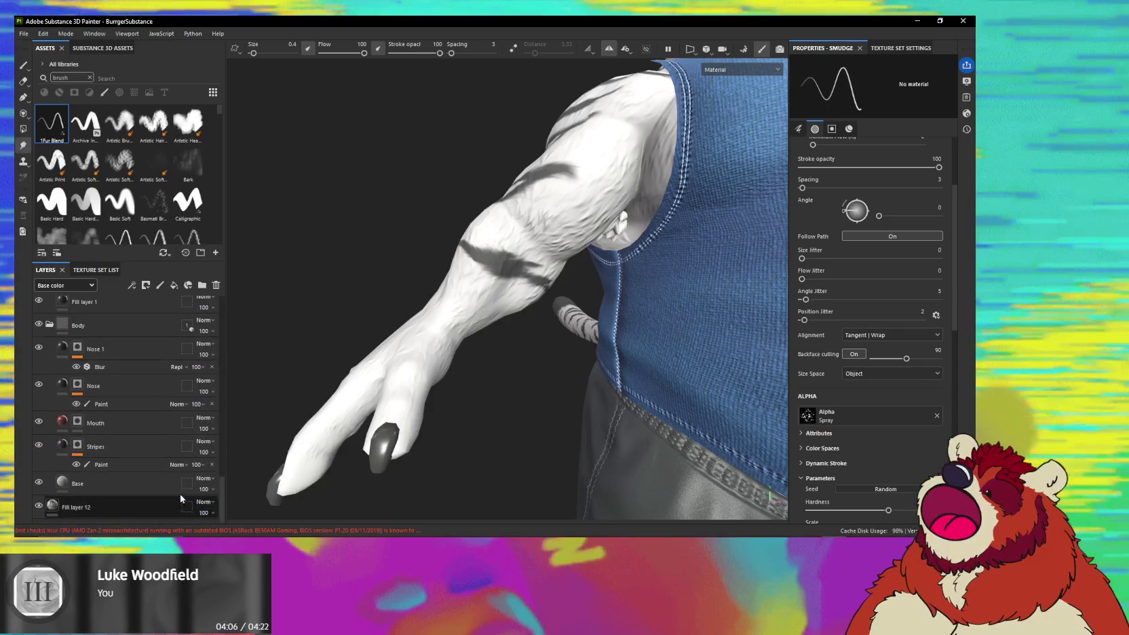
On the Stripes layer, paint a dark forearm stripe with a 0.57 brush, toggling black and white.
left_click(95, 445)
left_click_drag(539, 391, 485, 331, "alt")
scroll(513, 311, "up", 2)
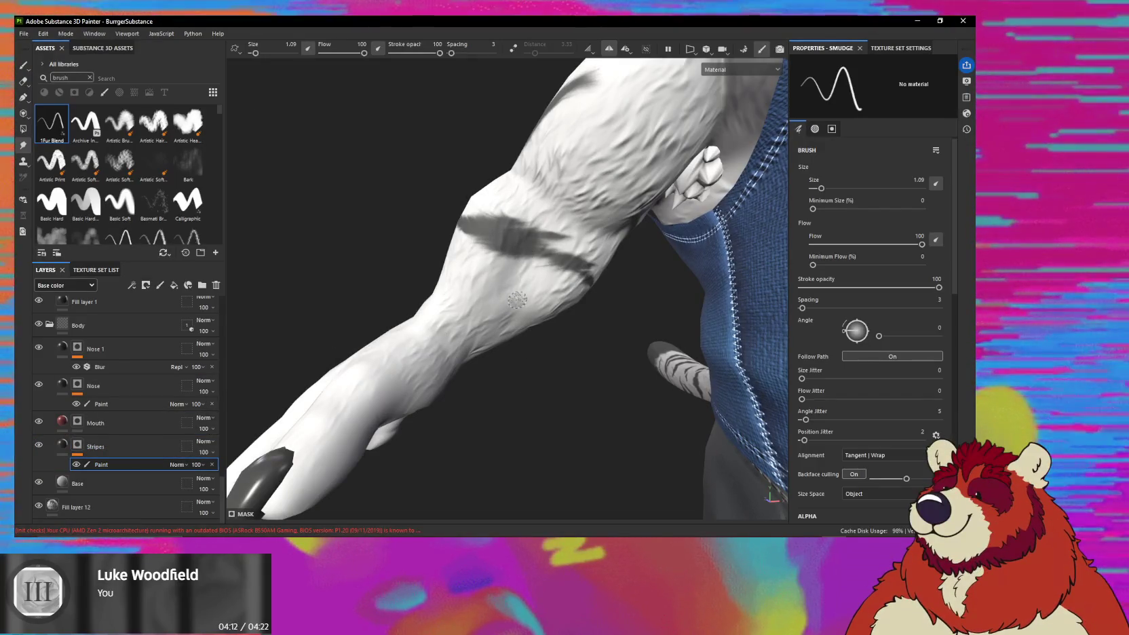
scroll(517, 299, "down", 2)
key("1")
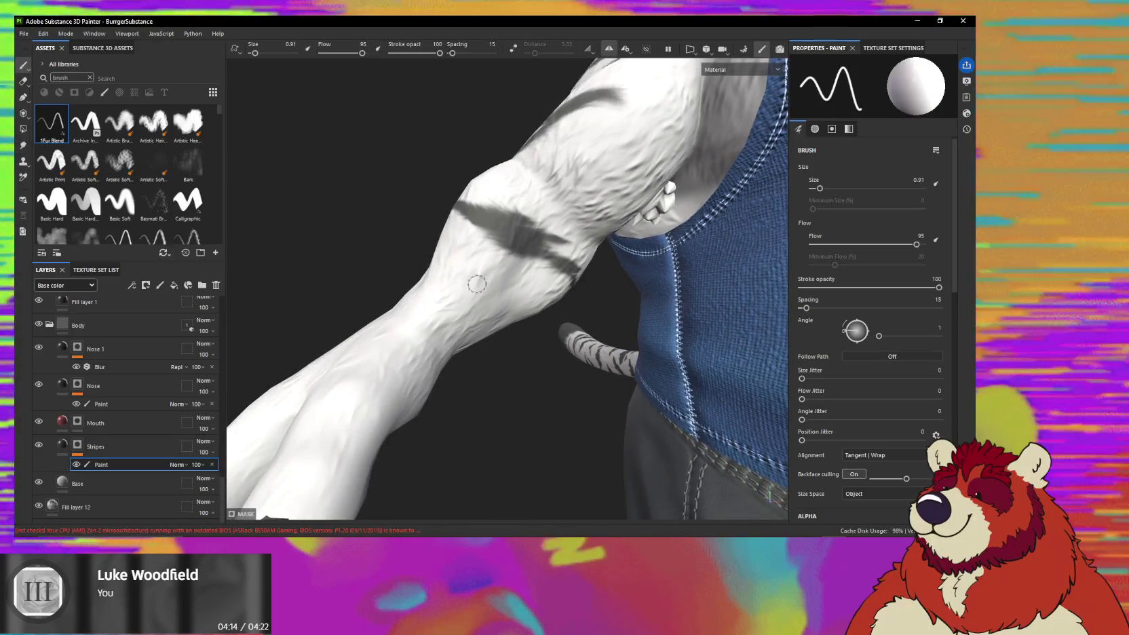
left_click_drag(477, 283, 464, 273, "alt")
right_click_drag(461, 273, 452, 268, "ctrl")
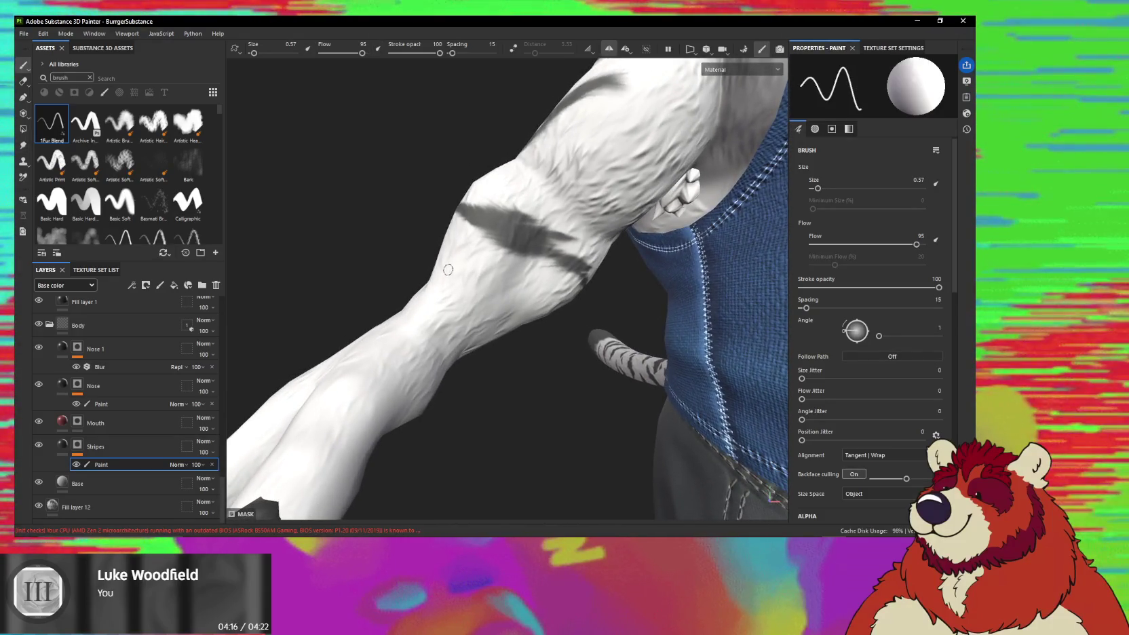
mouse_move(536, 303)
left_mouse_down("alt")
mouse_move(449, 277)
mouse_move(533, 283)
mouse_move(535, 293)
left_mouse_up("alt")
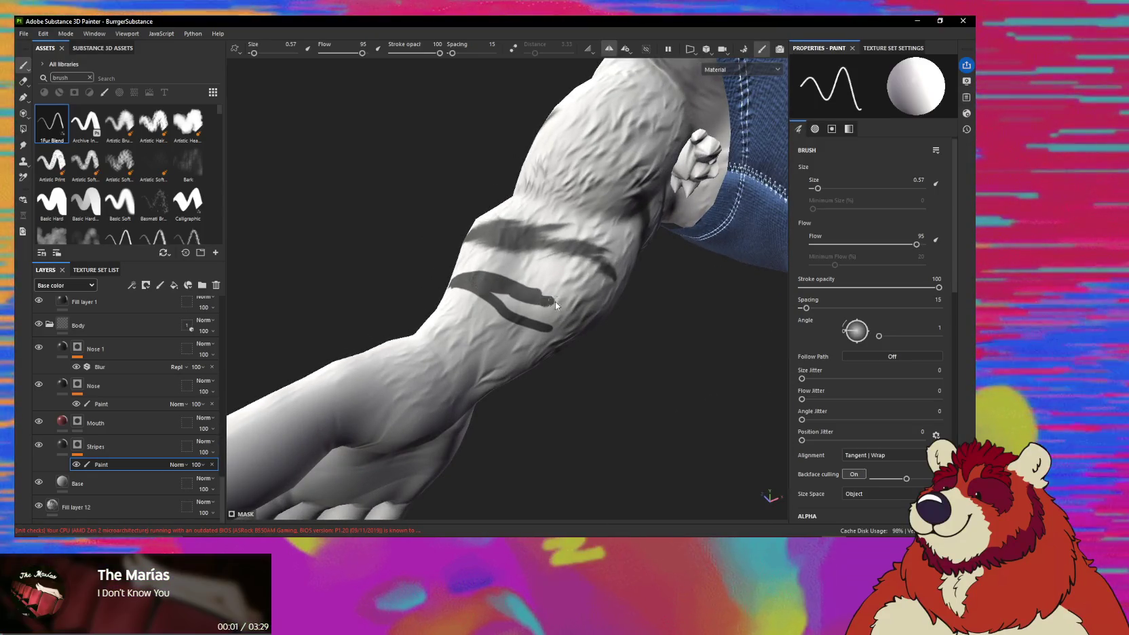
key("x")
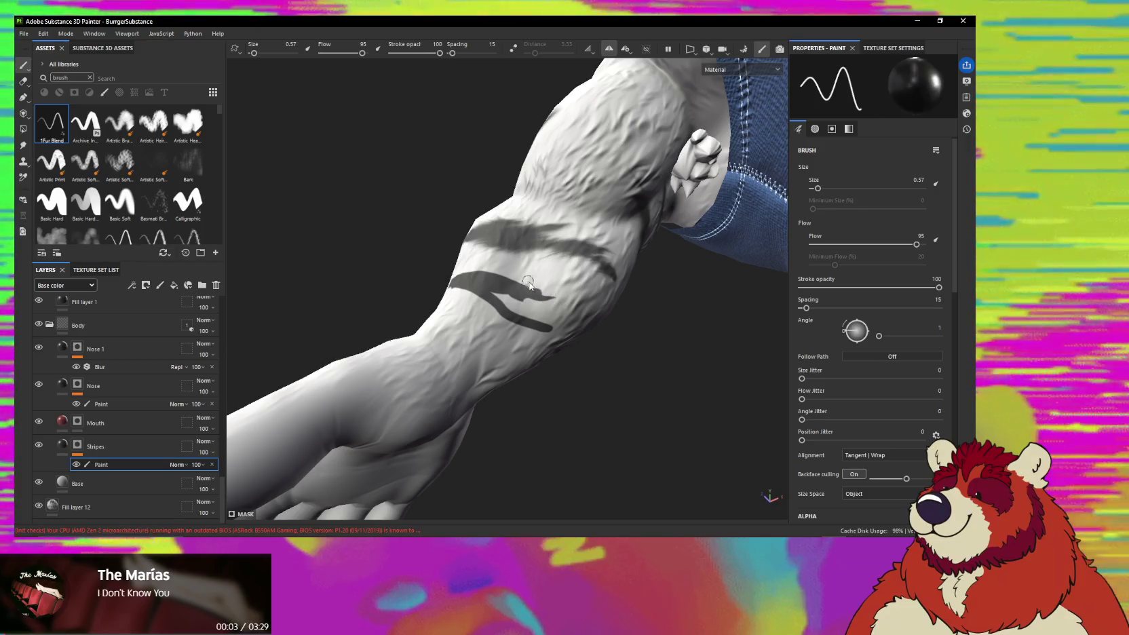
key("x")
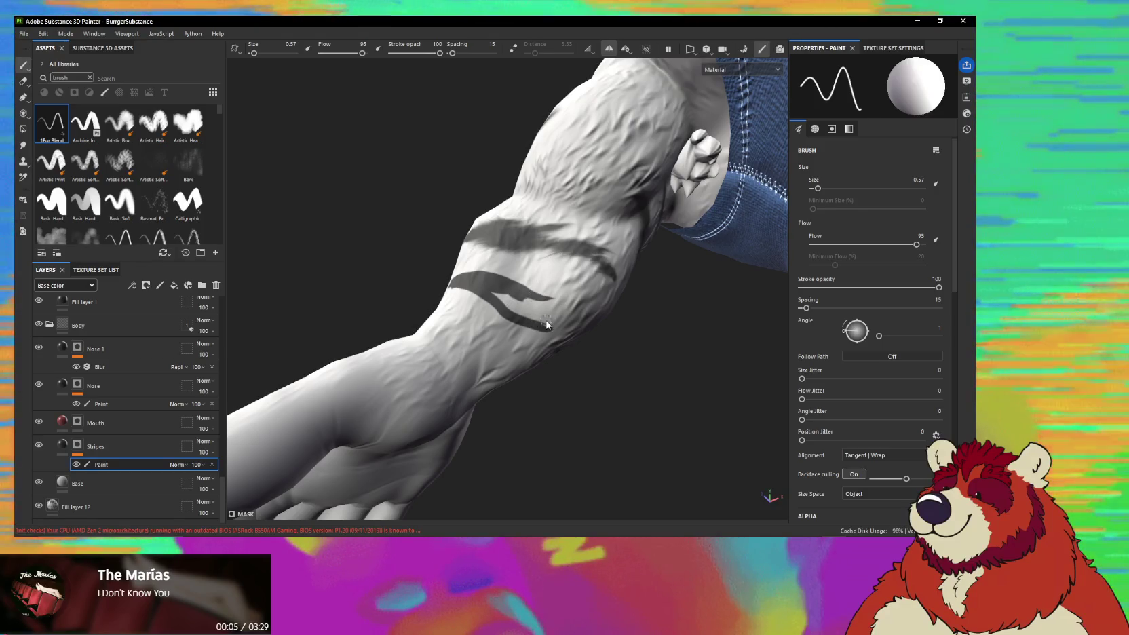
mouse_move(511, 281)
left_mouse_down("alt")
mouse_move(451, 259)
mouse_move(478, 241)
left_mouse_up("alt")
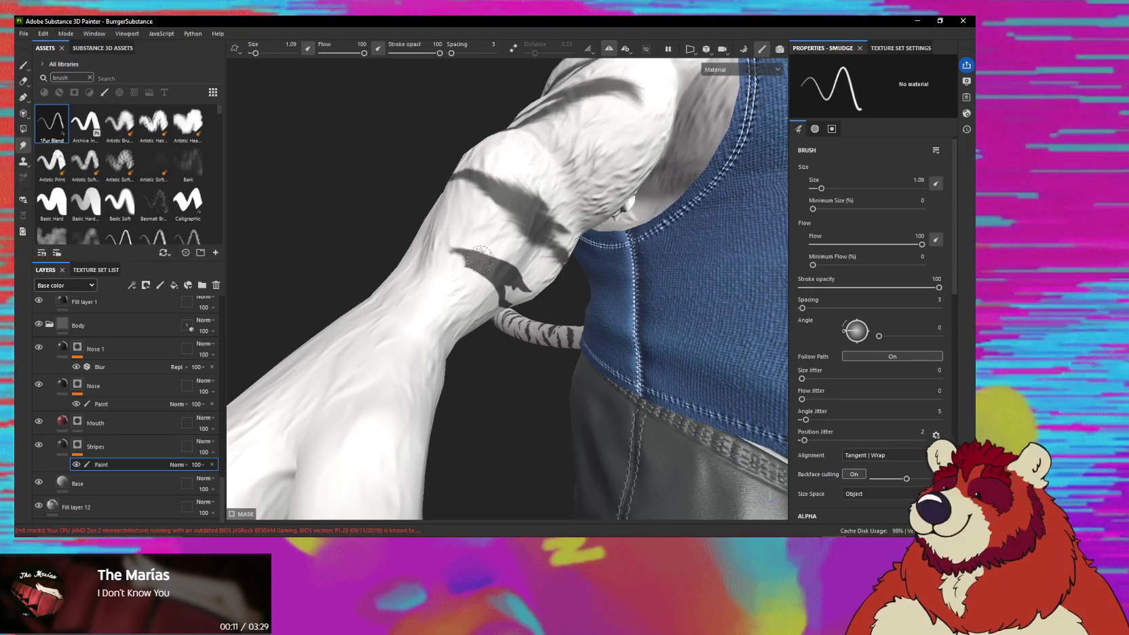
Smudge the new stripe's tip into fur strands and check the arm stripes from several angles.
left_click_drag(473, 243, 453, 231, "alt")
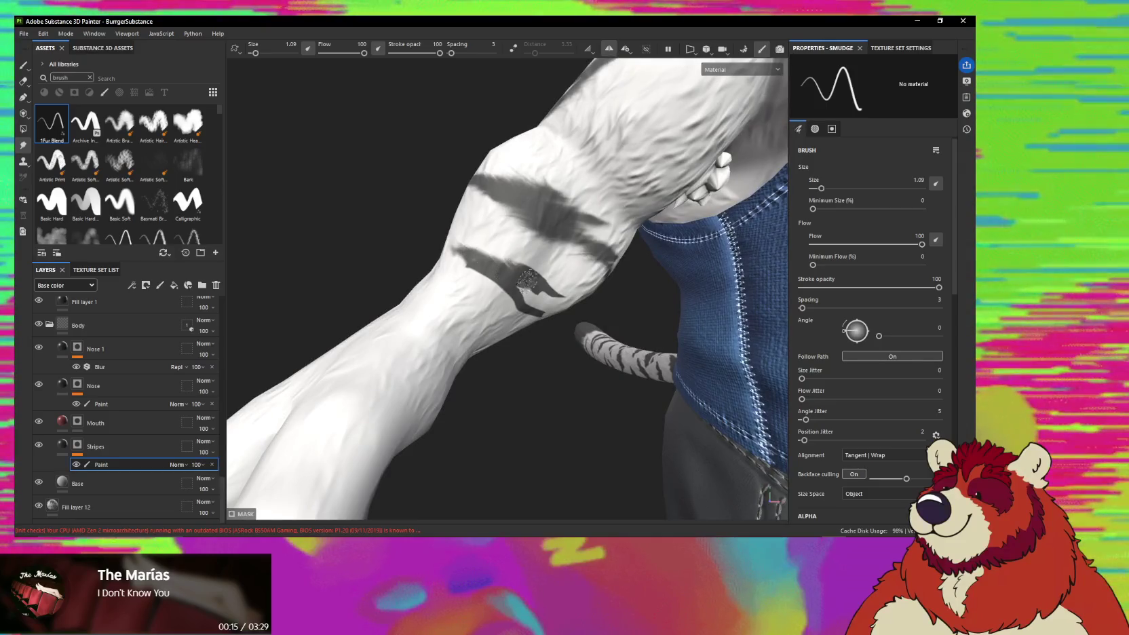
mouse_move(527, 278)
left_mouse_down("alt")
mouse_move(569, 311)
mouse_move(555, 293)
left_mouse_up("alt")
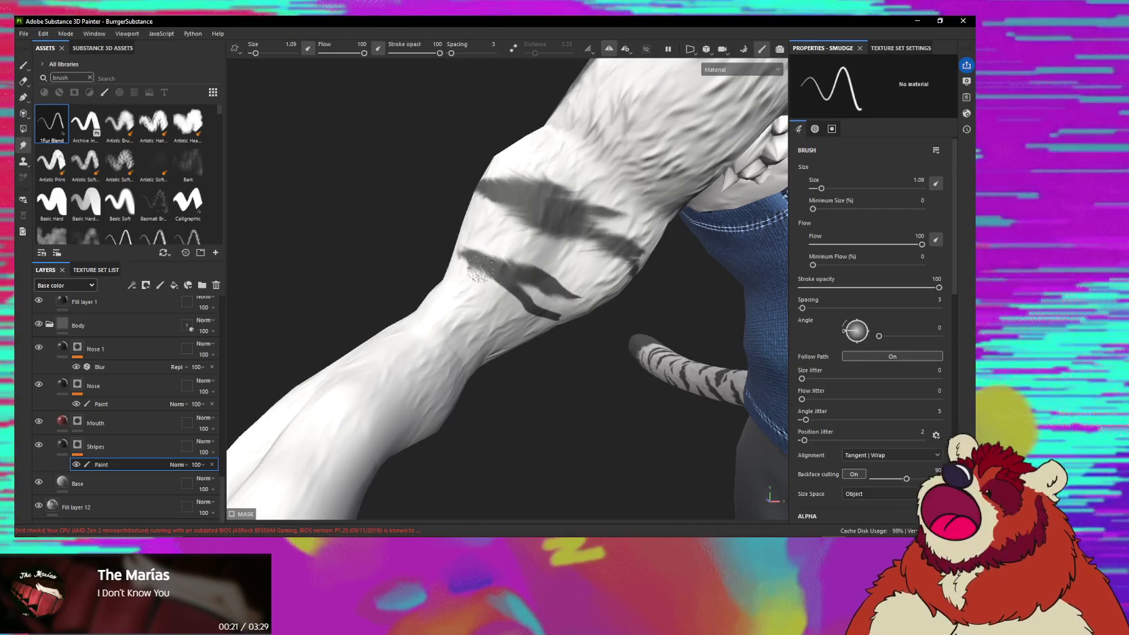
left_click_drag(500, 297, 582, 326, "alt")
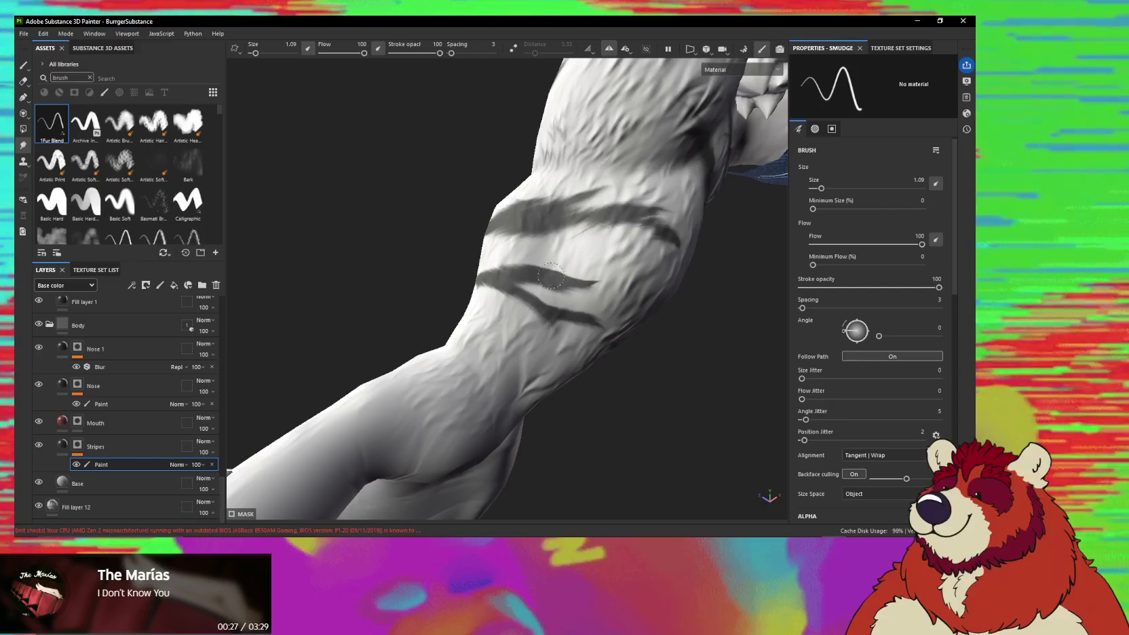
mouse_move(556, 266)
left_mouse_down("alt")
mouse_move(569, 248)
mouse_move(576, 285)
mouse_move(568, 267)
mouse_move(531, 319)
mouse_move(350, 177)
mouse_move(249, 152)
mouse_move(264, 99)
mouse_move(385, 222)
mouse_move(489, 286)
mouse_move(472, 278)
mouse_move(512, 244)
mouse_move(552, 320)
left_mouse_up("alt")
mouse_move(552, 320)
right_mouse_down("alt")
mouse_move(559, 301)
mouse_move(335, 244)
mouse_move(433, 315)
mouse_move(467, 291)
mouse_move(585, 297)
mouse_move(373, 302)
mouse_move(599, 298)
mouse_move(381, 288)
right_mouse_up("alt")
mouse_move(576, 278)
right_mouse_down("alt")
mouse_move(645, 281)
mouse_move(375, 297)
mouse_move(637, 279)
mouse_move(650, 305)
mouse_move(383, 302)
mouse_move(696, 285)
mouse_move(386, 320)
mouse_move(675, 300)
mouse_move(361, 280)
mouse_move(398, 251)
mouse_move(419, 139)
mouse_move(430, 398)
mouse_move(473, 244)
mouse_move(519, 196)
mouse_move(498, 322)
mouse_move(358, 219)
mouse_move(563, 392)
mouse_move(523, 384)
right_mouse_up("alt")
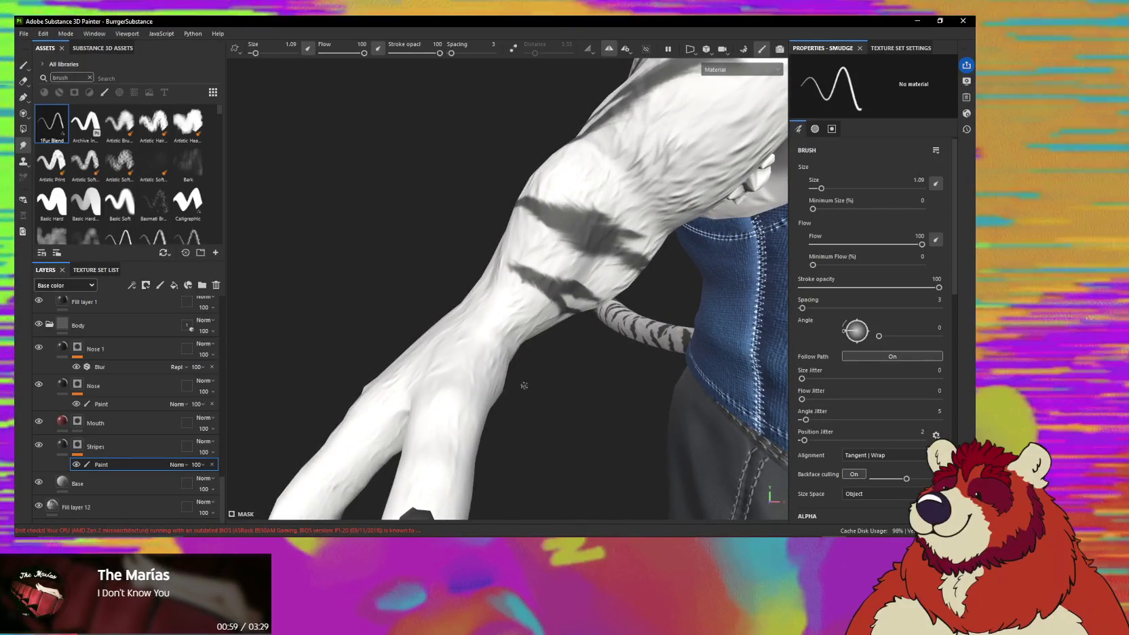
mouse_move(523, 386)
right_mouse_down("alt")
mouse_move(519, 366)
mouse_move(548, 306)
right_mouse_up("alt")
mouse_move(549, 306)
left_mouse_down("alt")
mouse_move(597, 332)
mouse_move(556, 337)
mouse_move(481, 313)
left_mouse_up("alt")
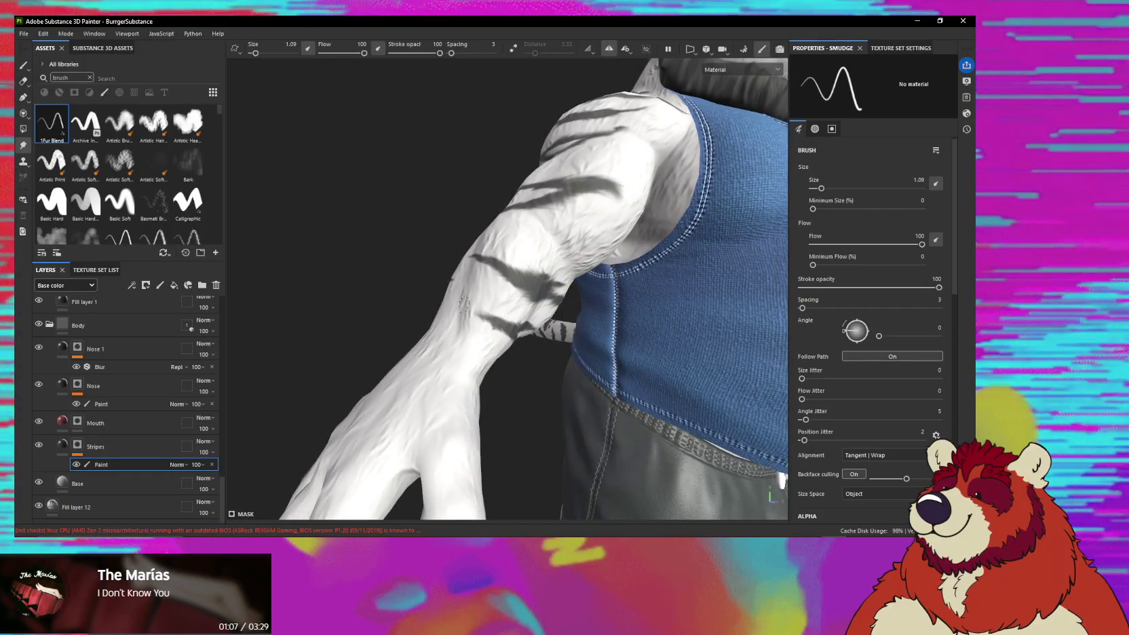
left_click_drag(571, 327, 588, 277, "alt+shift")
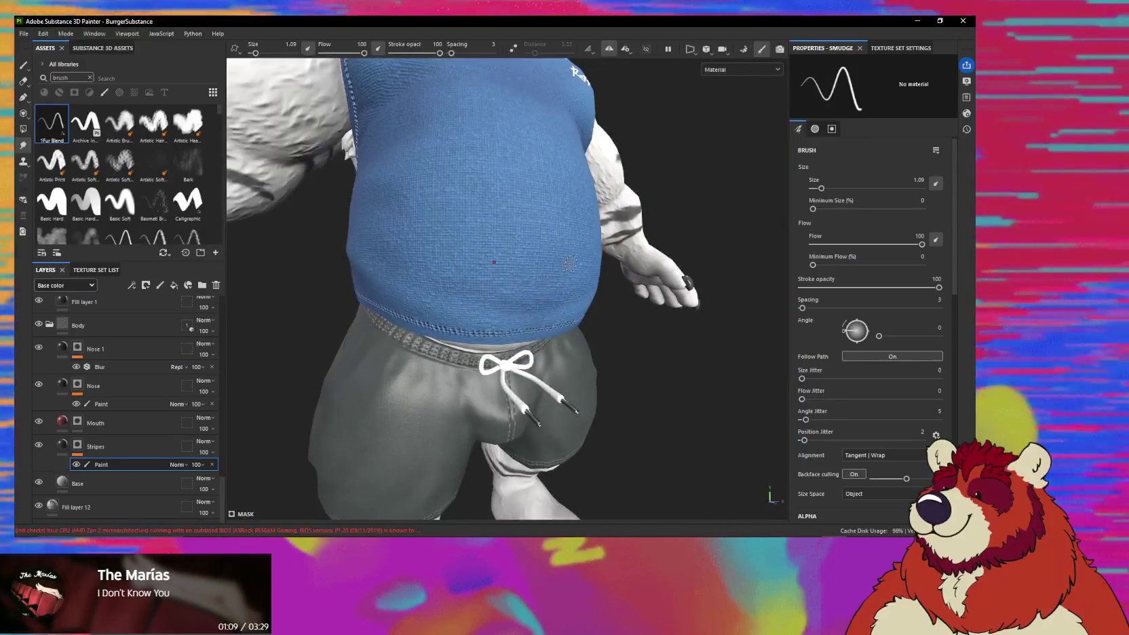
Frame the whole character and review the arm and torso in a three-quarter view.
key("f")
scroll(498, 374, "down", 3)
mouse_move(499, 373)
left_mouse_down("alt")
mouse_move(535, 341)
mouse_move(568, 344)
mouse_move(531, 358)
left_mouse_up("alt")
scroll(532, 357, "up", 2)
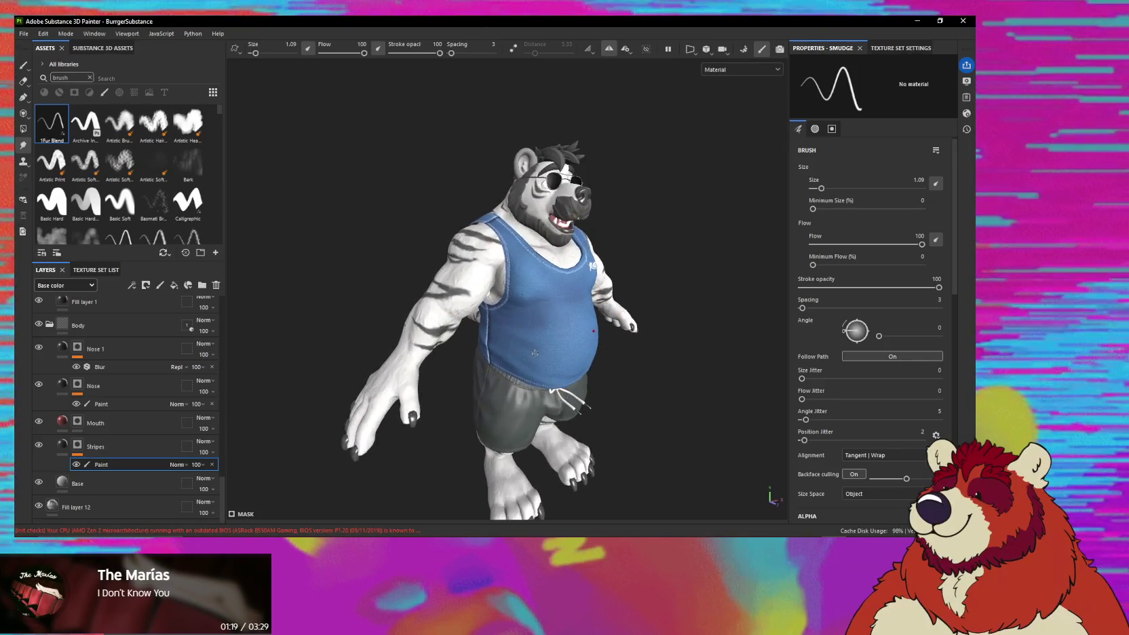
mouse_move(543, 373)
left_mouse_down("alt")
mouse_move(584, 360)
mouse_move(562, 373)
left_mouse_up("alt")
scroll(562, 373, "down", 5)
left_click_drag(391, 377, 551, 359, "alt")
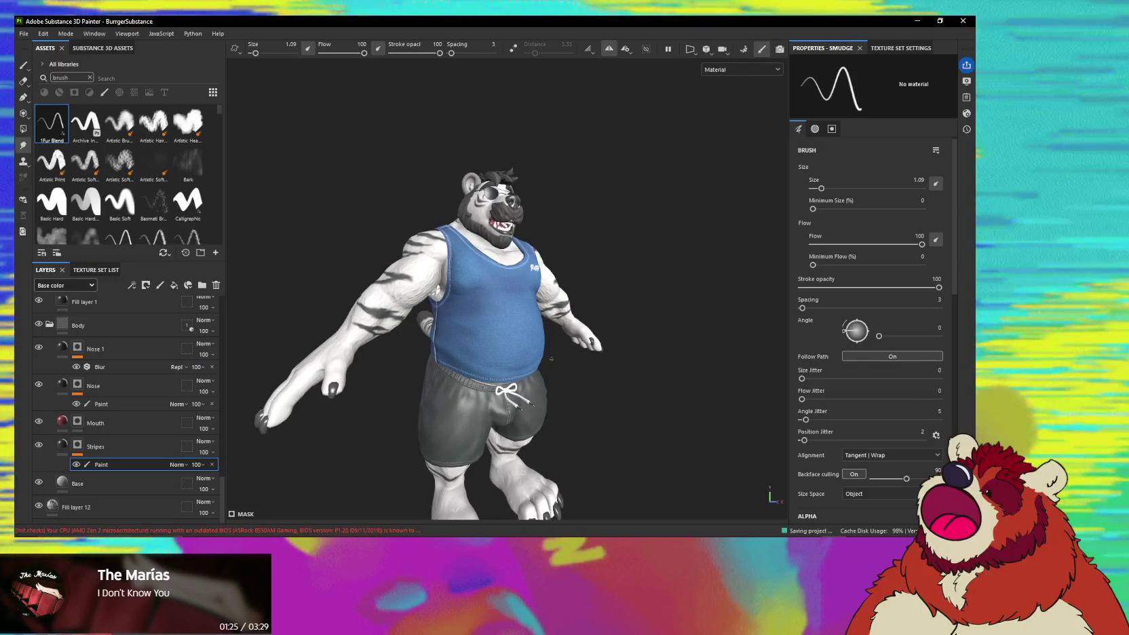